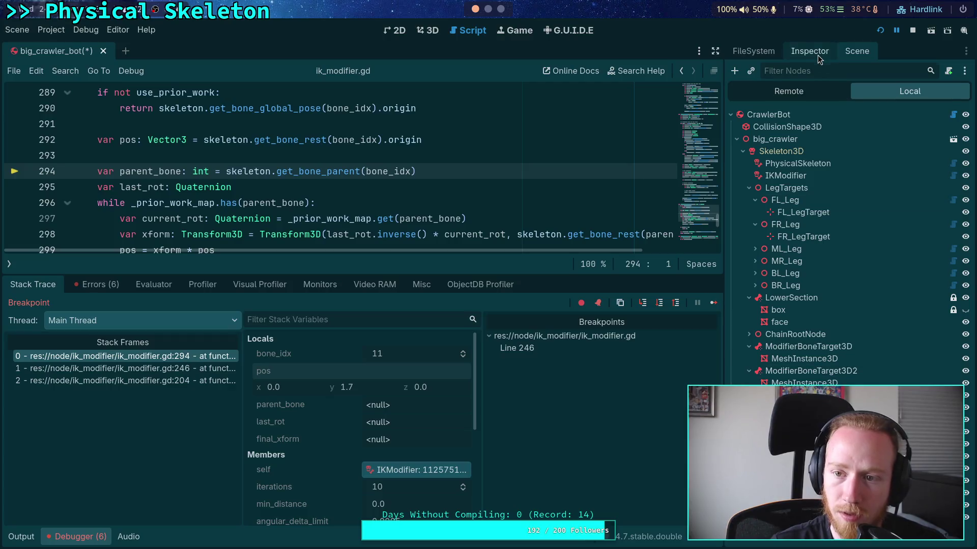
- Copy the debugged pos value (0, 1.7, 0) into the marker's Inspector Position
left_click(809, 51)
right_click(281, 374)
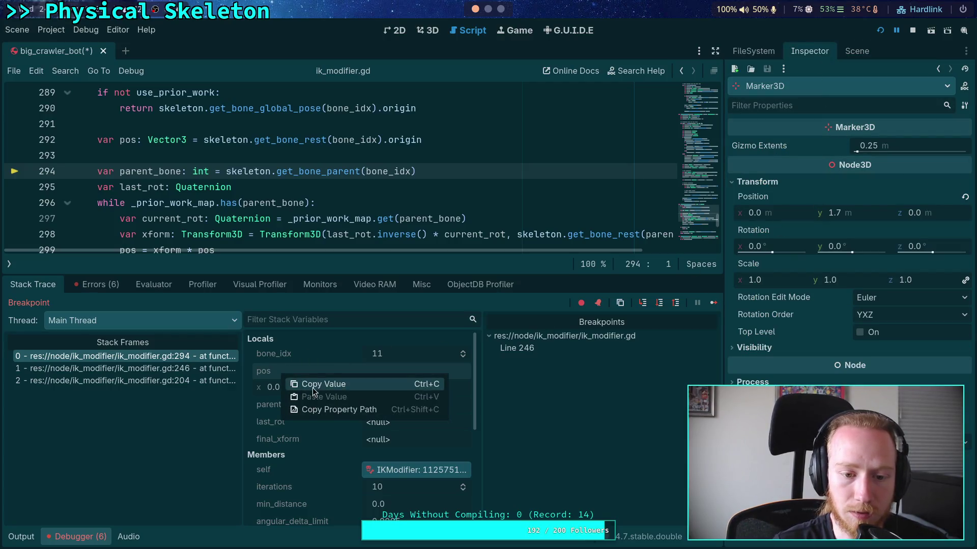
left_click(312, 388)
right_click(789, 200)
left_click(832, 220)
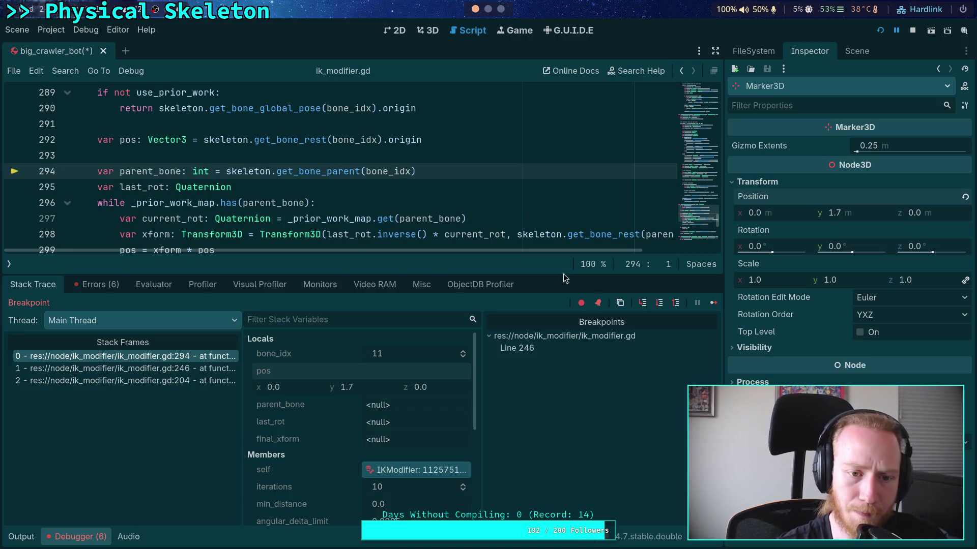
- Step over four lines into the loop to the xform line and examine get_bone_global_pose on line 306
left_click(659, 303)
left_click(659, 304)
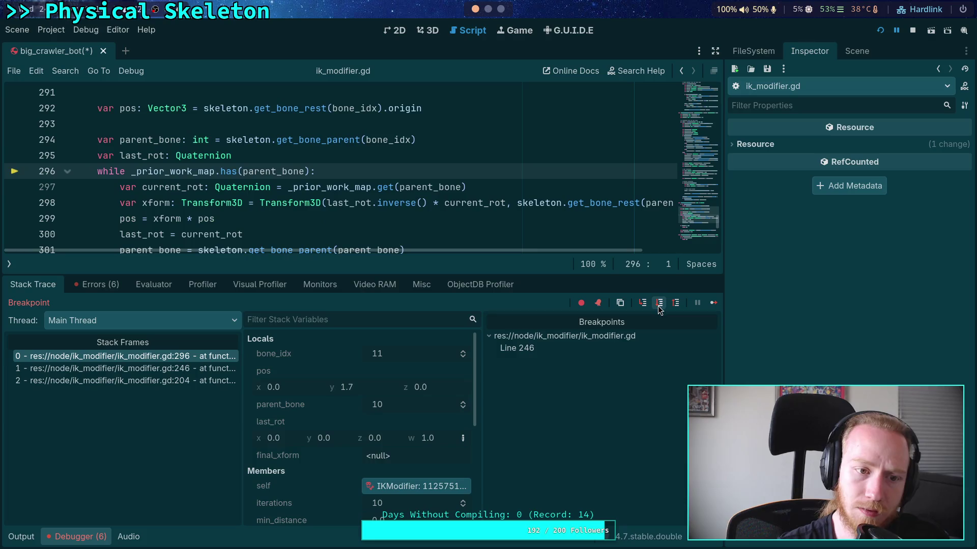
left_click(659, 304)
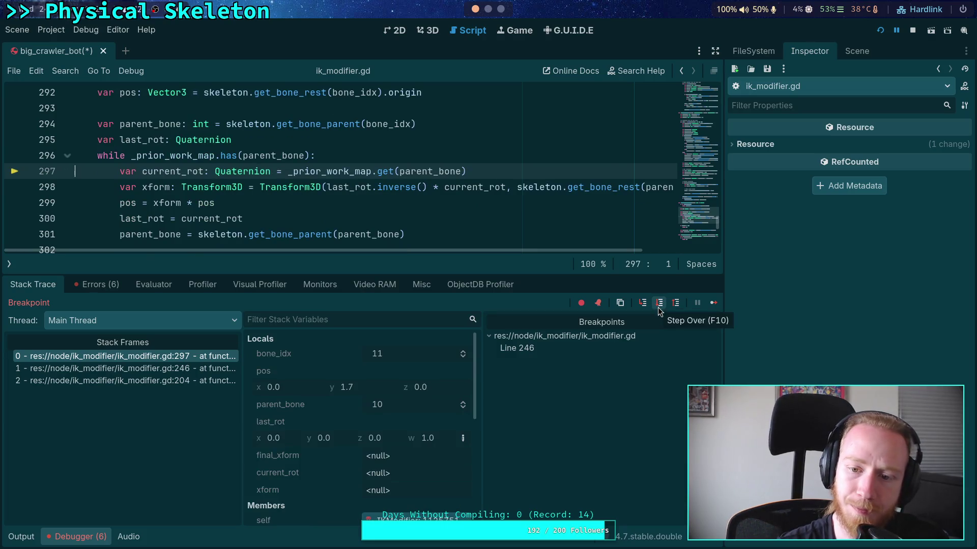
left_click(659, 304)
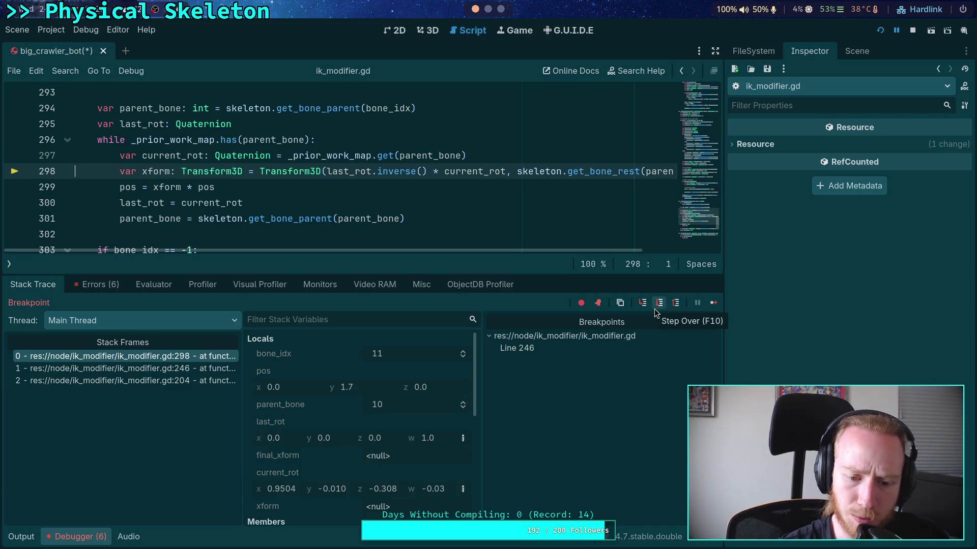
left_click_drag(483, 351, 527, 351)
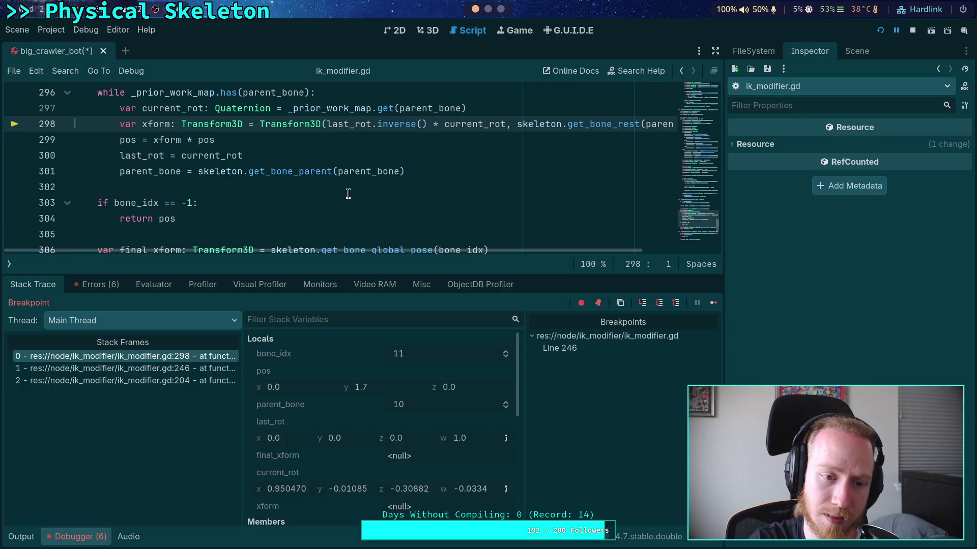
scroll(345, 198, "down", 2)
double_click(343, 203)
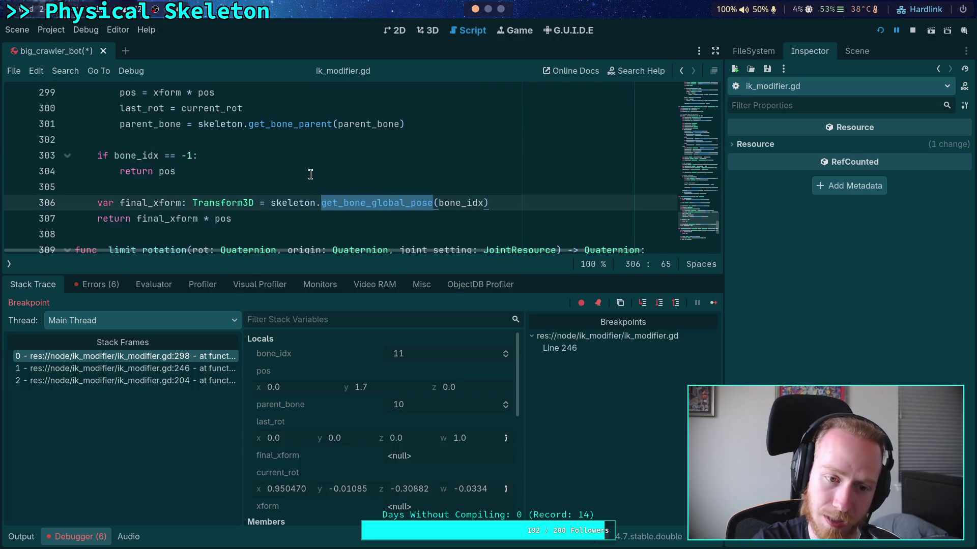
scroll(313, 173, "up", 2)
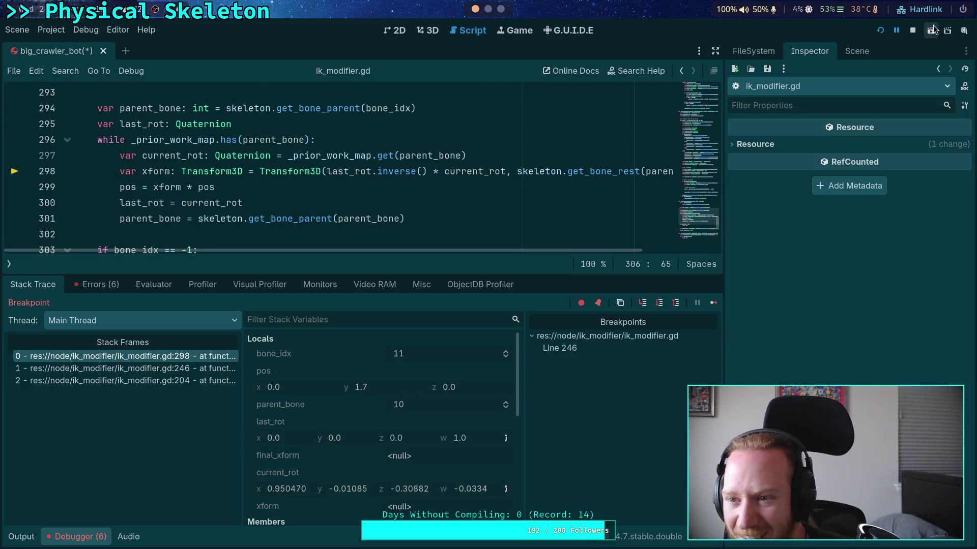
- Stop the debug session, collapse the debugger panel, and move to line 297 of the loop
left_click(913, 30)
left_click(69, 538)
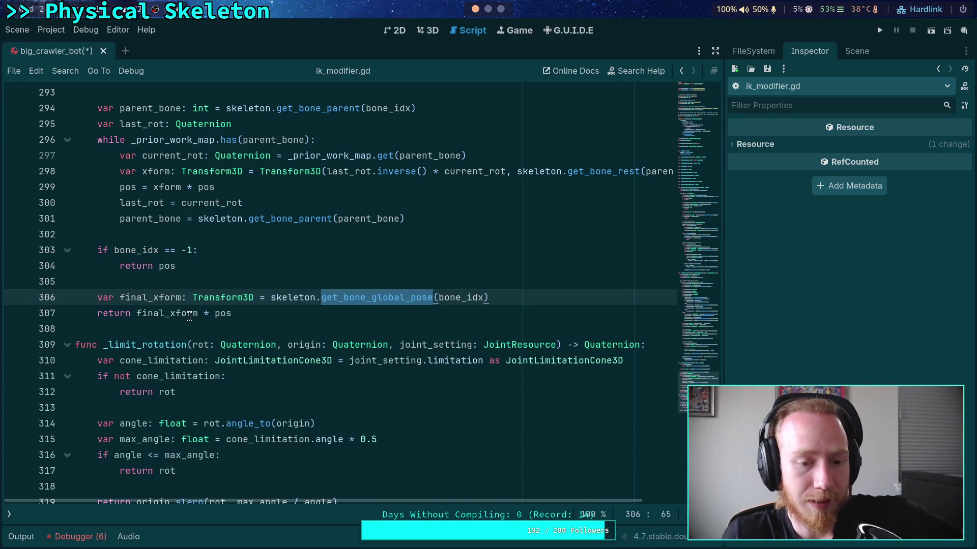
left_click(233, 275)
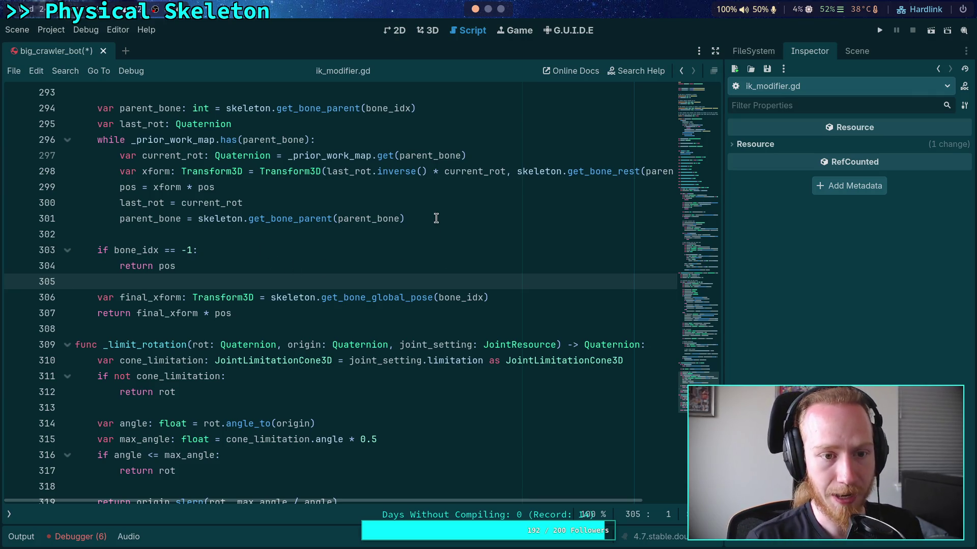
left_click(505, 157)
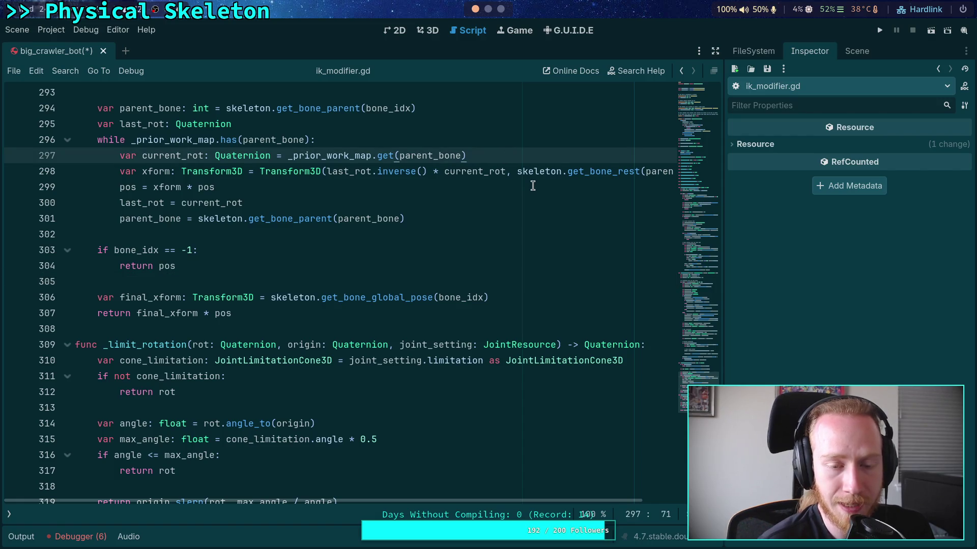
scroll(532, 199, "up", 1)
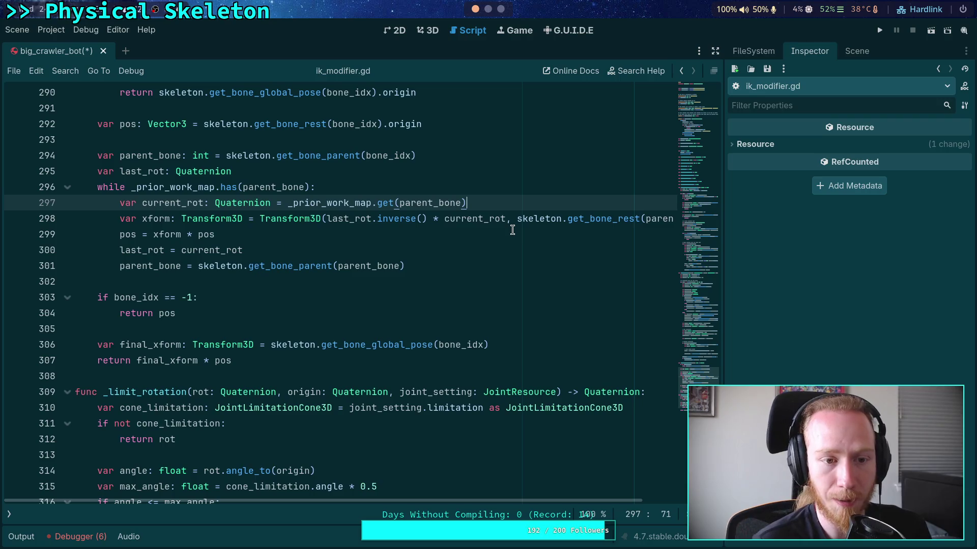
- Delete the last_rot declaration line before the while loop
left_click(447, 171)
key("BackSpace")
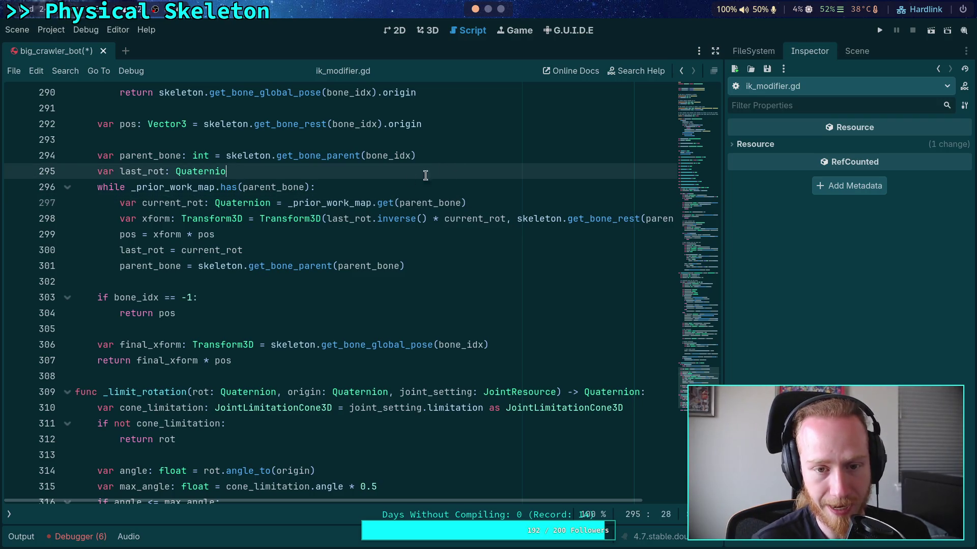
left_click(463, 160, "shift")
key("BackSpace")
- Add 'var parent_rot: Quaternion' on a new line after current_rot inside the loop
left_click(535, 189)
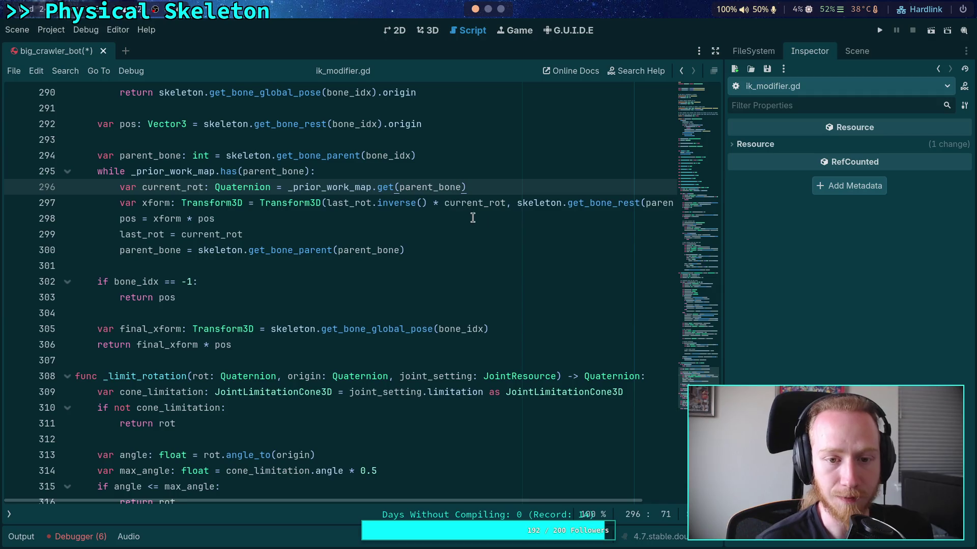
key("Return")
type("varpa")
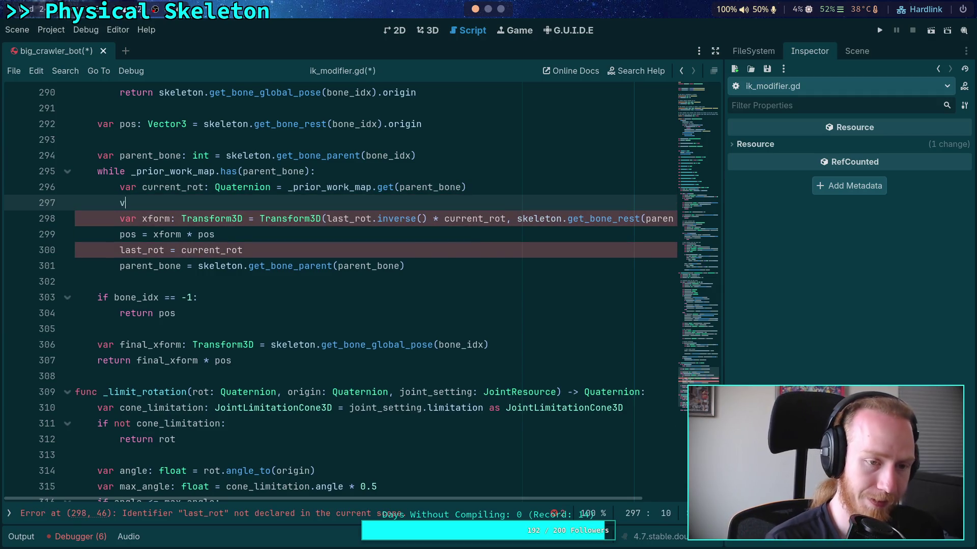
key("BackSpace")
key("BackSpace")
type("parent")
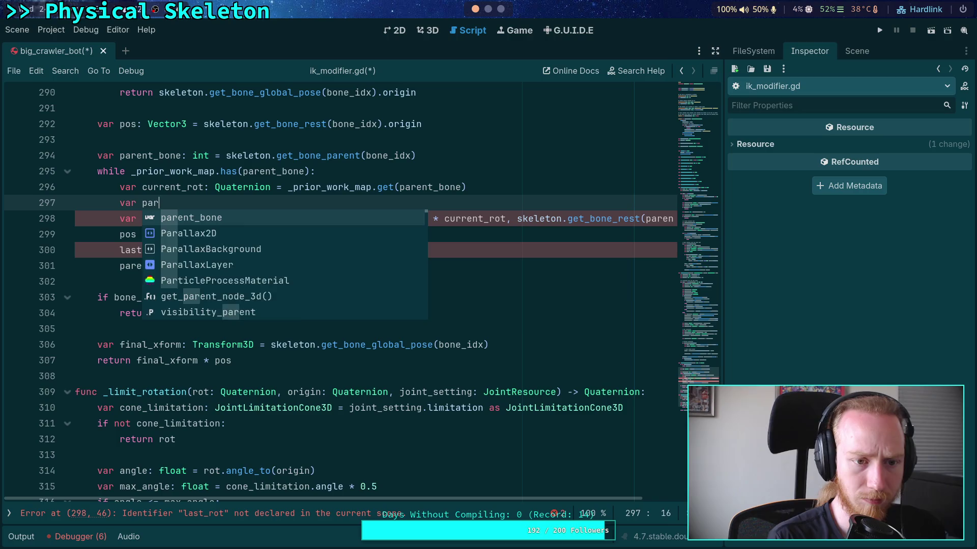
key("Escape")
type("_rot")
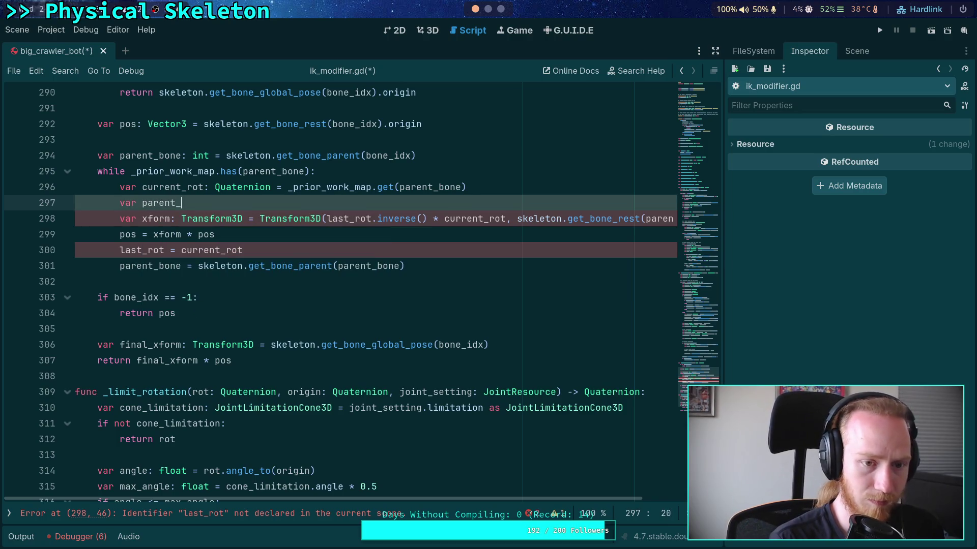
scroll(399, 269, "up", 3)
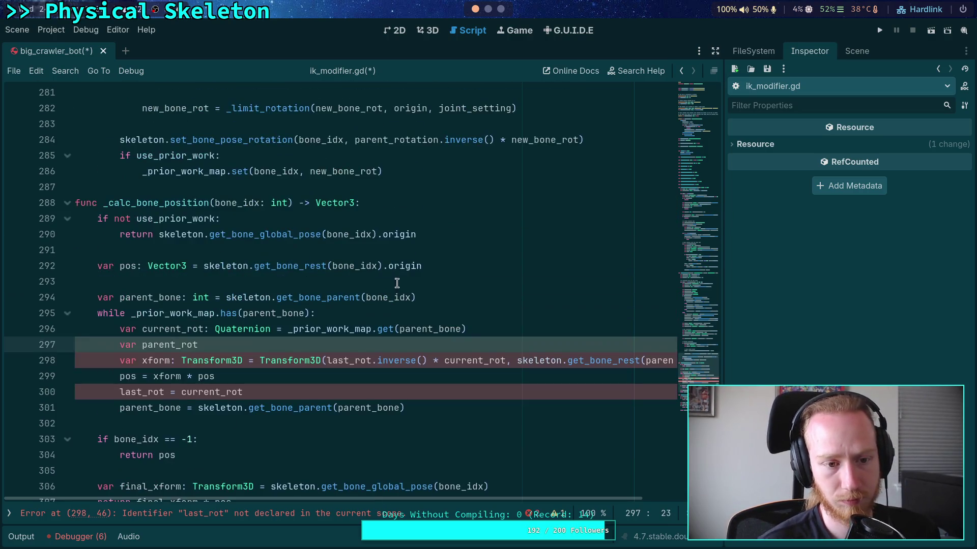
scroll(399, 287, "down", 1)
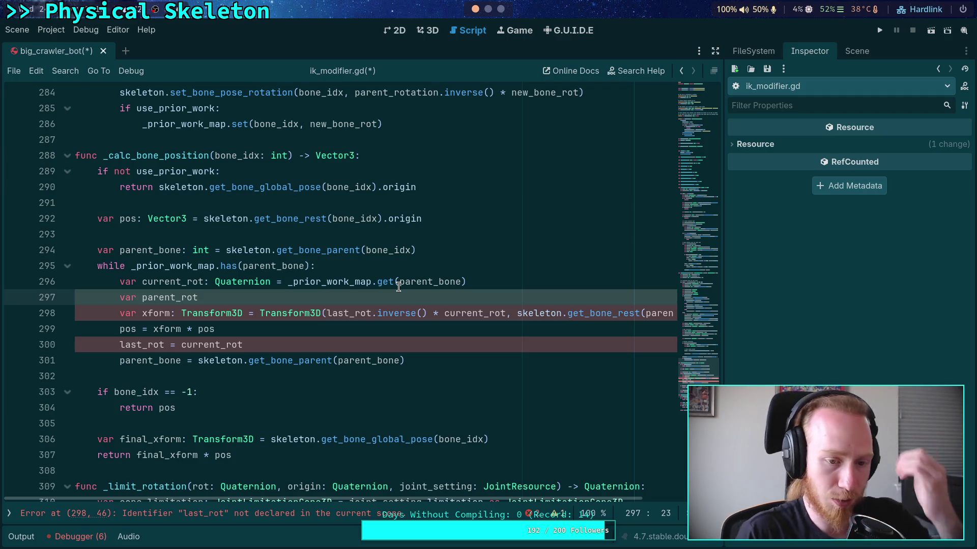
type(": ")
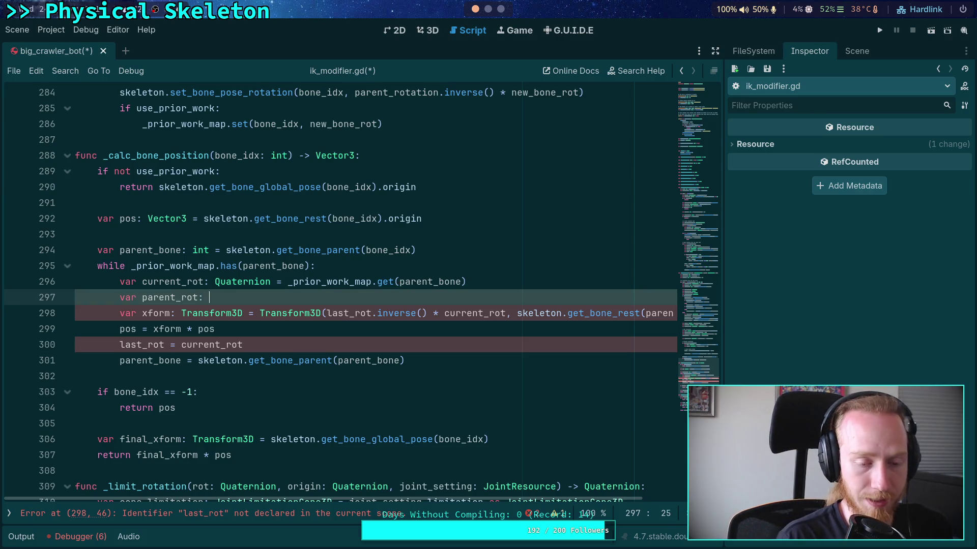
type("Quaternion")
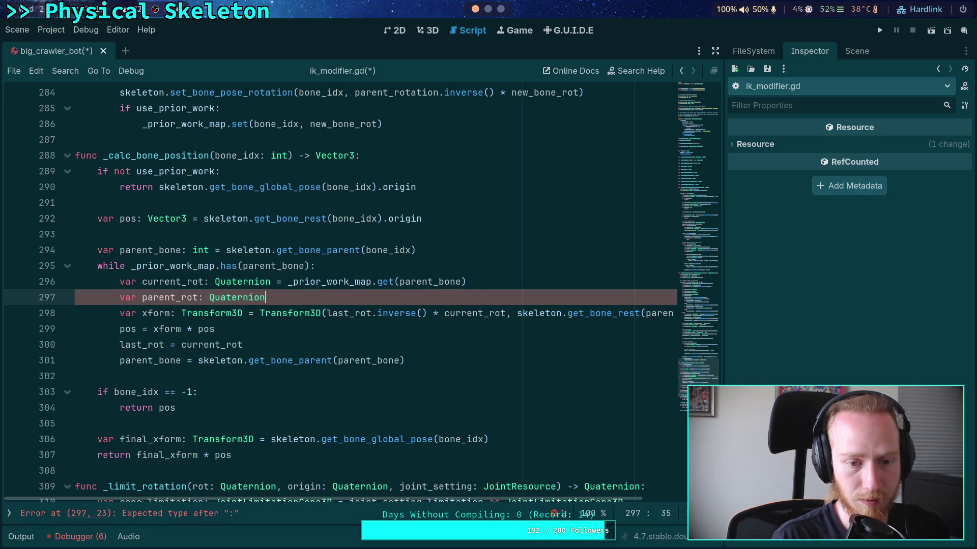
key("Return")
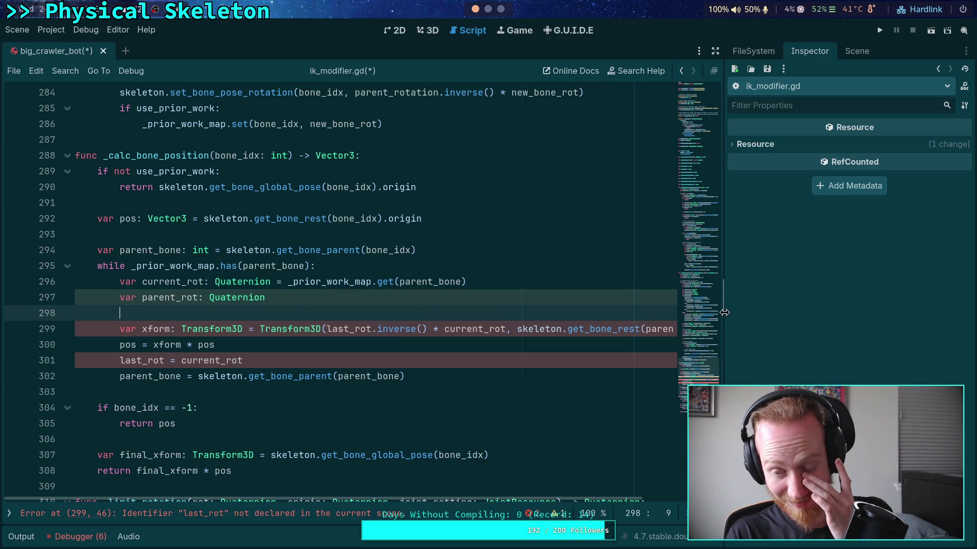
left_click_drag(725, 312, 738, 315)
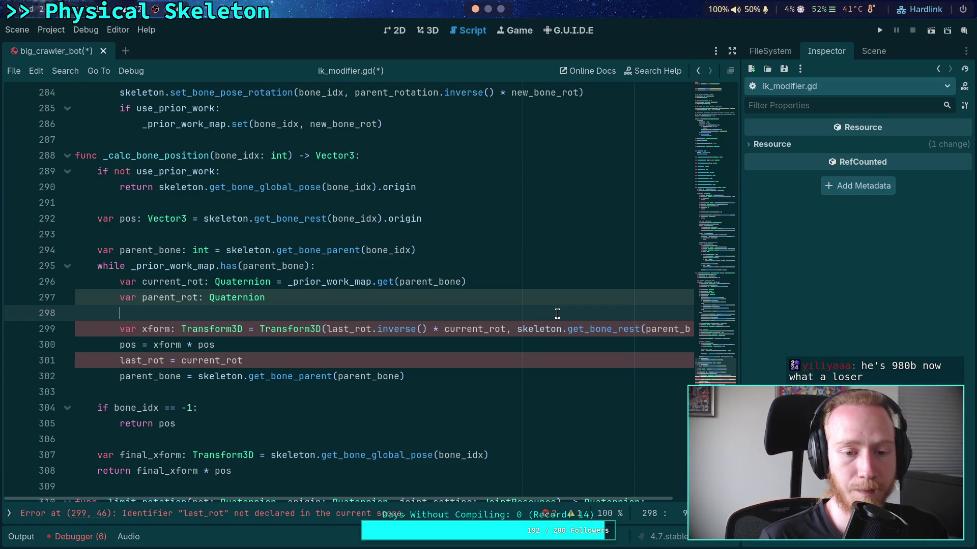
scroll(557, 314, "up", 10)
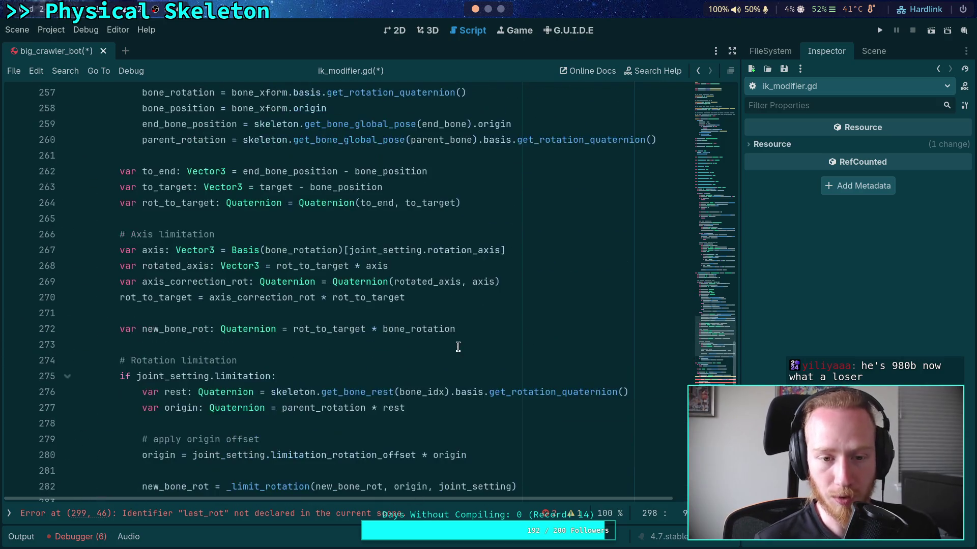
double_click(195, 235)
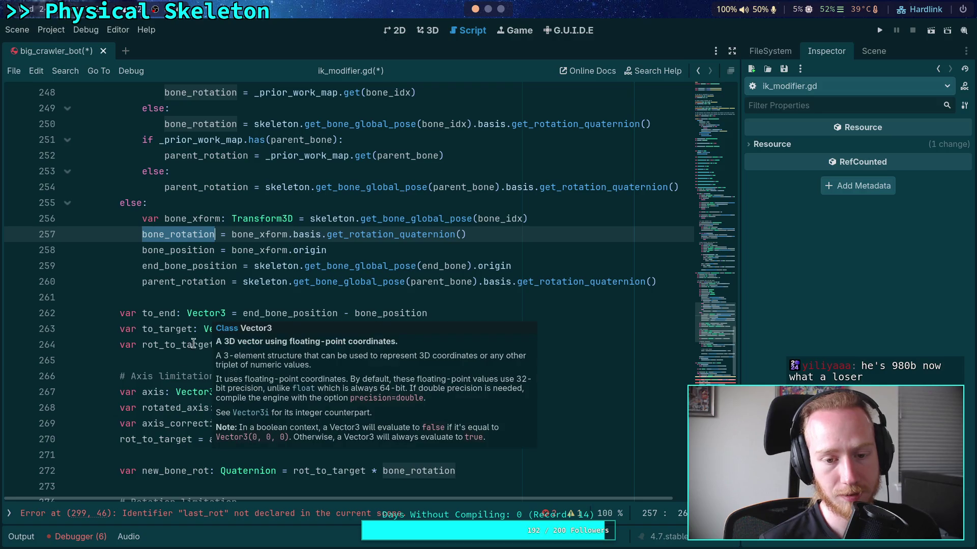
left_click(283, 313)
double_click(283, 313)
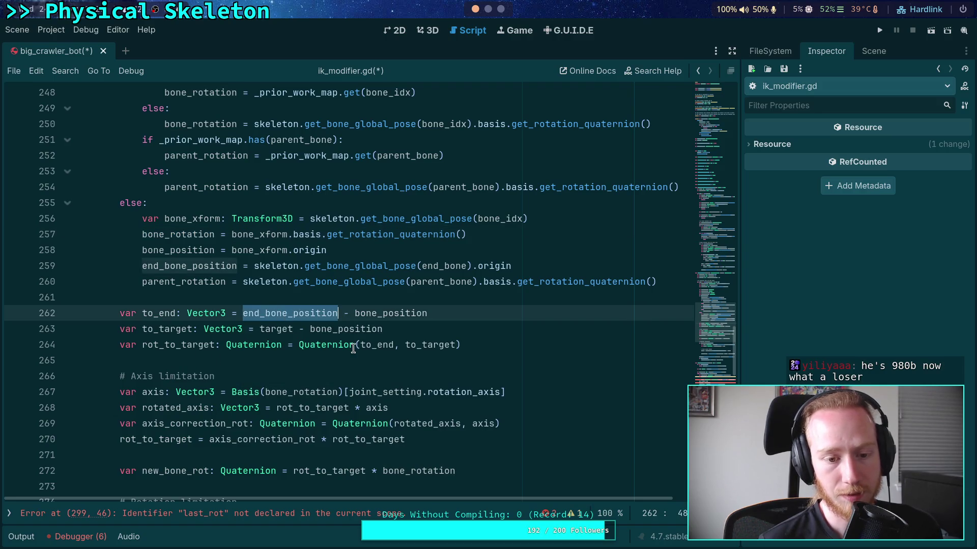
double_click(379, 313)
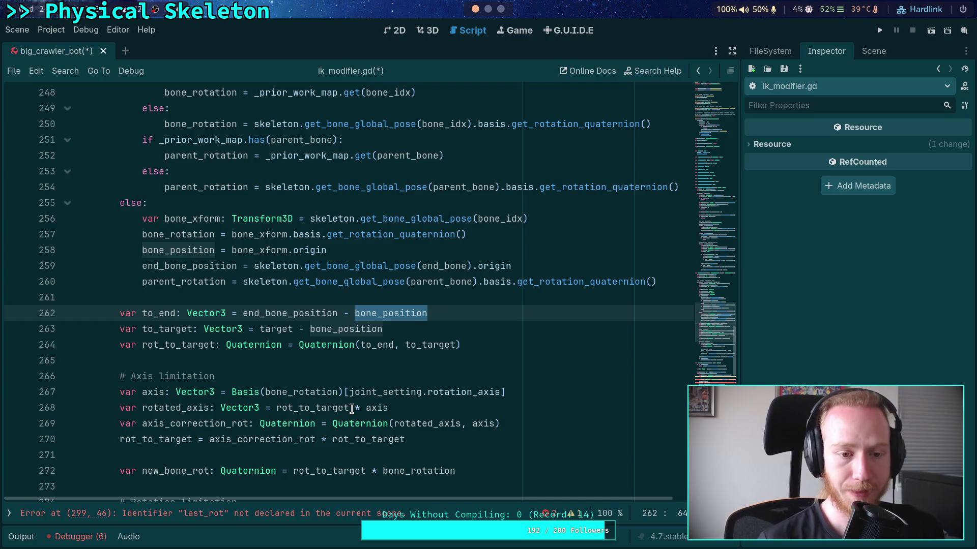
scroll(352, 435, "up", 1)
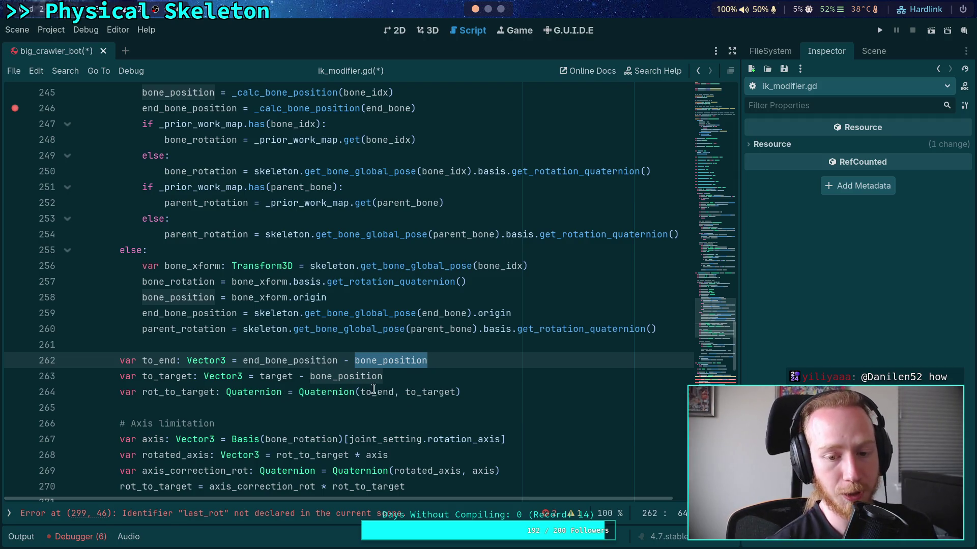
left_click(160, 401)
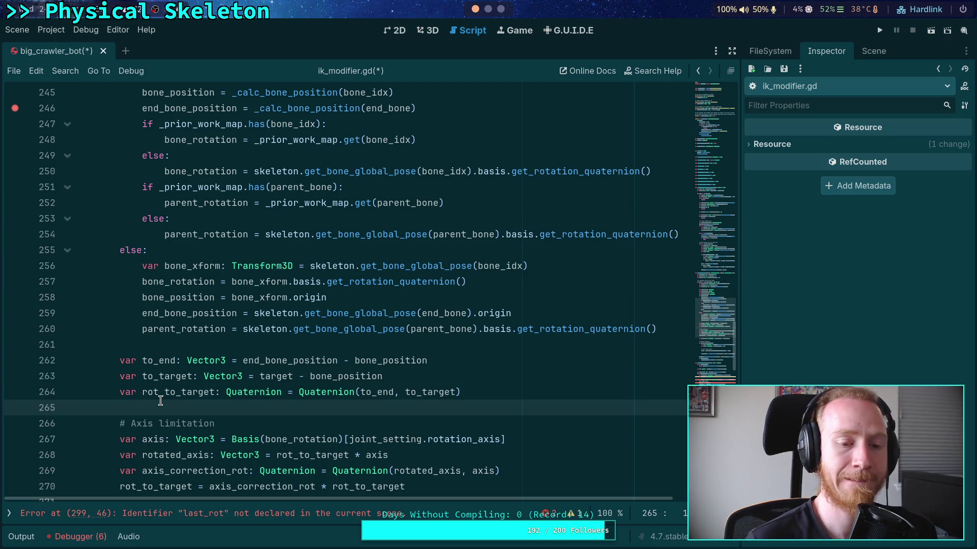
scroll(160, 402, "down", 4)
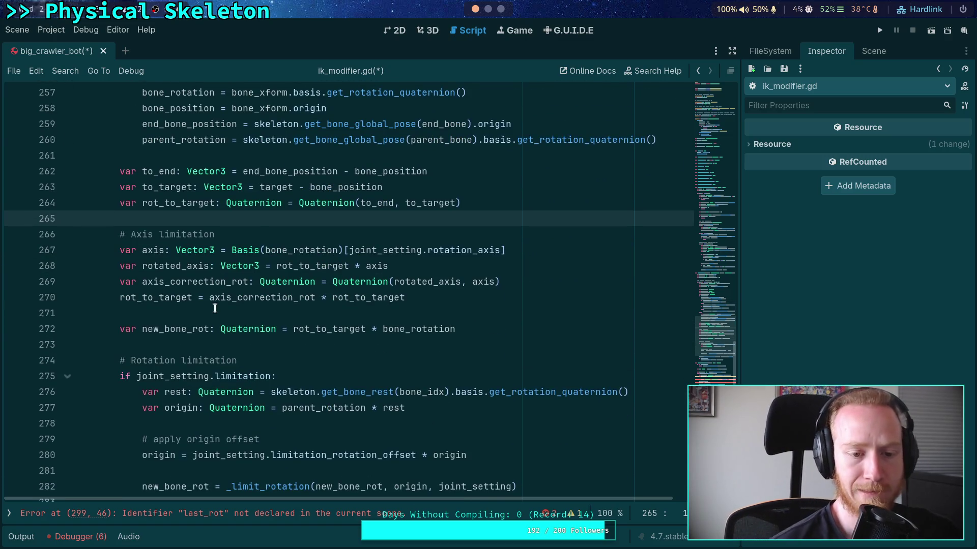
double_click(162, 329)
scroll(292, 361, "down", 2)
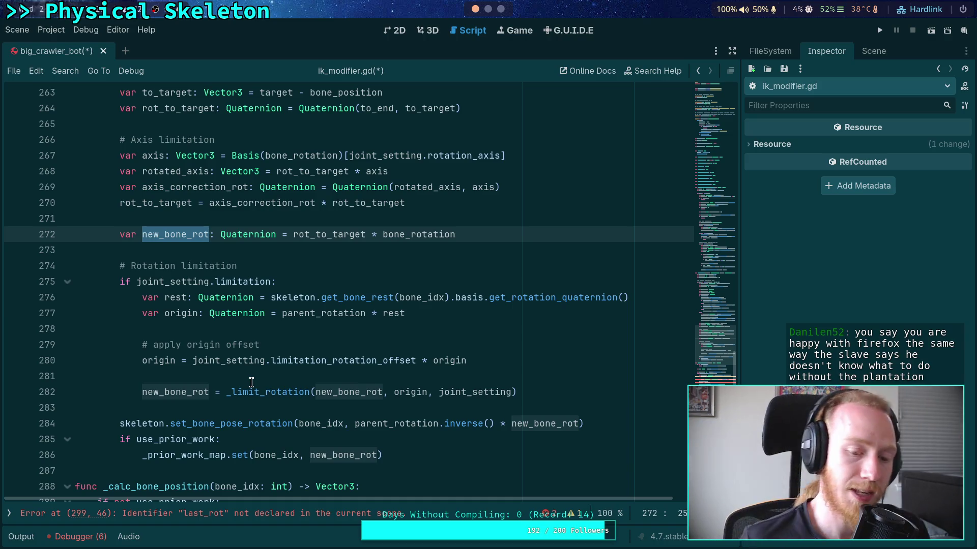
double_click(361, 424)
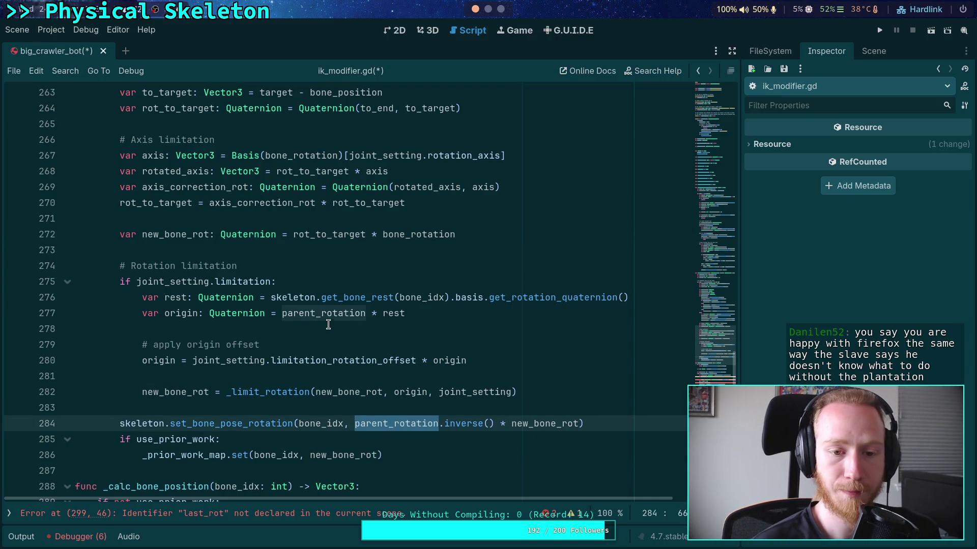
double_click(405, 234)
scroll(401, 313, "up", 2)
scroll(394, 371, "up", 1)
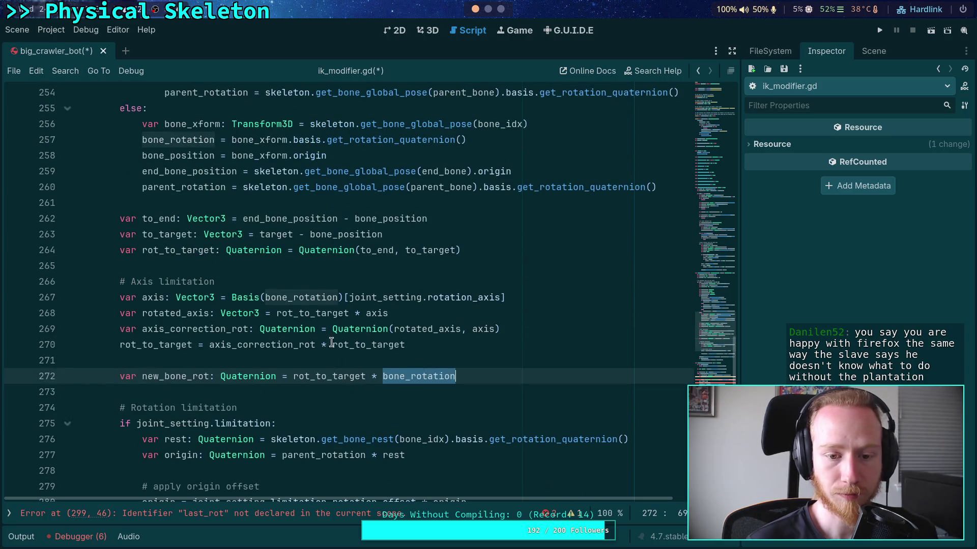
scroll(407, 275, "up", 1)
left_click_drag(234, 345, 542, 340)
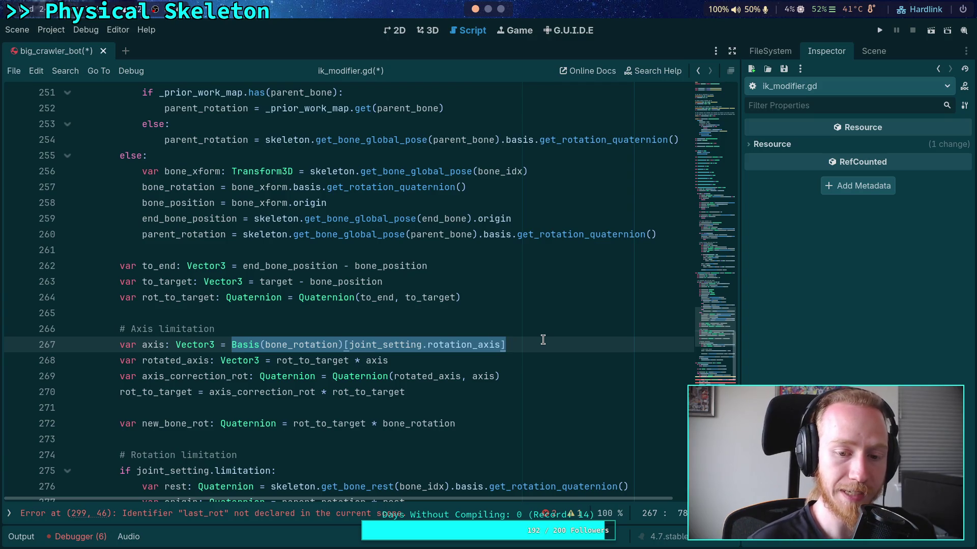
scroll(486, 335, "up", 1)
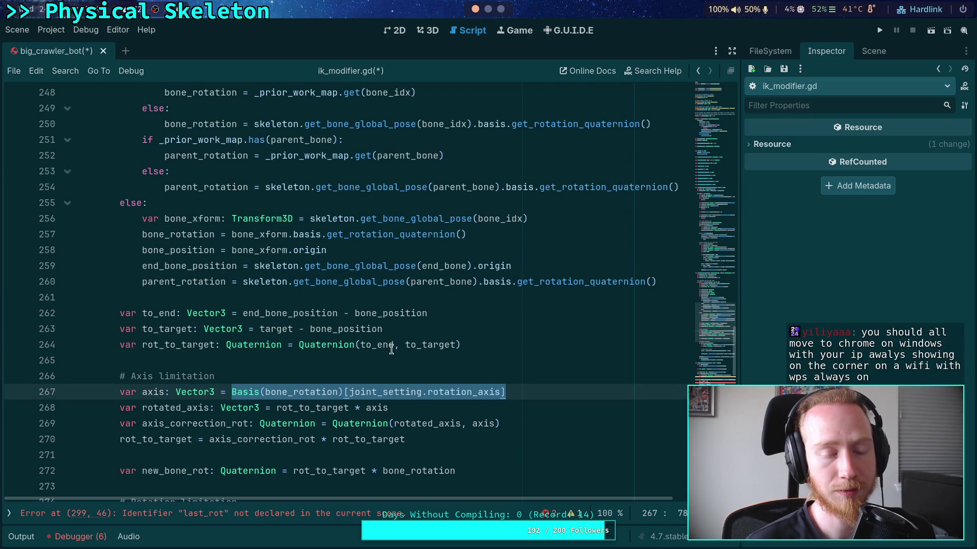
scroll(382, 350, "up", 3)
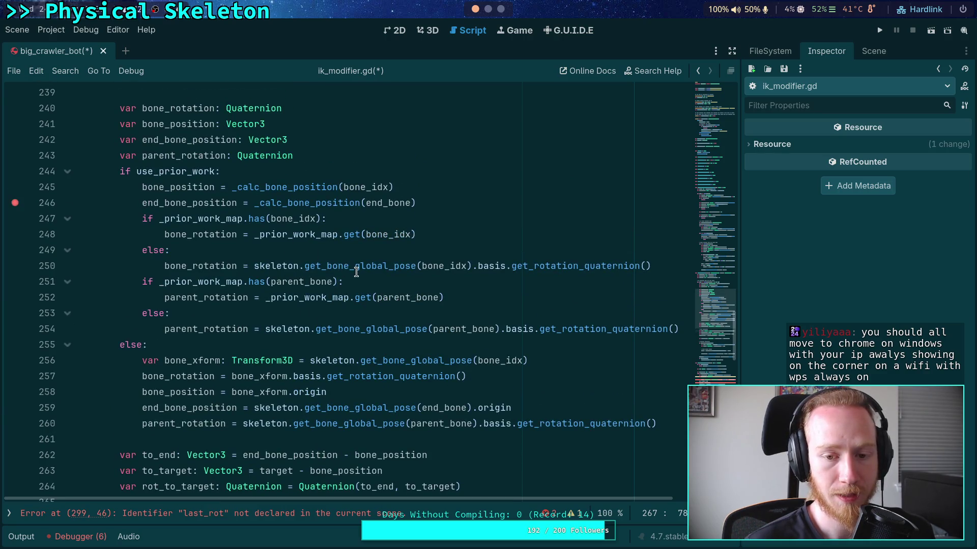
- Change line 250 to read the bone rotation with get_bone_pose_rotation instead of the global pose quaternion
mouse_move(356, 272)
left_click_drag(355, 266, 414, 266)
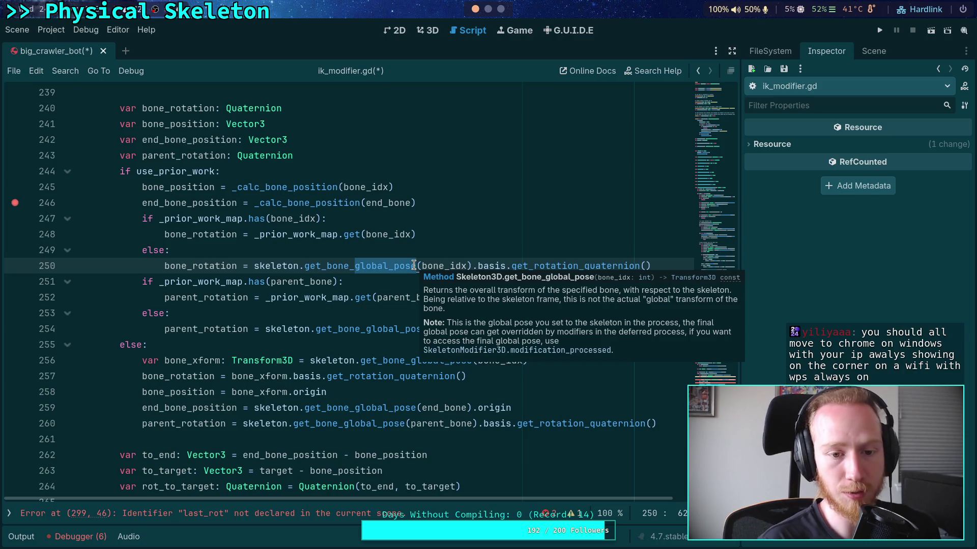
type("pose")
key("Down")
key("Down")
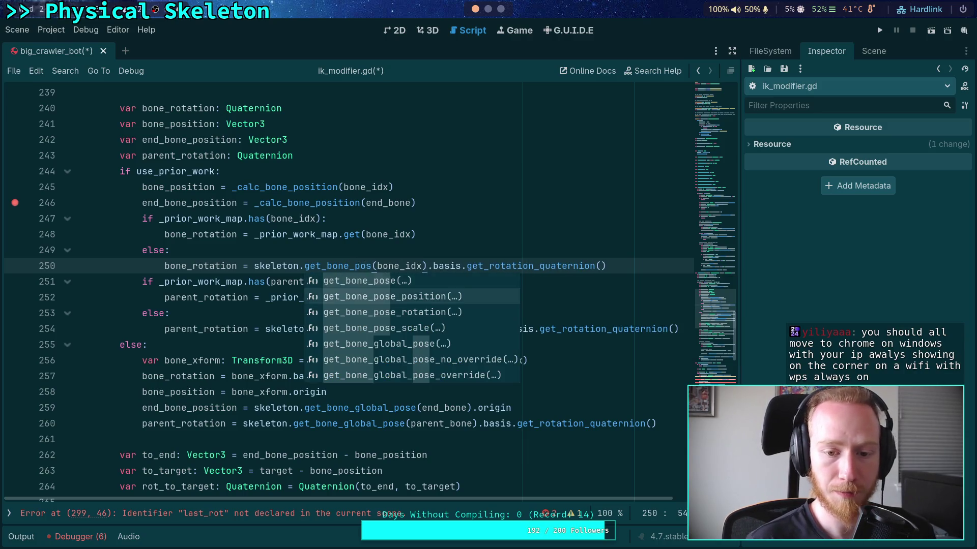
key("Return")
left_click(482, 266)
key("Delete")
key("Delete")
key("Delete")
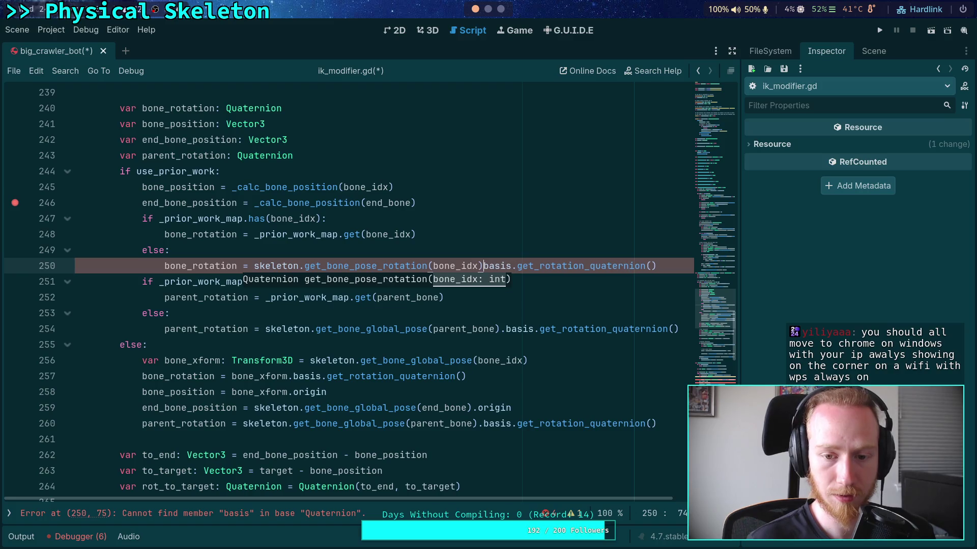
key("Delete")
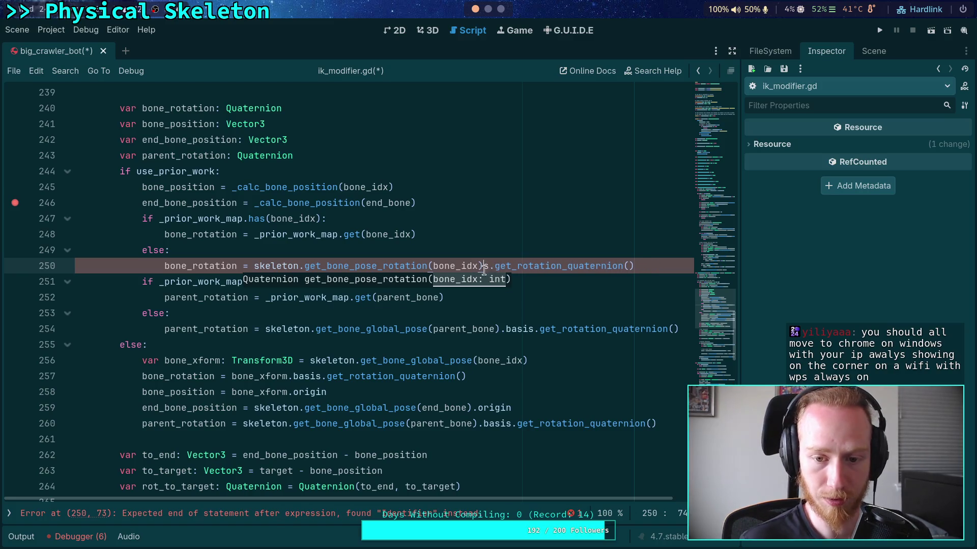
left_click_drag(483, 266, 667, 266)
key("Delete")
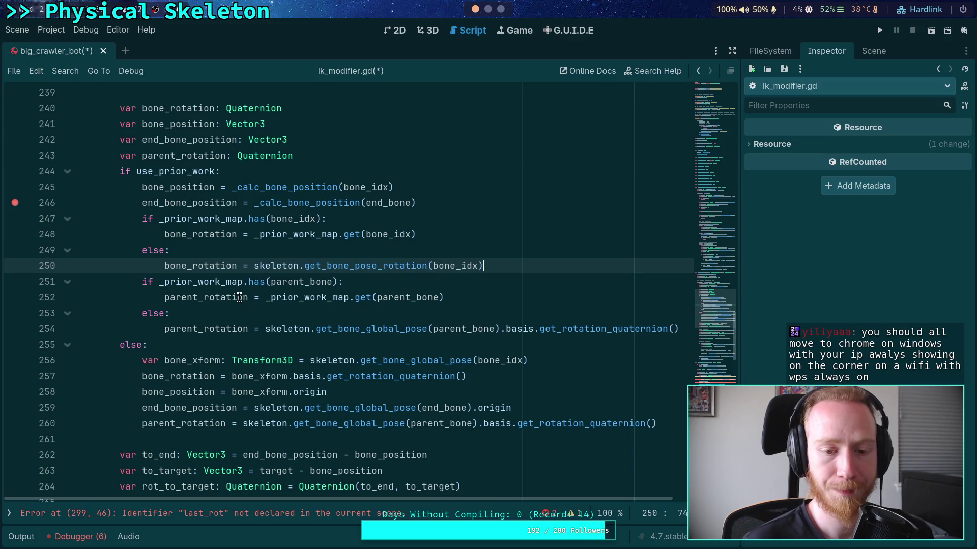
- Change line 254 to get_bone_pose_rotation(parent_bone) for the parent rotation fallback
double_click(240, 298)
left_click_drag(366, 329, 690, 333)
type("pos")
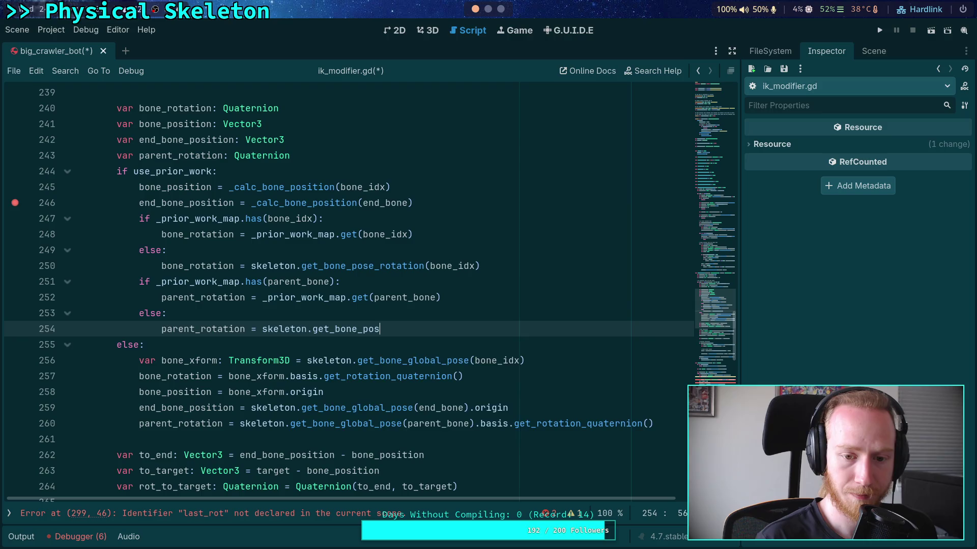
key("Return")
type("parent_bone")
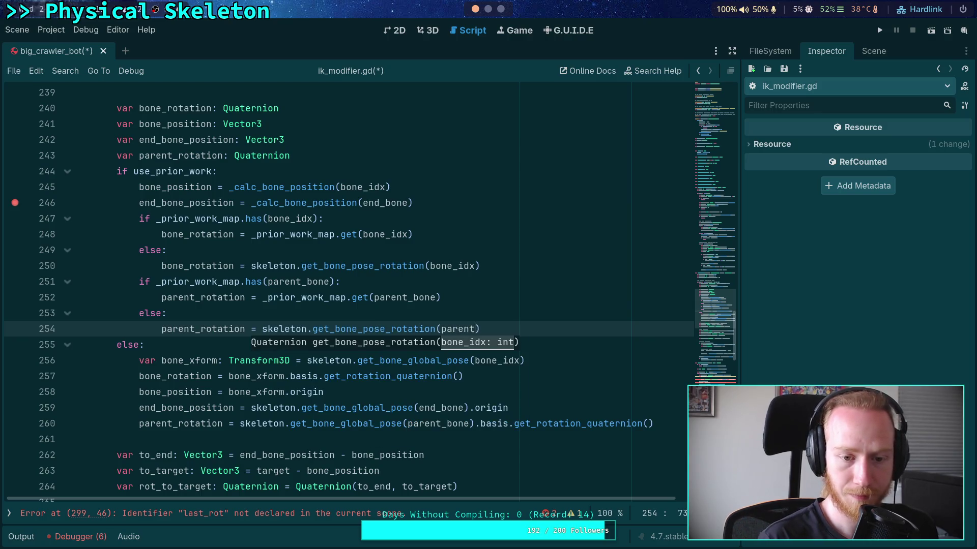
left_click(580, 297)
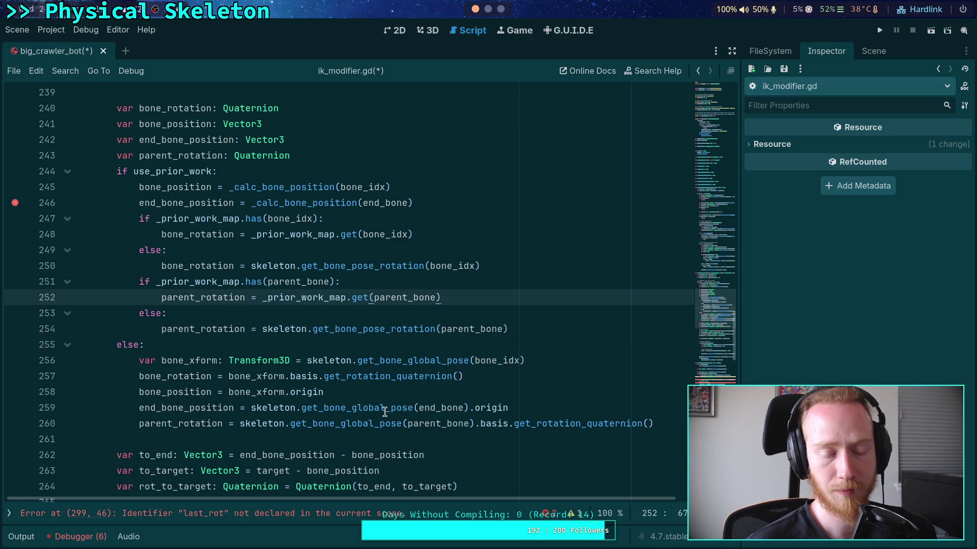
left_click(304, 330)
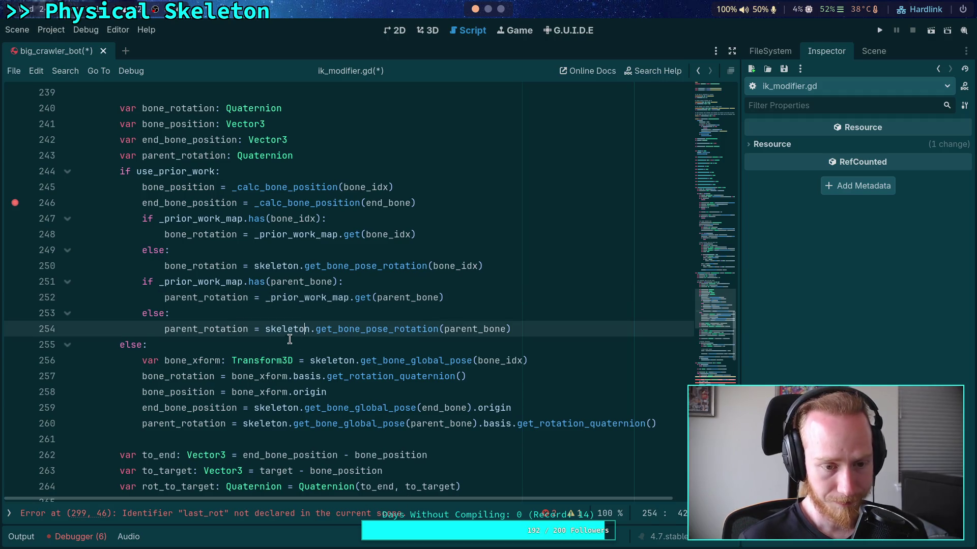
left_click(287, 341)
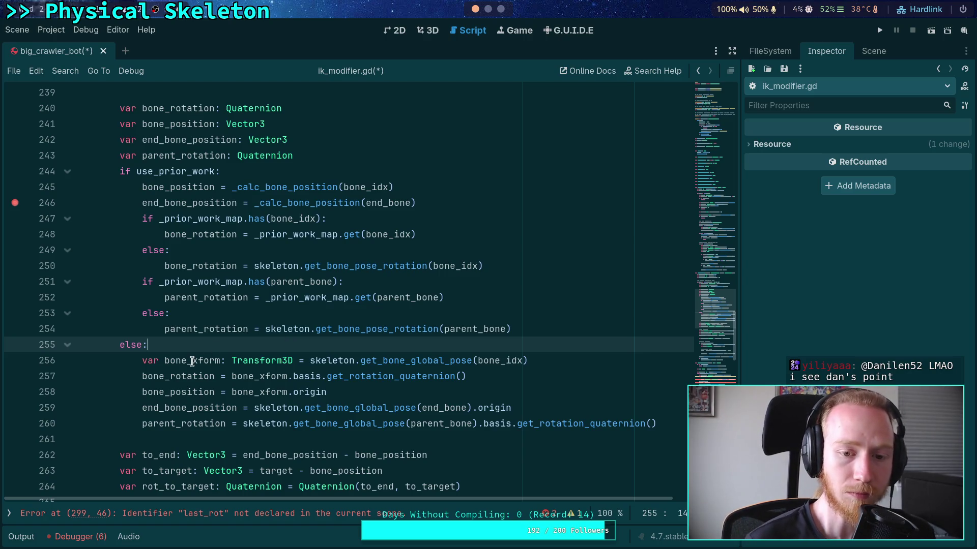
- Review the else branch's bone_rotation, bone_position and end_bone_position lines 257–259
scroll(192, 361, "down", 1)
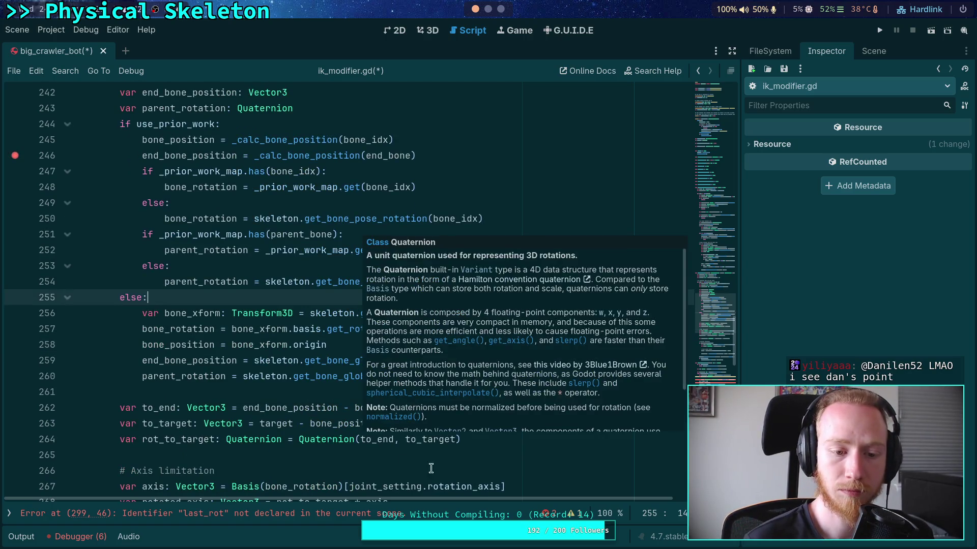
left_click(208, 360)
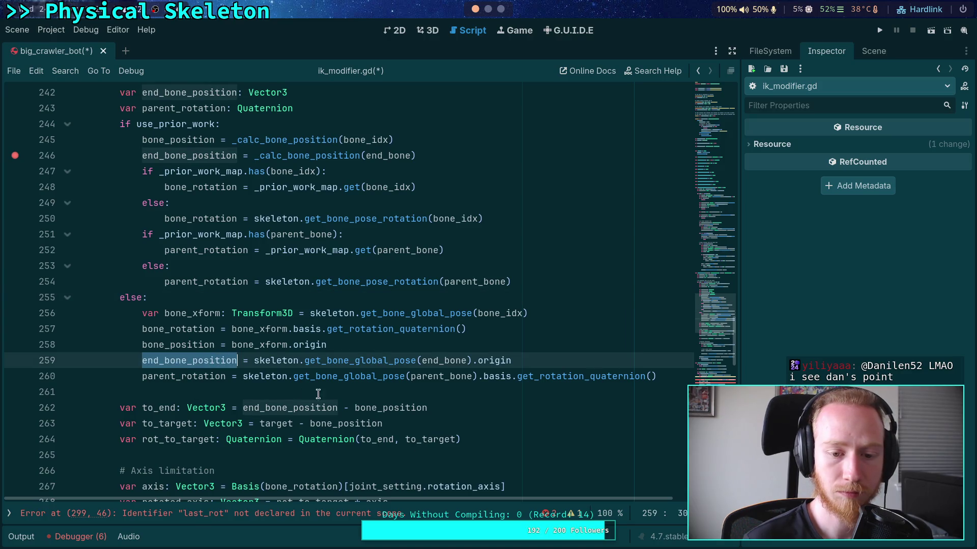
left_click(196, 330)
double_click(196, 333)
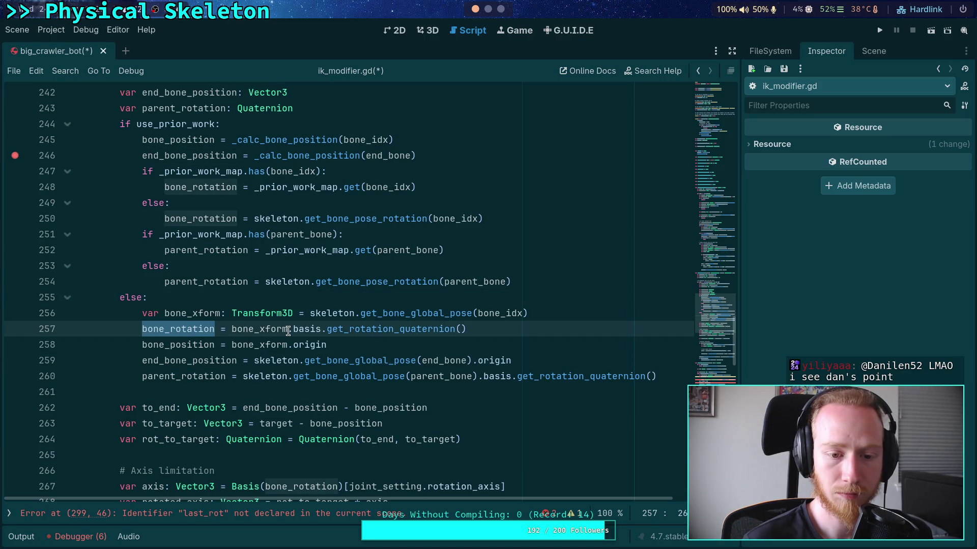
scroll(385, 358, "up", 1)
scroll(385, 358, "down", 1)
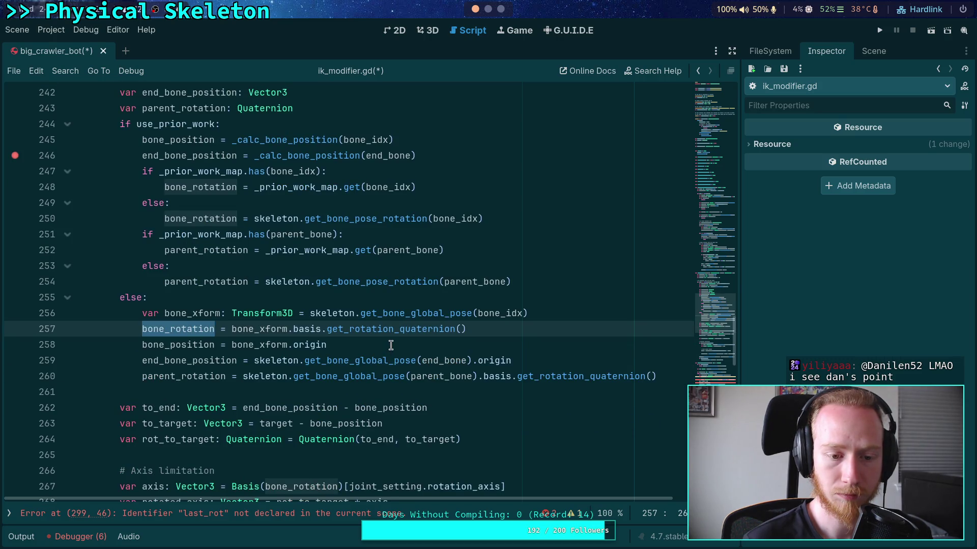
scroll(391, 346, "down", 1)
key("Down")
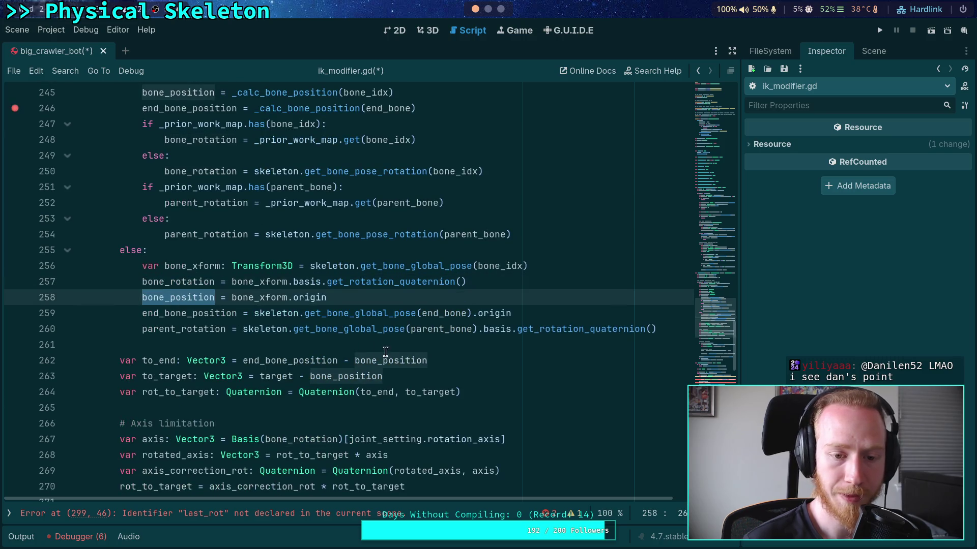
scroll(388, 351, "down", 1)
scroll(417, 351, "up", 1)
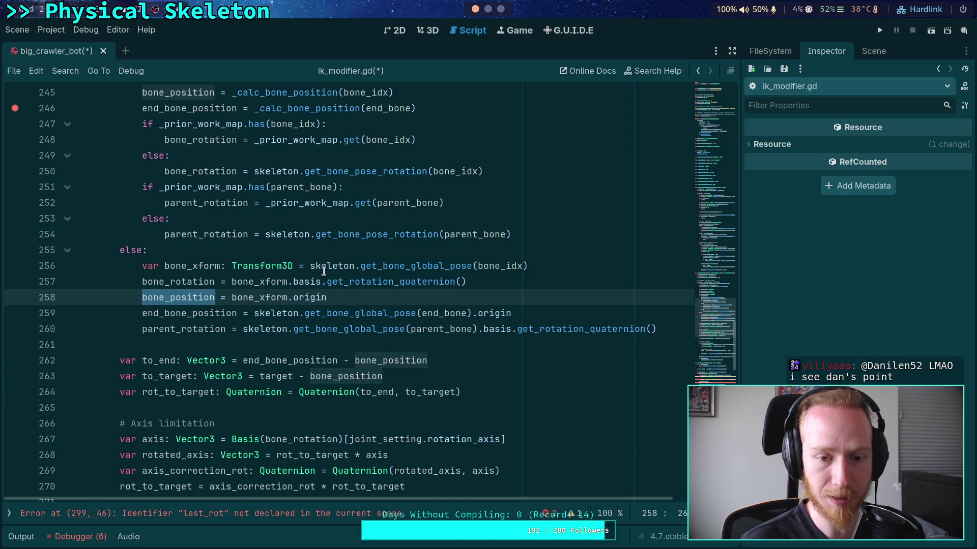
- Move get_bone_global_pose(bone_idx) from line 256 to replace bone_xform on line 258
left_click_drag(309, 266, 562, 264)
key("ctrl+c")
key("BackSpace")
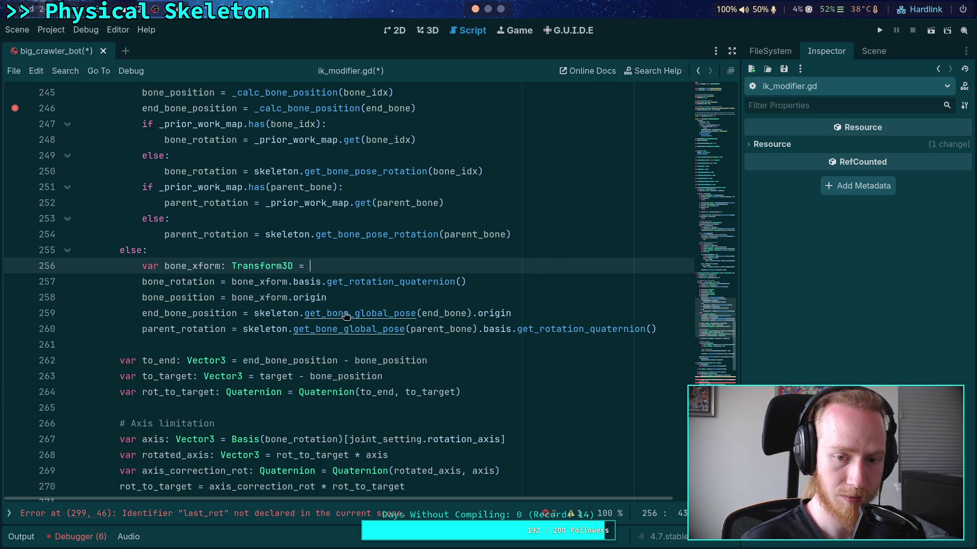
left_click(246, 295)
double_click(246, 295)
key("ctrl+v")
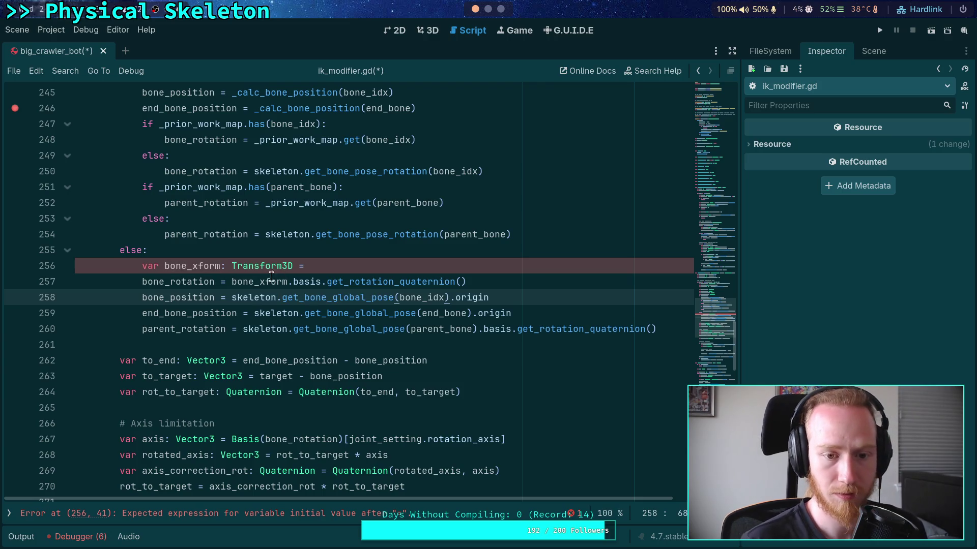
- Rewrite line 257's rotation expression as skeleton.get_bone_pose_rotation()
left_click_drag(233, 285, 474, 279)
key("BackSpace")
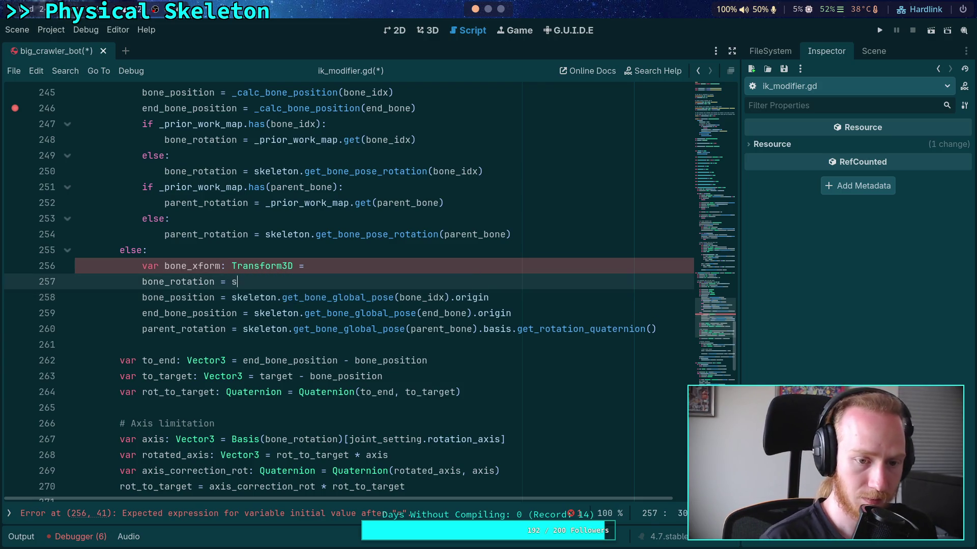
type("sket")
key("BackSpace")
type("l.angular_delta_limi")
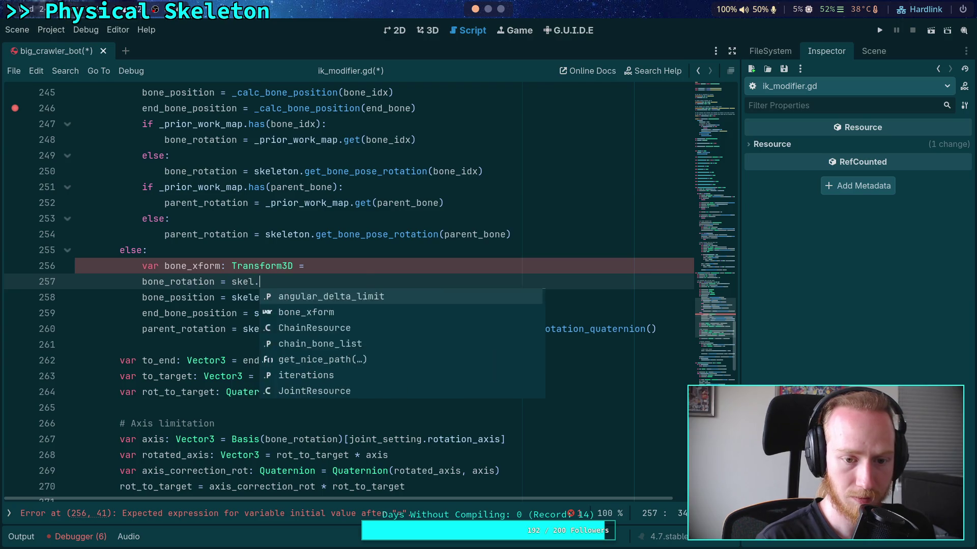
key("BackSpace")
key("BackSpace")
key("BackSpace")
type("e")
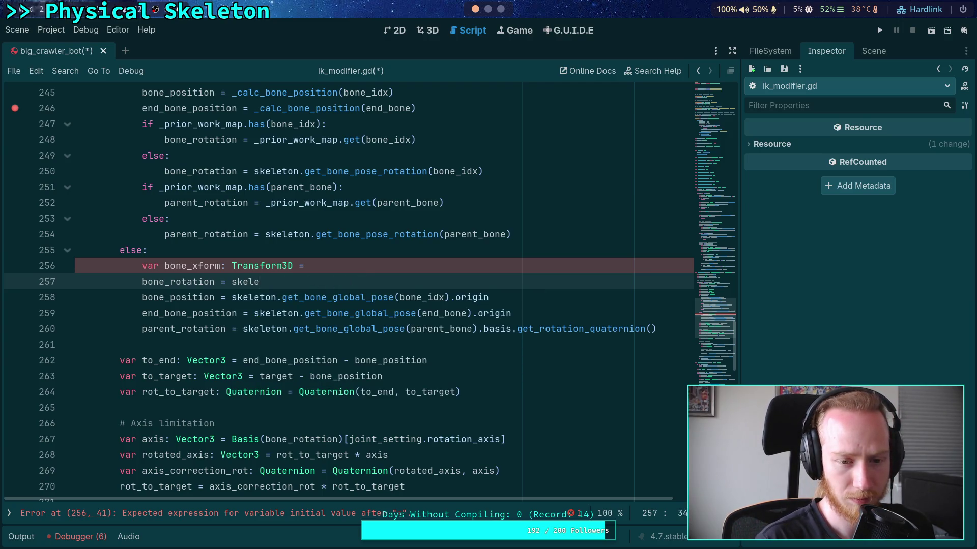
type("ton.get_")
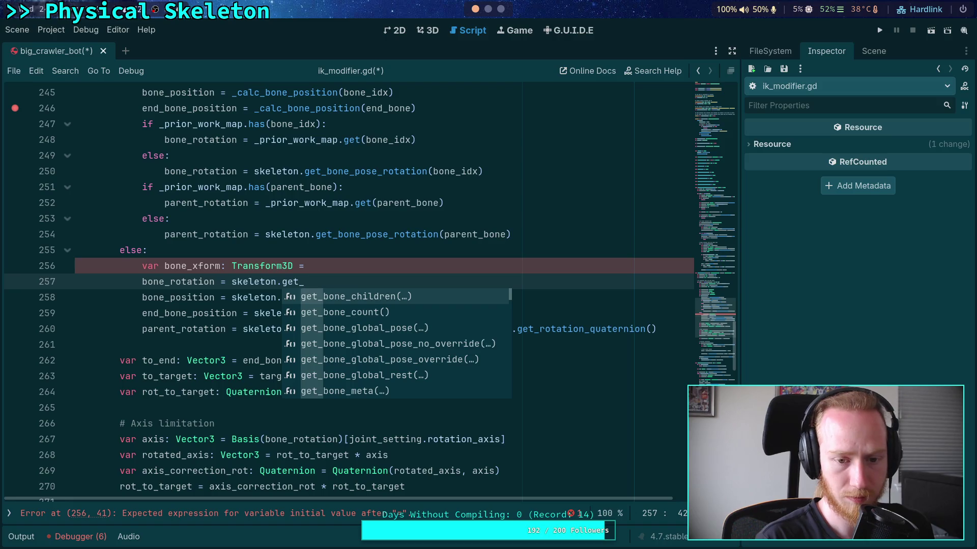
type("bone_pos")
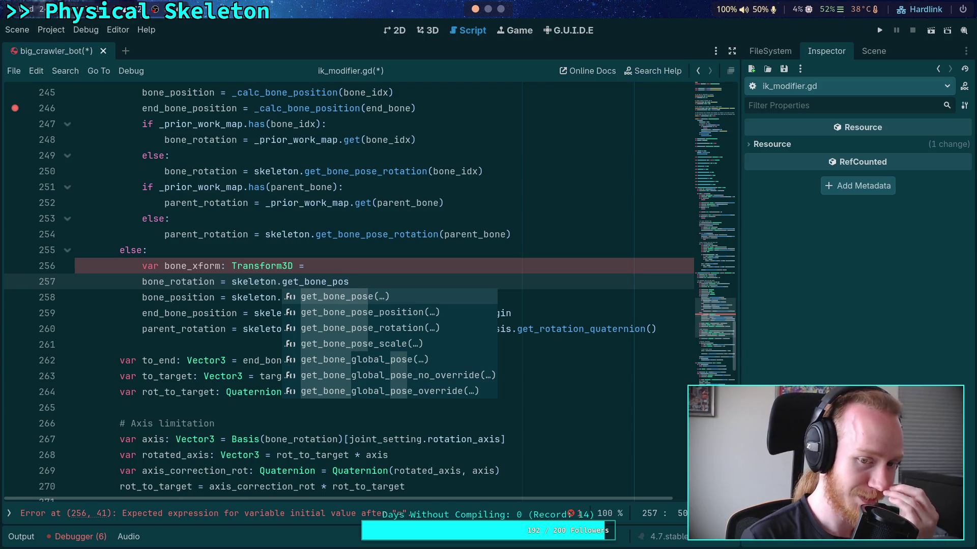
key("Down")
key("Down")
key("Return")
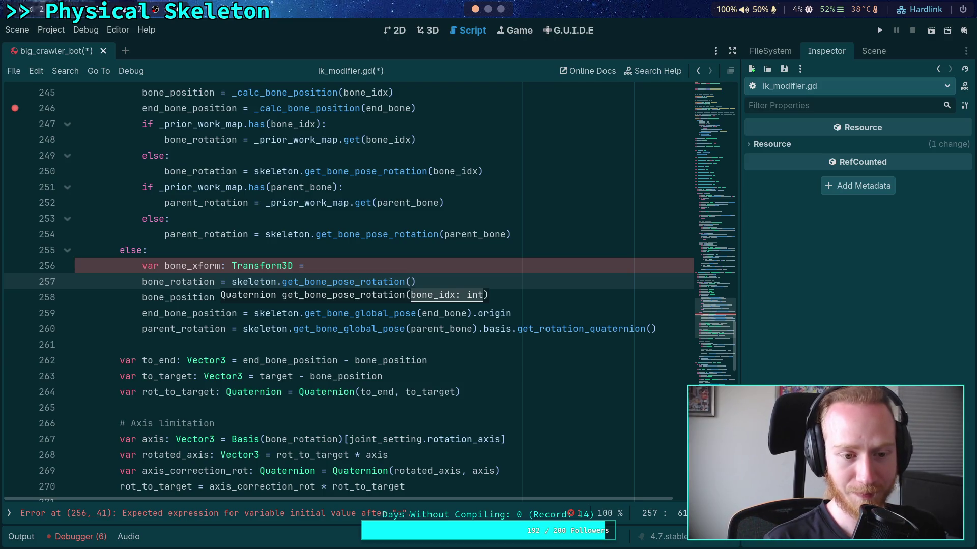
key("Escape")
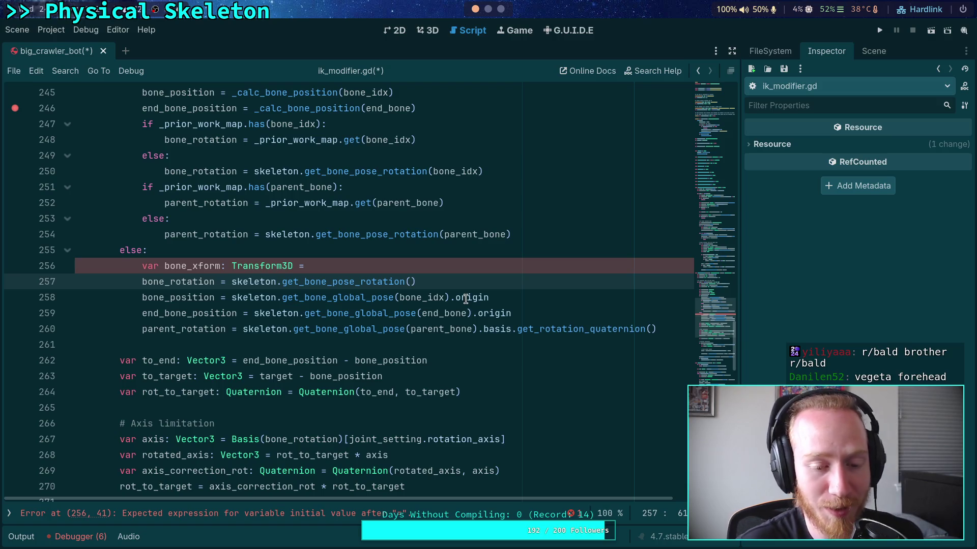
- Delete the unfinished bone_xform line, pass bone_idx to get_bone_pose_rotation, and save
mouse_move(466, 299)
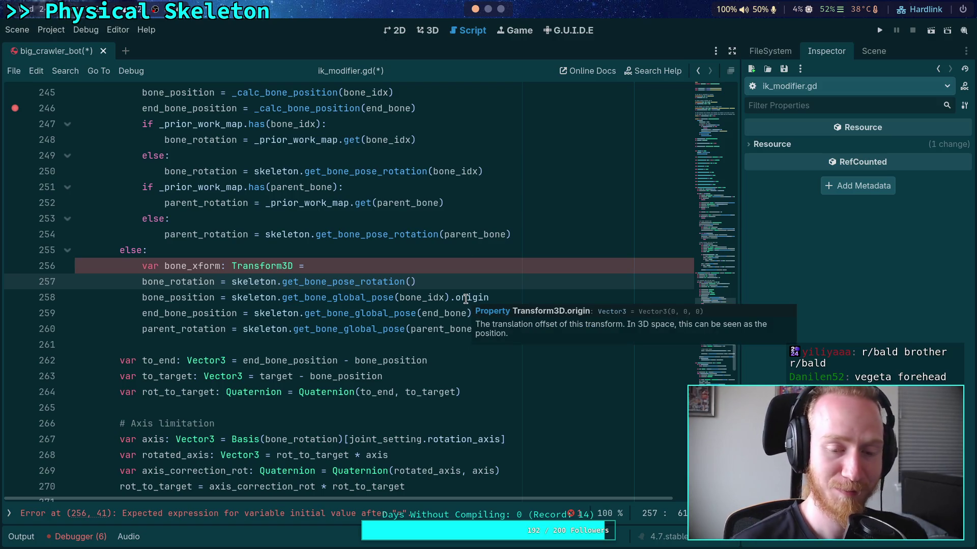
key("Up")
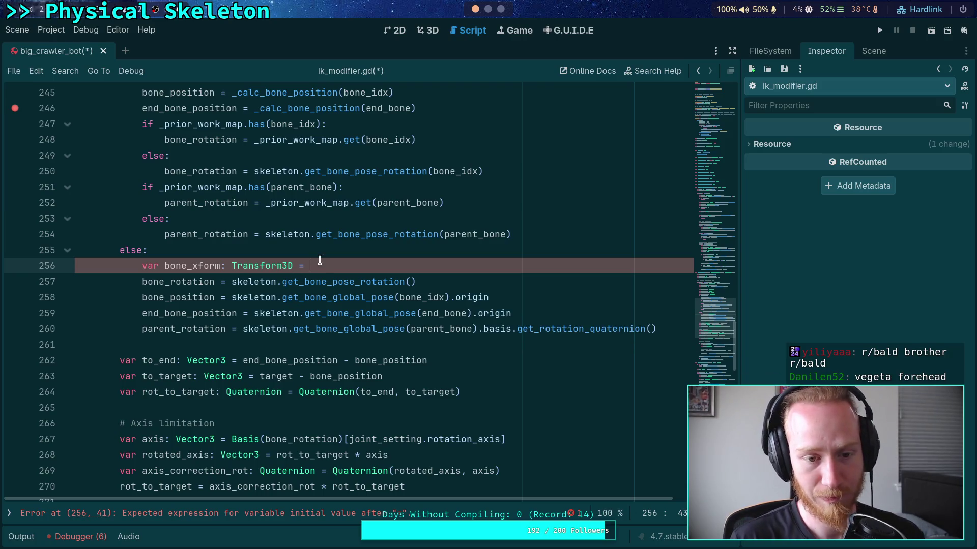
key("shift+Up")
key("BackSpace")
left_click(338, 266)
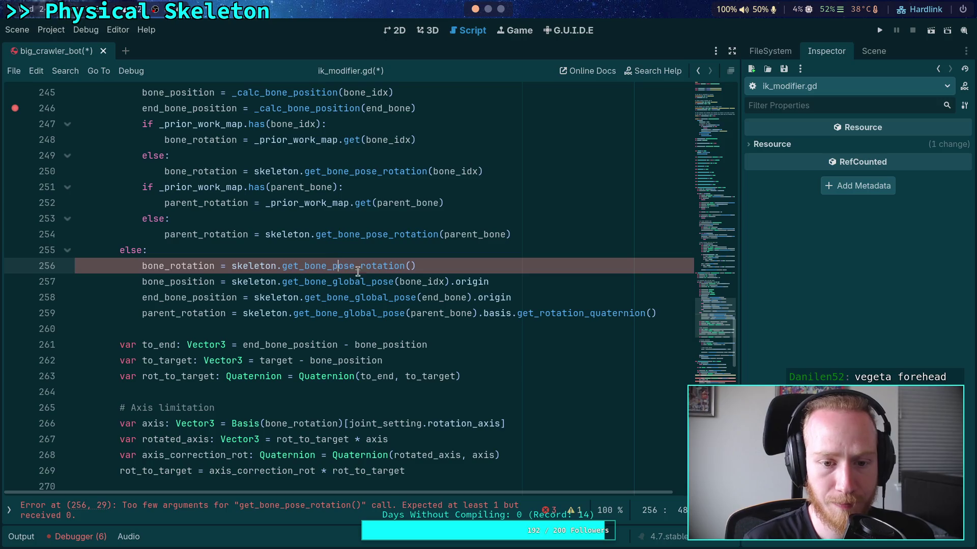
left_click(410, 266)
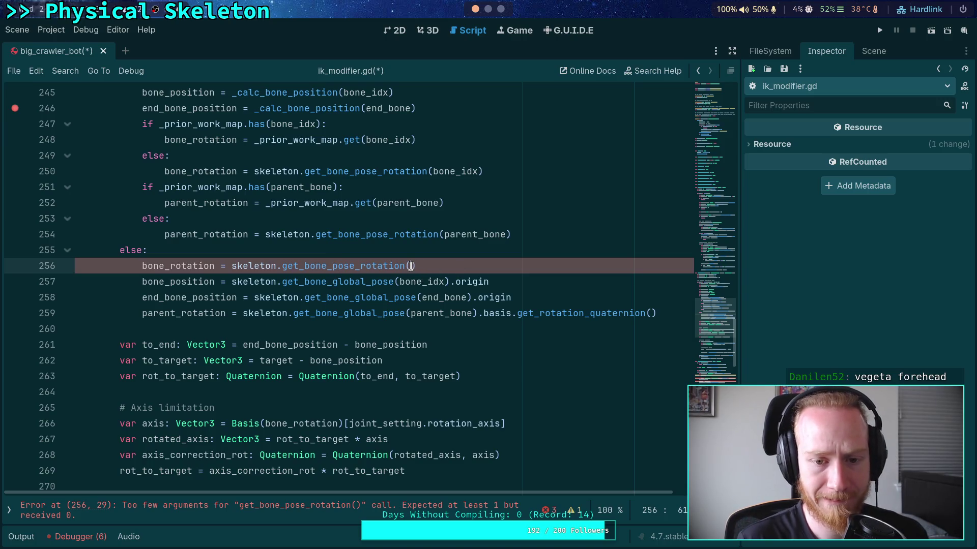
type("bone_")
key("Return")
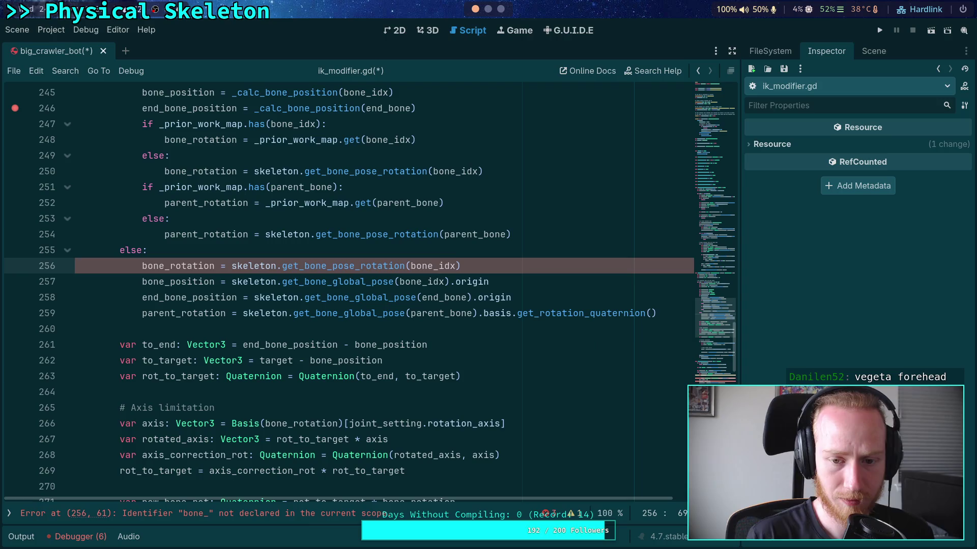
key("ctrl+s")
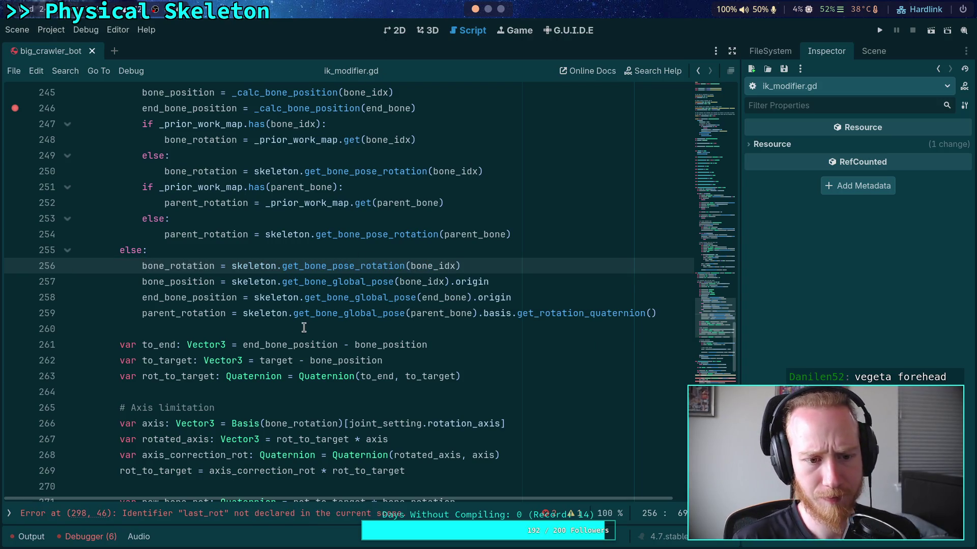
- Make line 259's parent_rotation use get_bone_pose_rotation(parent_bone) without the basis conversion, then save
double_click(180, 282)
double_click(183, 297)
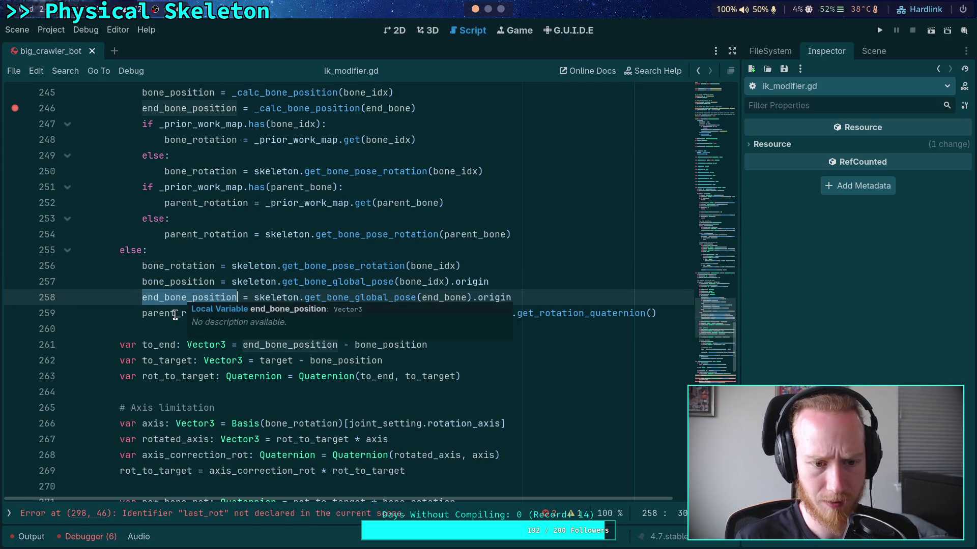
double_click(175, 314)
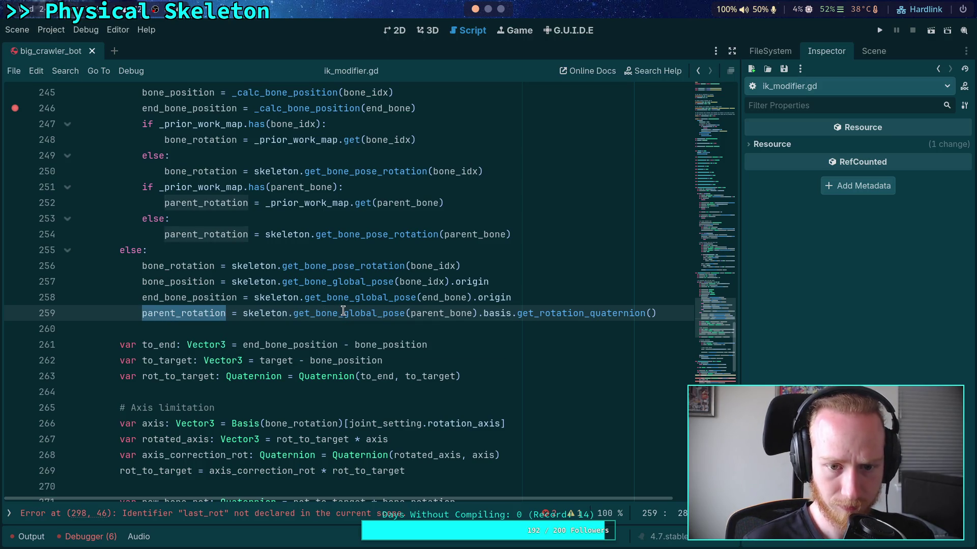
mouse_move(344, 312)
left_mouse_down()
mouse_move(400, 311)
mouse_move(382, 312)
left_mouse_up()
key("BackSpace")
key("Right")
key("Right")
key("Right")
type("_p")
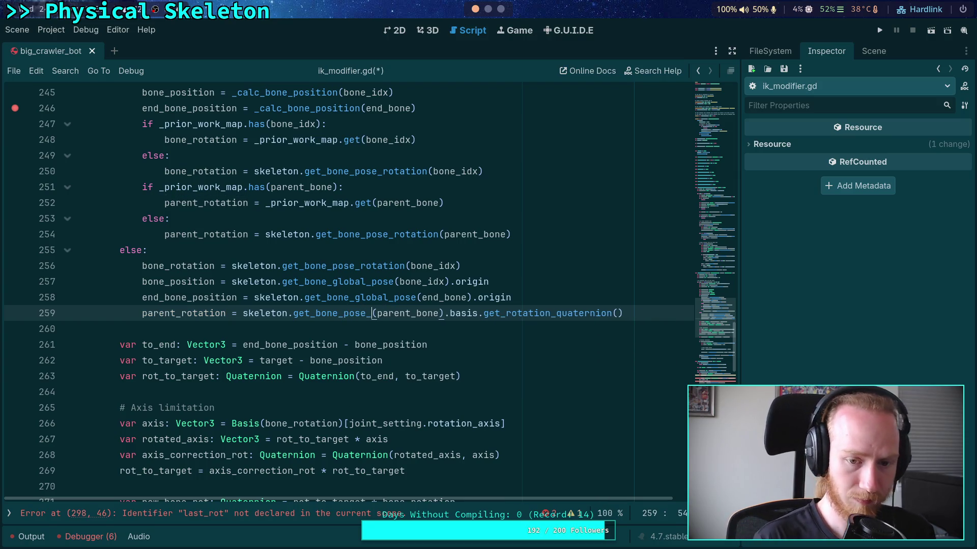
key("BackSpace")
key("Down")
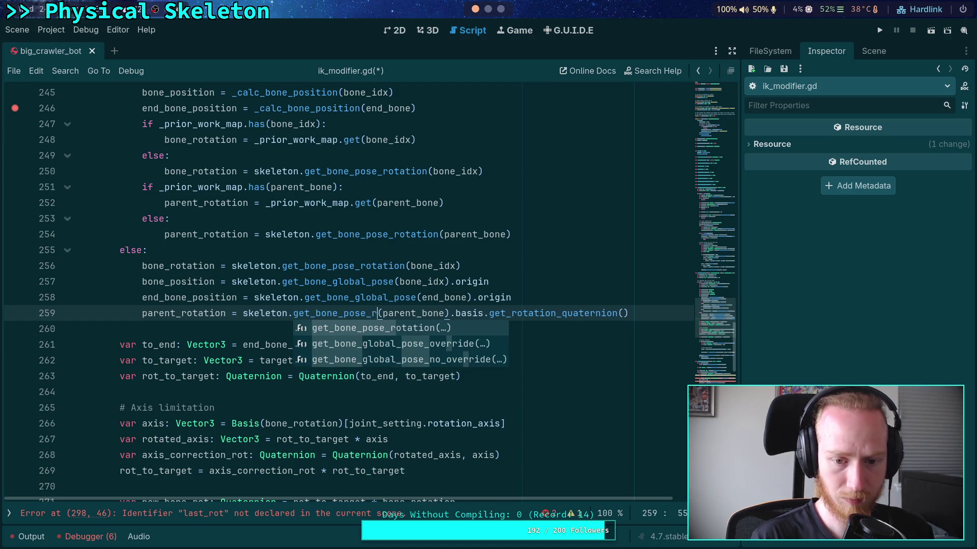
key("Return")
left_click_drag(494, 312, 648, 308)
key("BackSpace")
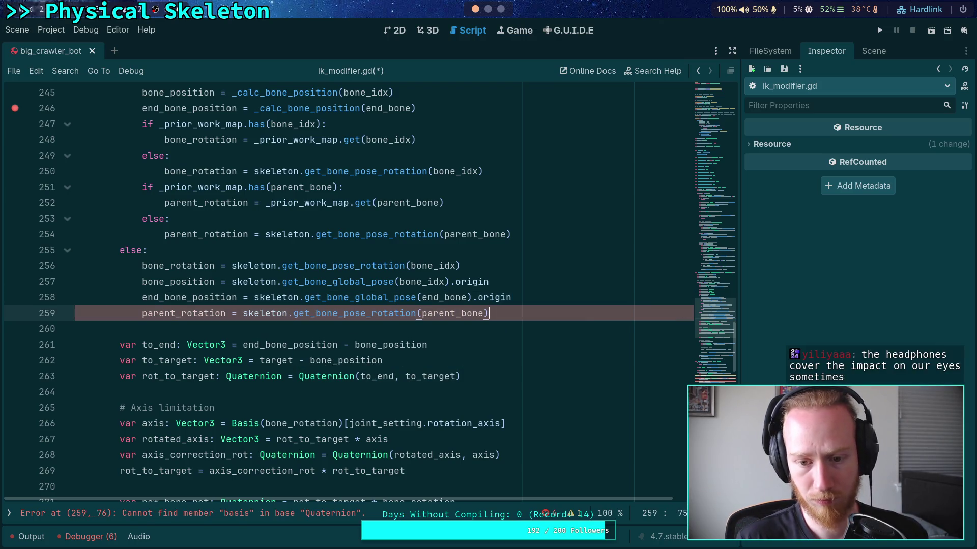
key("ctrl+s")
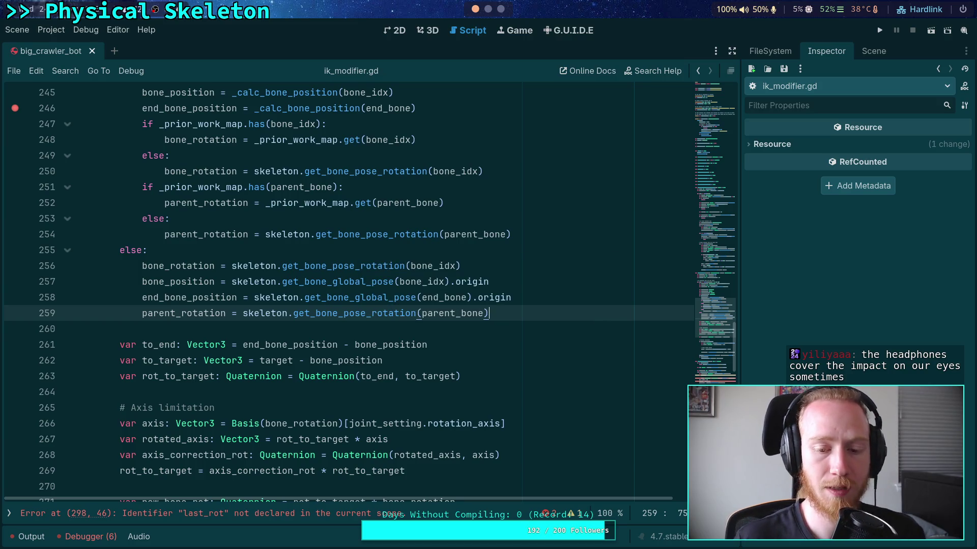
scroll(521, 311, "down", 6)
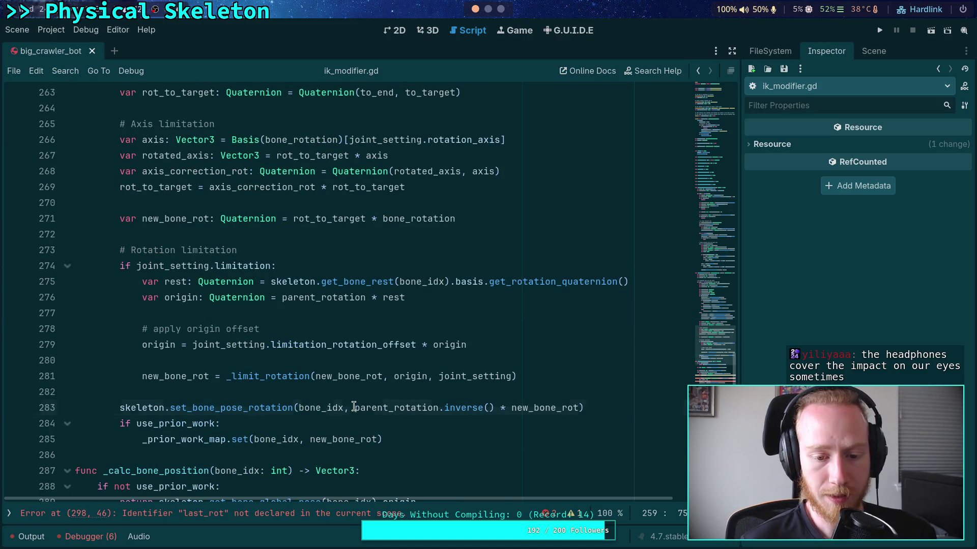
left_click_drag(354, 407, 511, 407)
key("BackSpace")
double_click(377, 407)
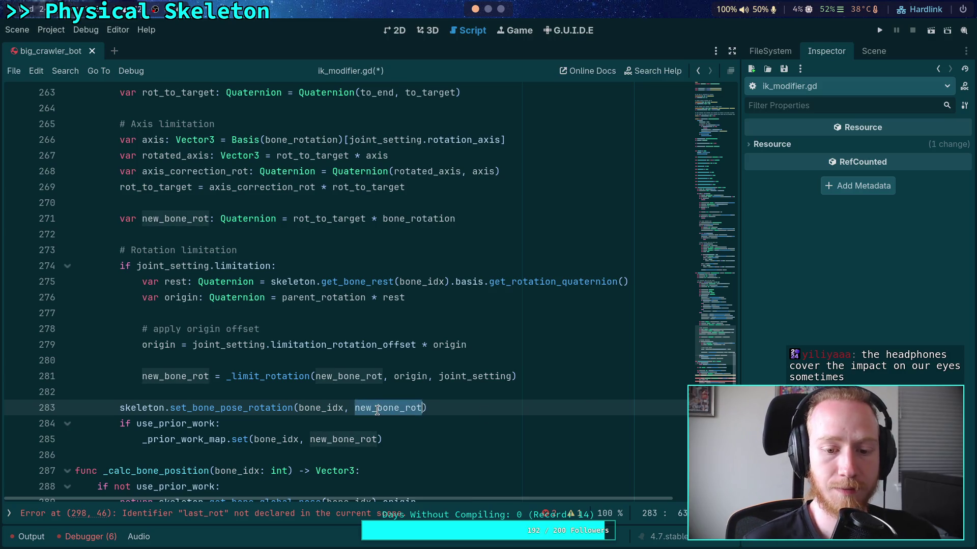
scroll(189, 353, "up", 1)
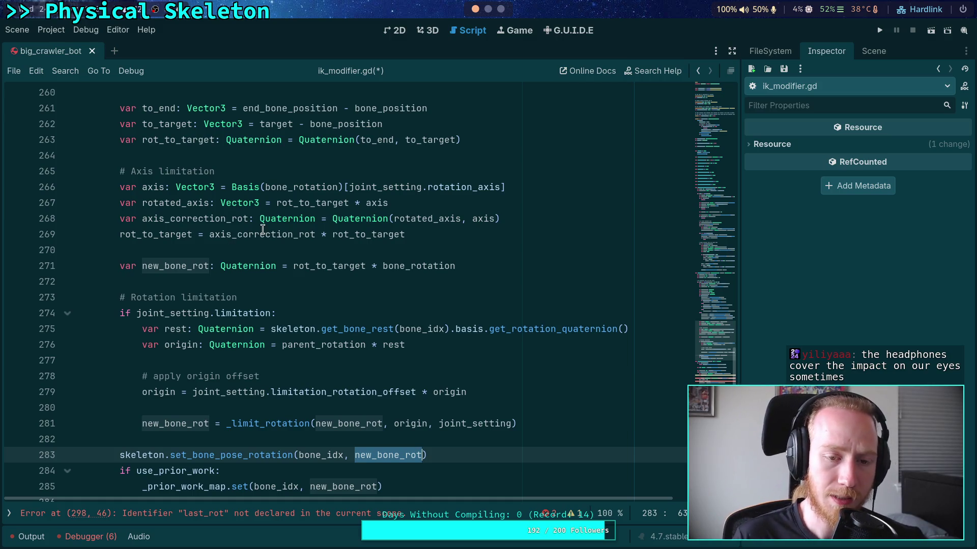
scroll(256, 250, "up", 1)
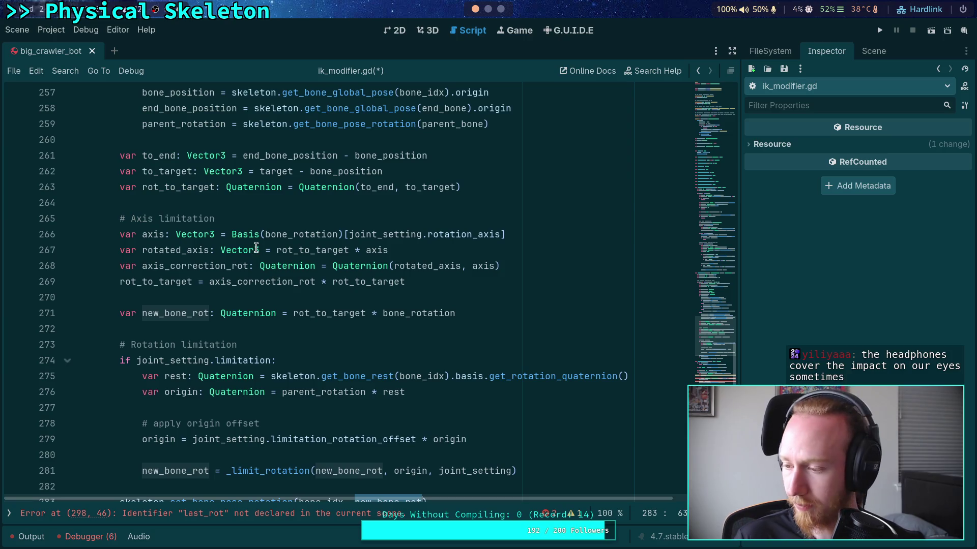
mouse_move(232, 252)
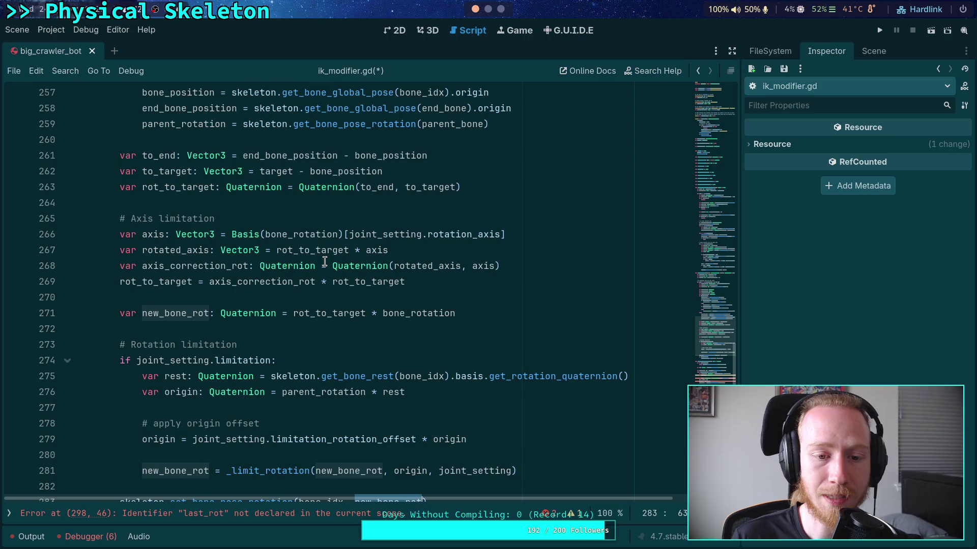
mouse_move(308, 233)
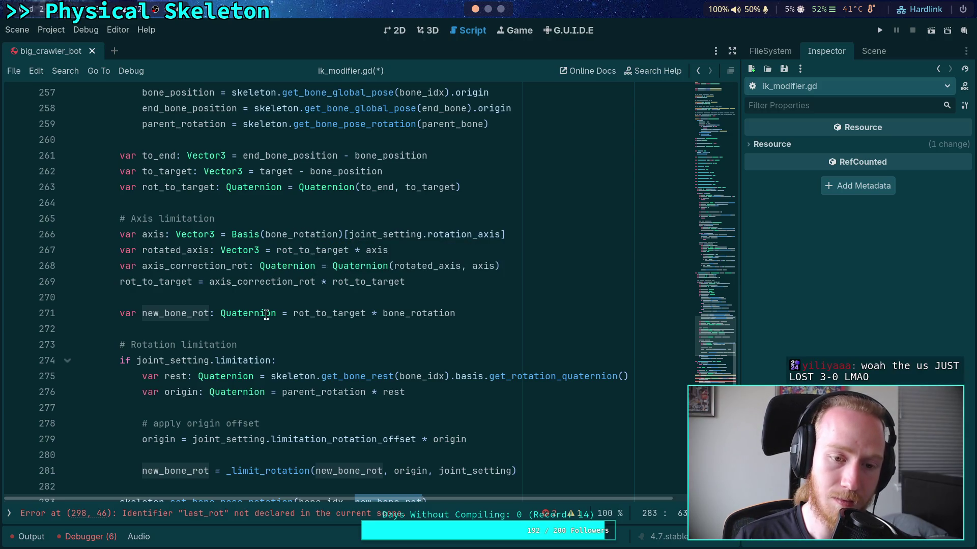
mouse_move(272, 234)
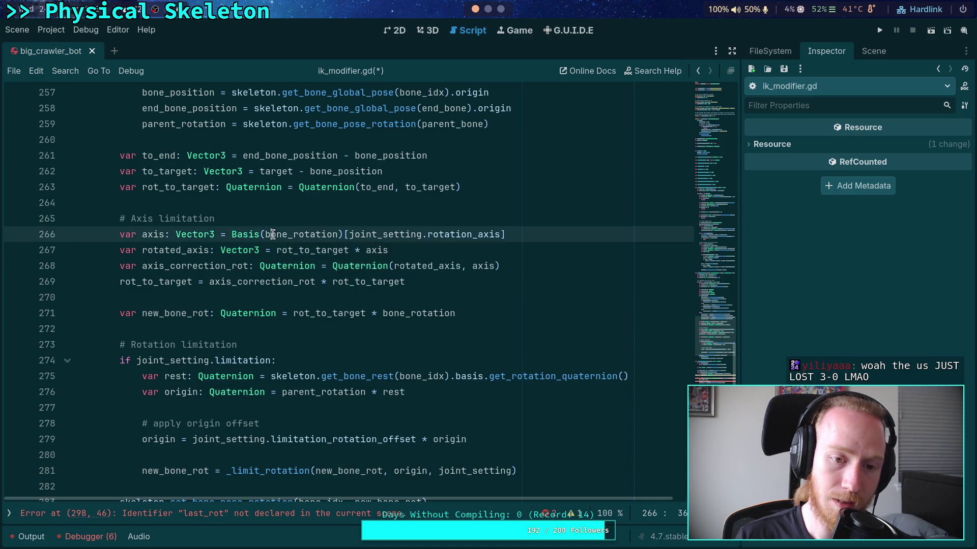
left_click_drag(265, 235, 338, 235)
double_click(153, 235)
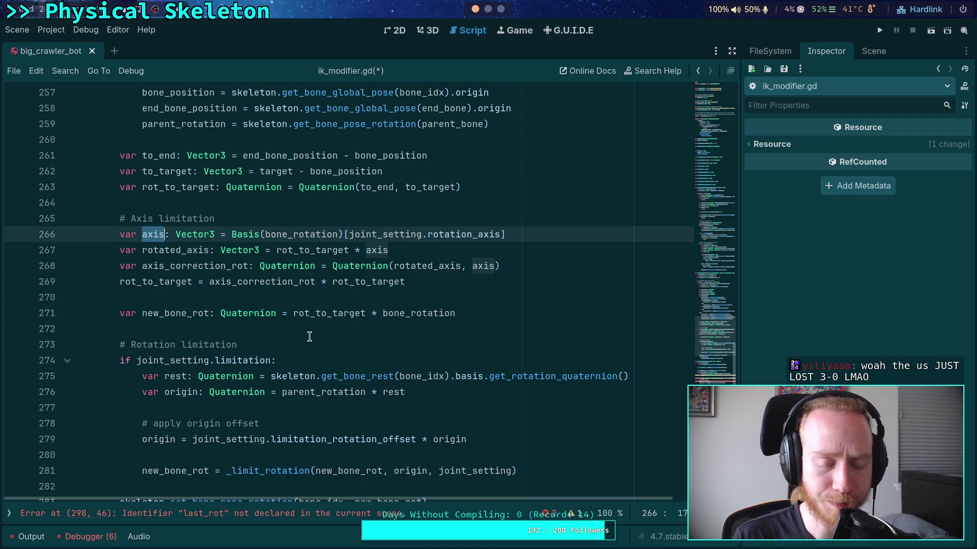
scroll(309, 336, "down", 1)
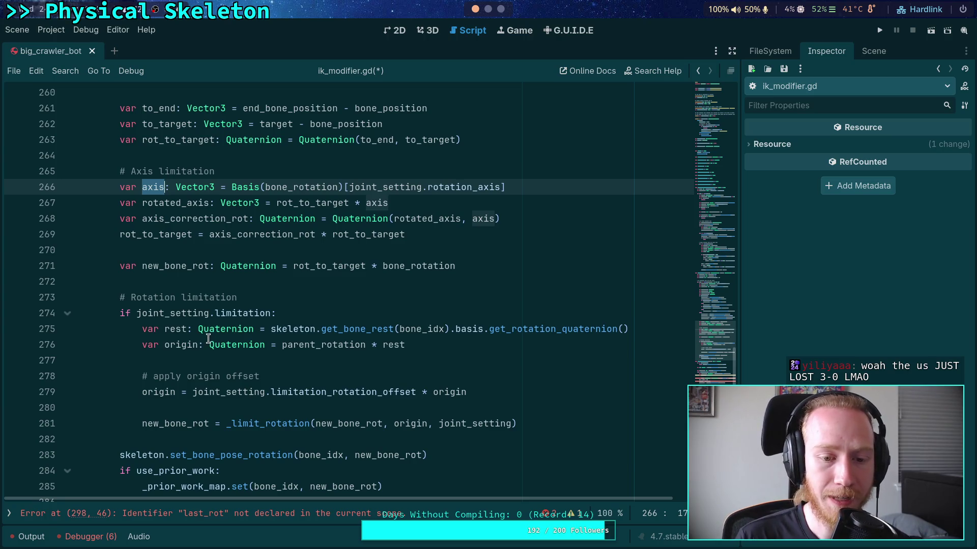
double_click(174, 330)
scroll(175, 330, "down", 1)
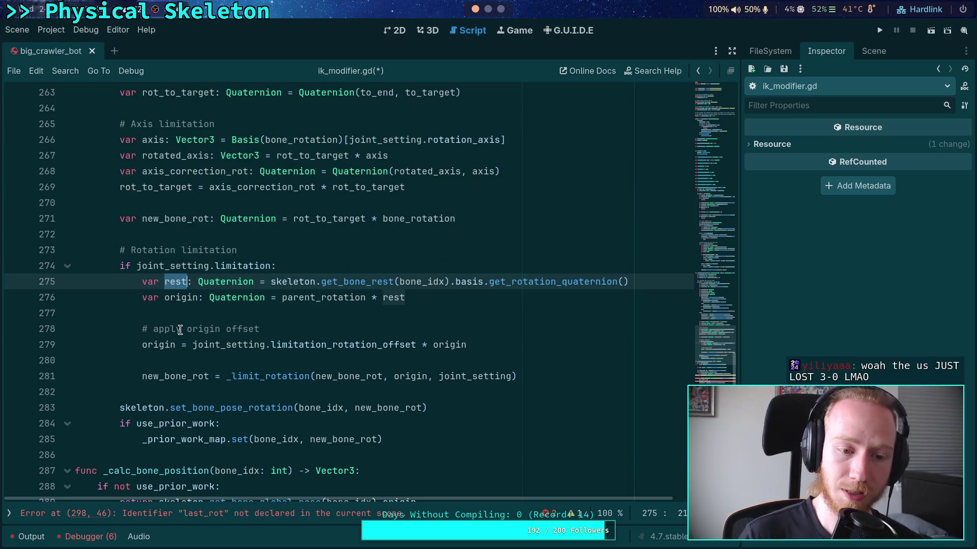
double_click(156, 346)
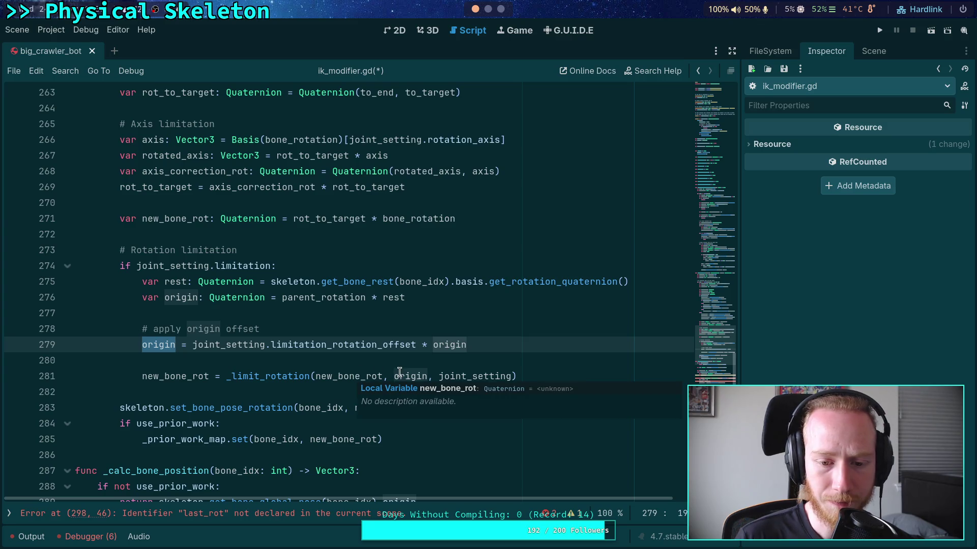
left_click(355, 375)
double_click(355, 375)
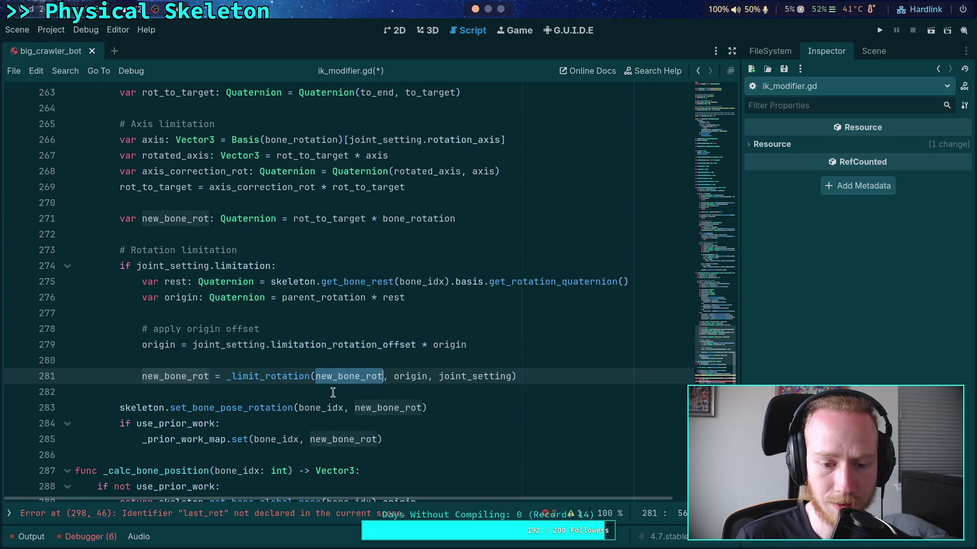
double_click(405, 375)
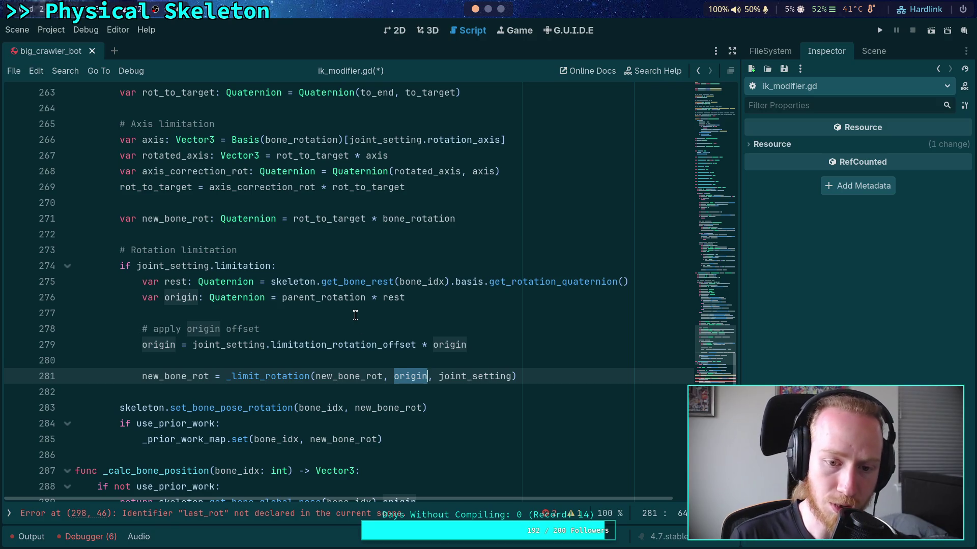
scroll(355, 315, "down", 4)
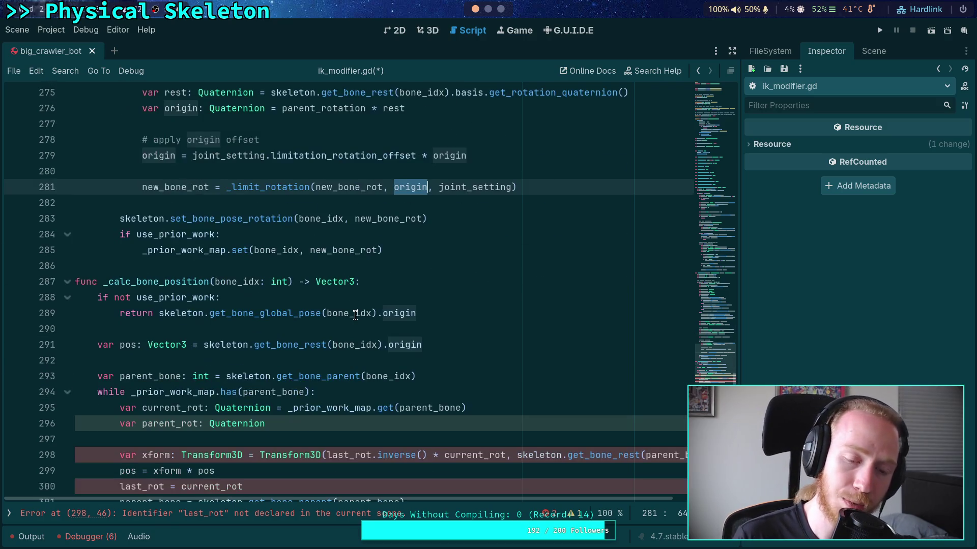
double_click(355, 187)
scroll(283, 312, "up", 2)
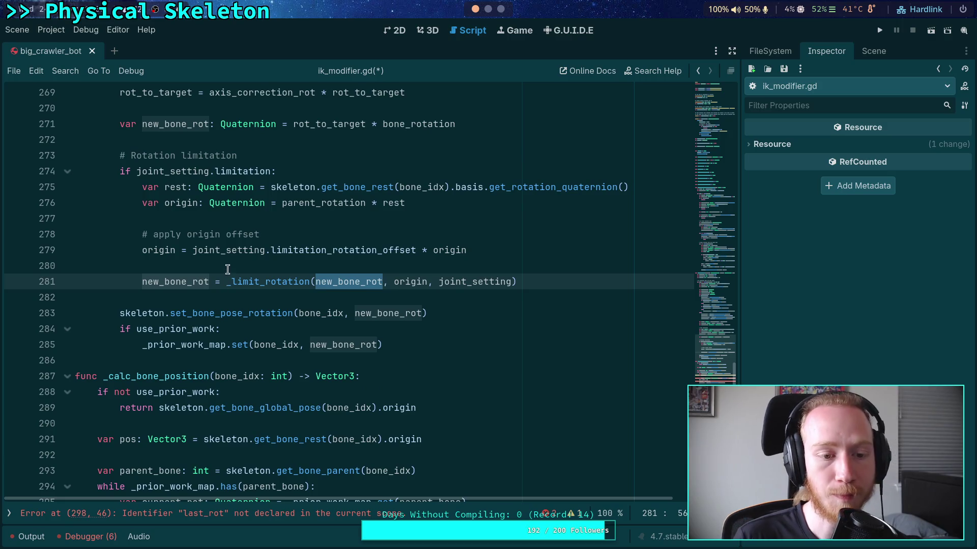
scroll(227, 272, "up", 1)
double_click(411, 331)
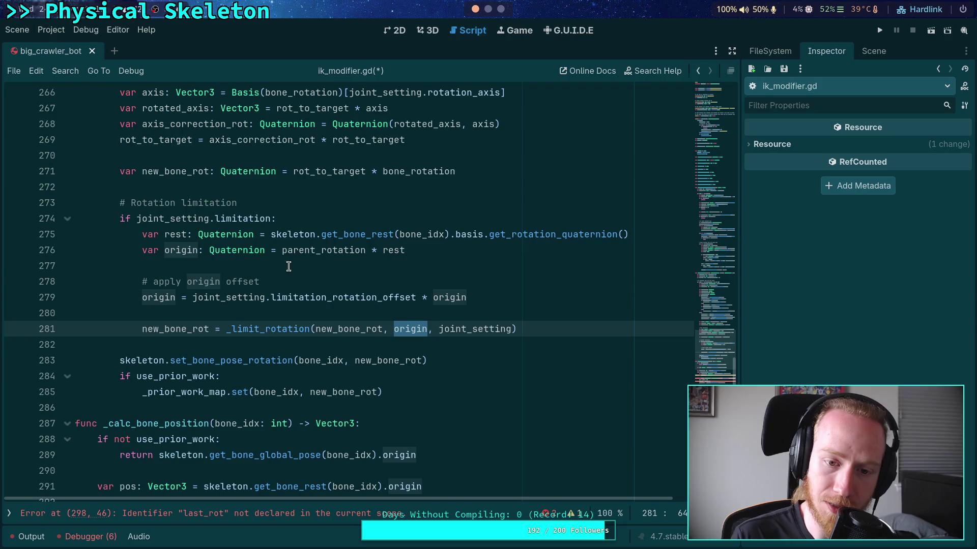
double_click(315, 250)
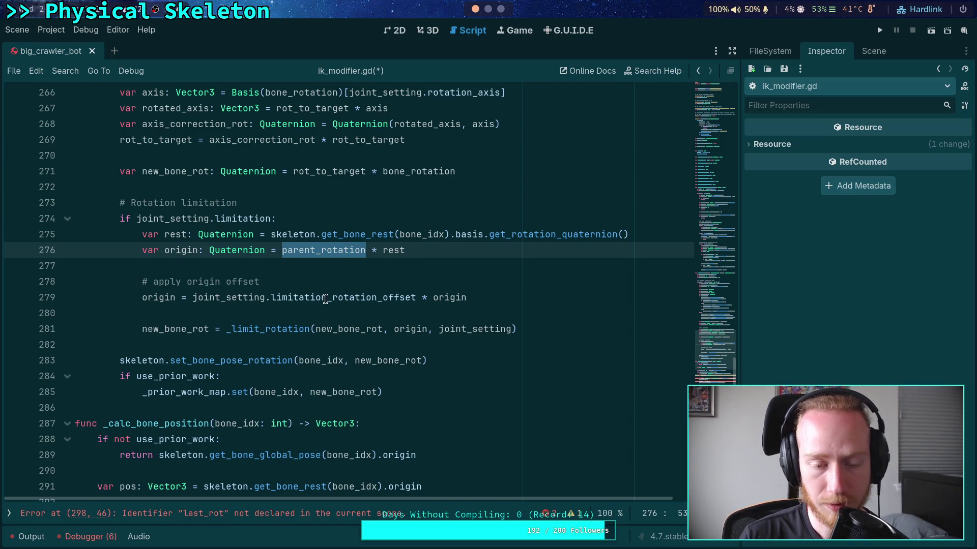
mouse_move(325, 299)
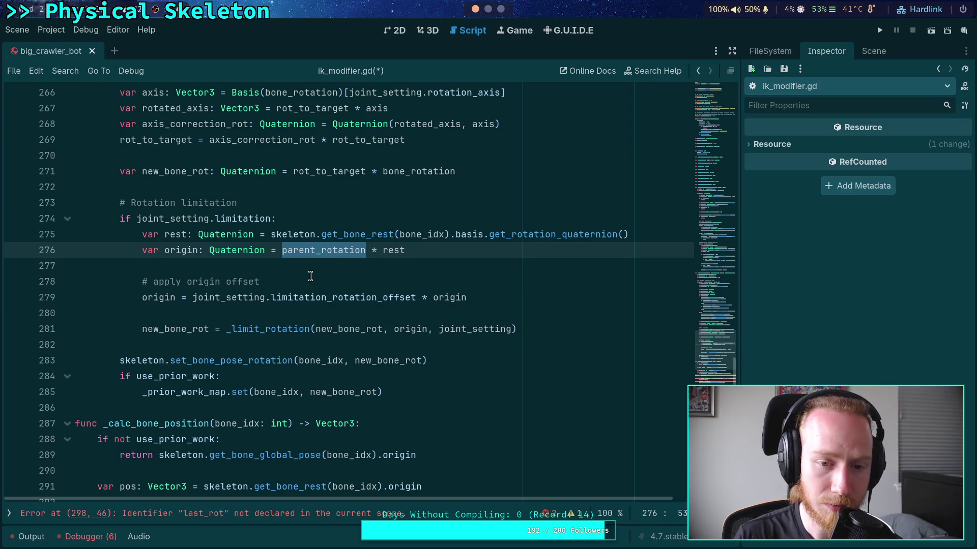
key("ctrl+Right")
key("ctrl+Right")
key("ctrl+shift+Right")
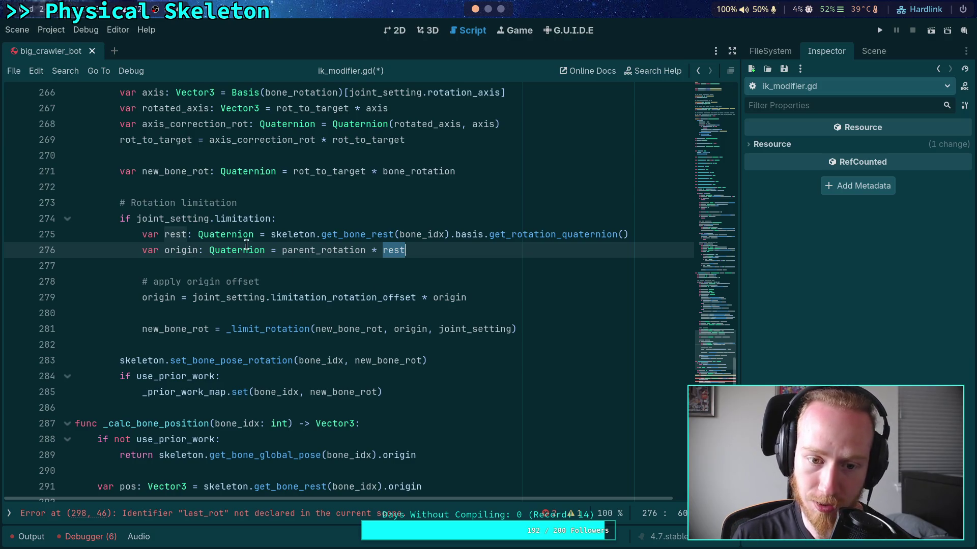
- Replace 'parent_rotation * rest' on line 276 with the rest rotation expression and delete the rest line
left_click_drag(270, 234, 658, 235)
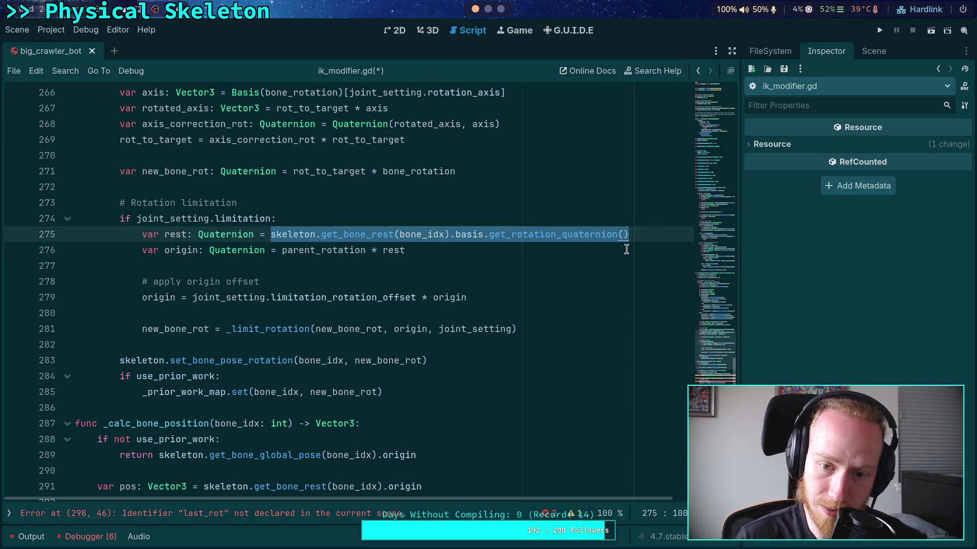
key("ctrl+x")
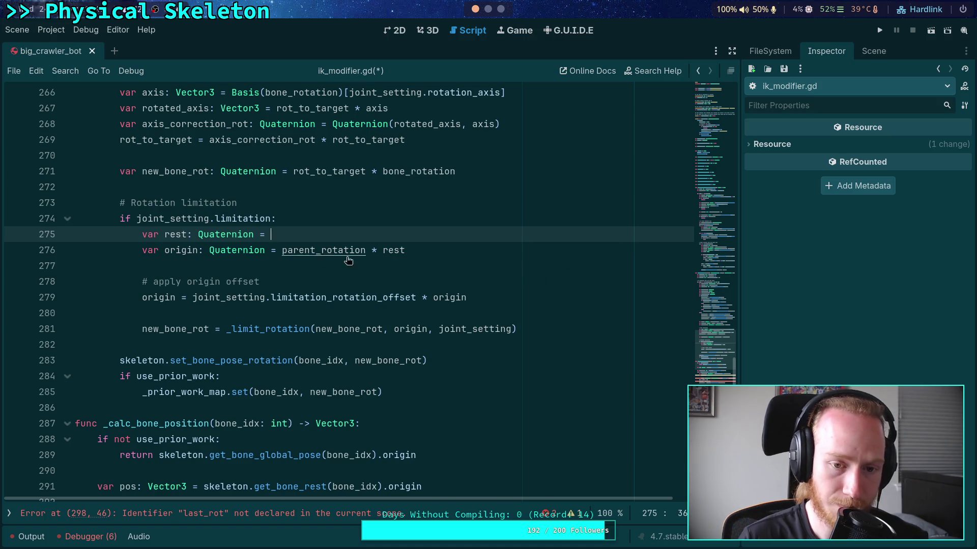
left_click_drag(282, 249, 464, 247)
key("ctrl+v")
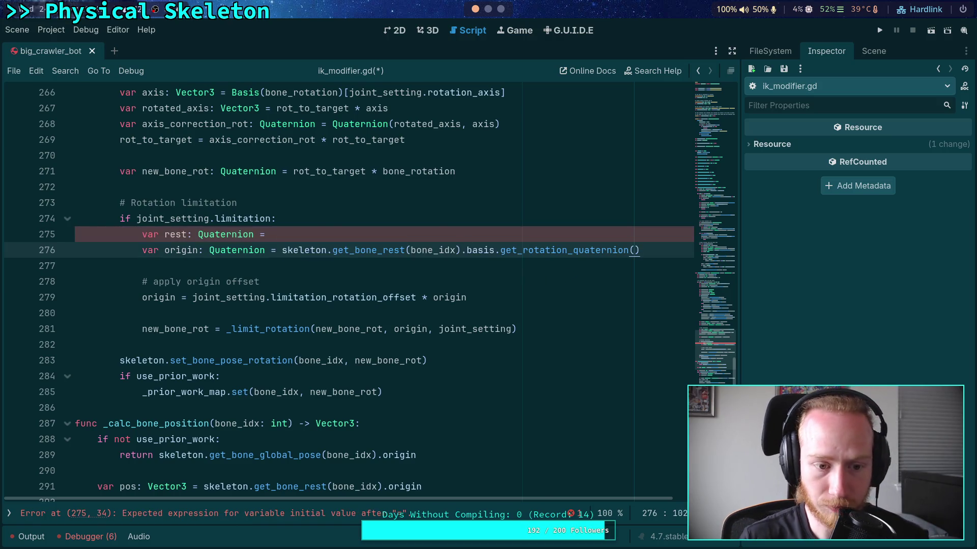
left_click(327, 230)
key("ctrl+shift+k")
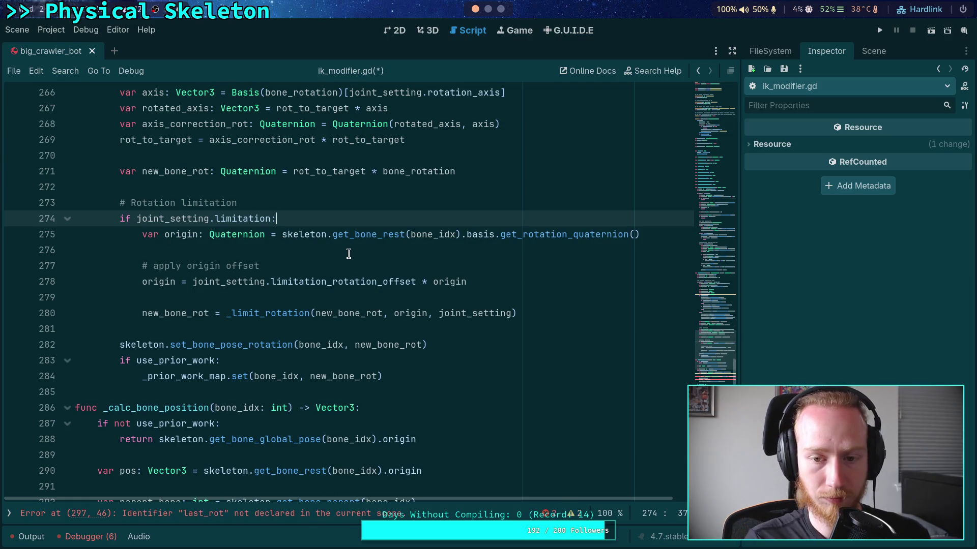
left_click(285, 249)
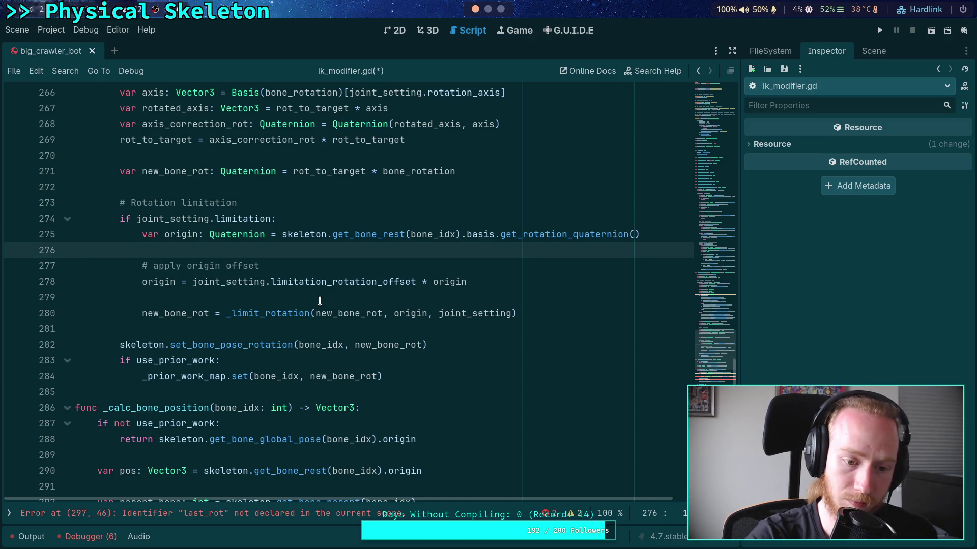
- Delete the current_rot and parent_rot declaration lines inside the loop
scroll(320, 301, "down", 6)
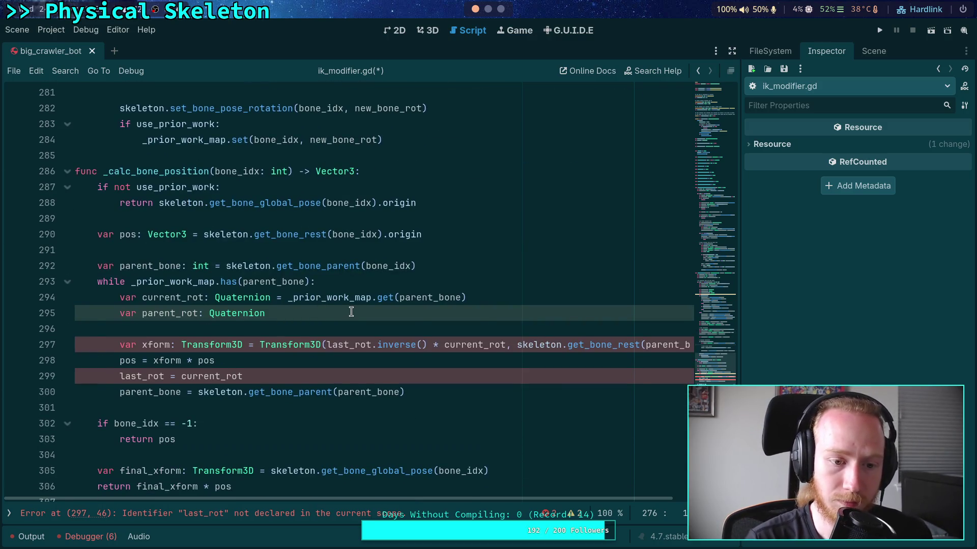
scroll(331, 327, "down", 1)
scroll(326, 331, "up", 4)
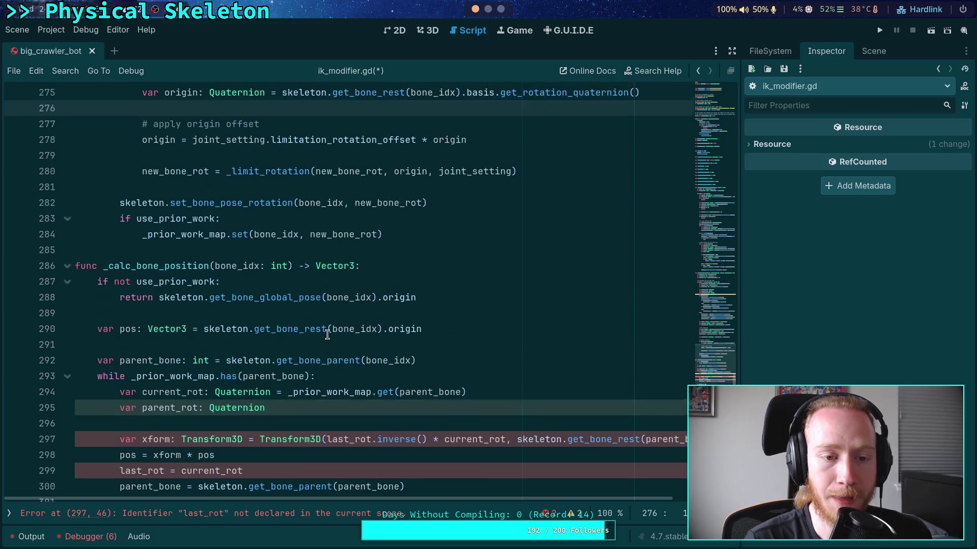
scroll(285, 306, "down", 1)
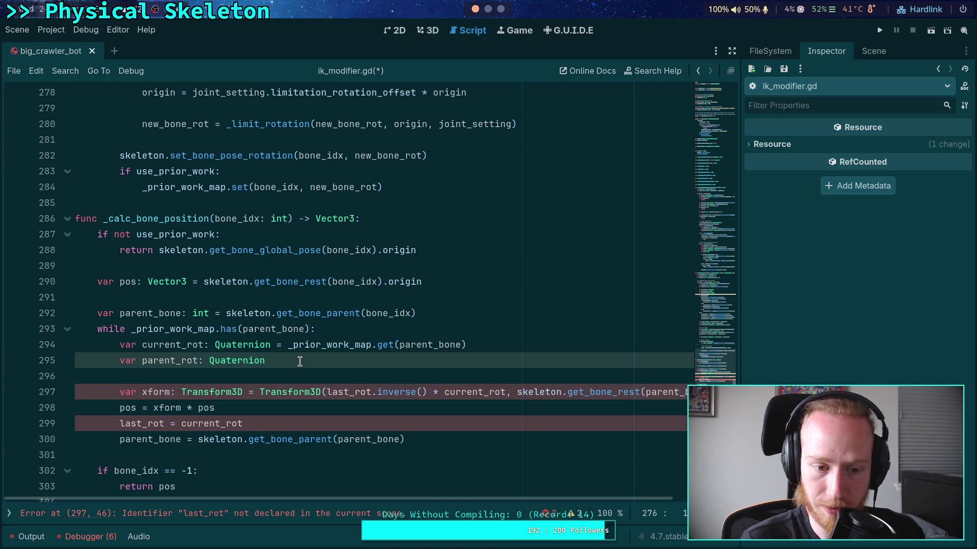
left_click_drag(321, 375, 376, 331)
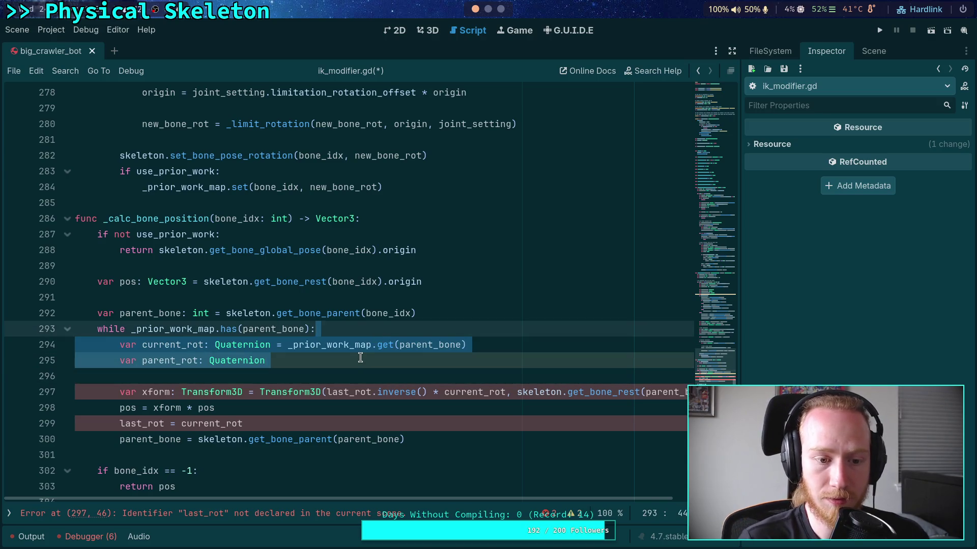
key("BackSpace")
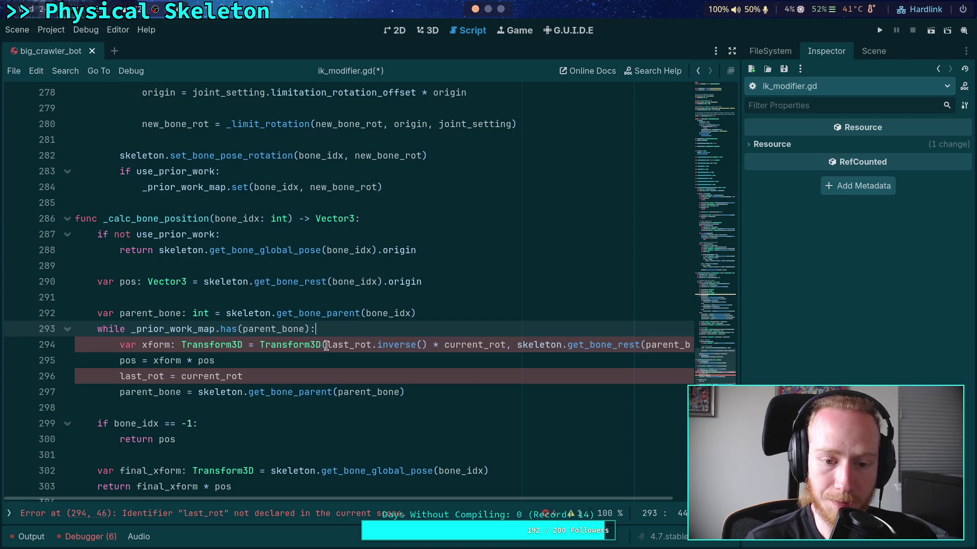
- Build xform from _prior_work_map.get(parent_bone), remove the last_rot factor and assignment, and save
left_click_drag(327, 345, 440, 345)
key("BackSpace")
double_click(360, 344)
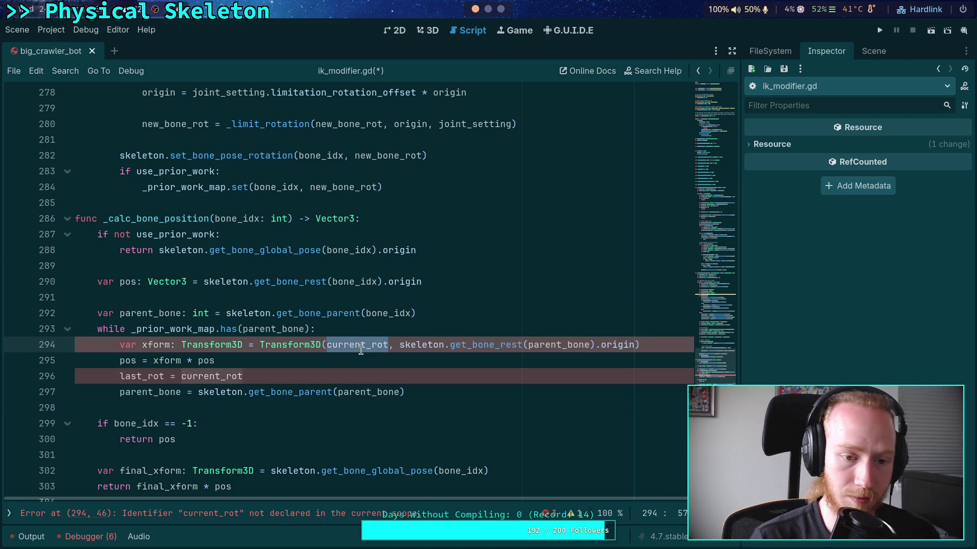
type("_prior_work_map.")
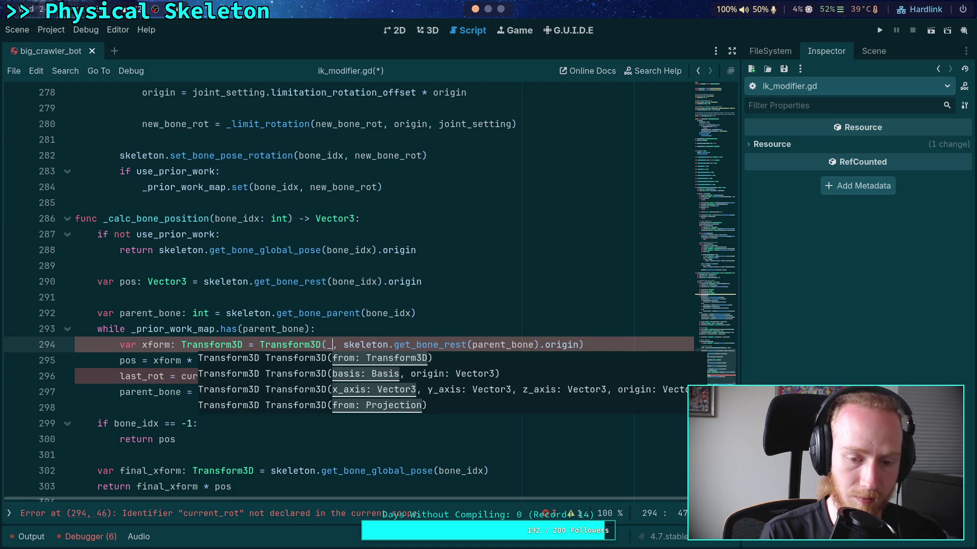
type("get(parent_bon")
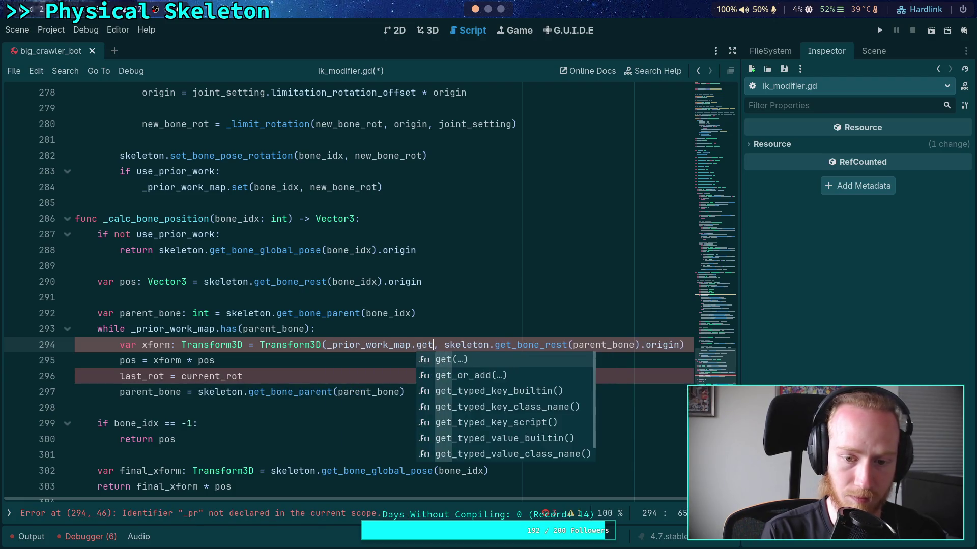
type("e")
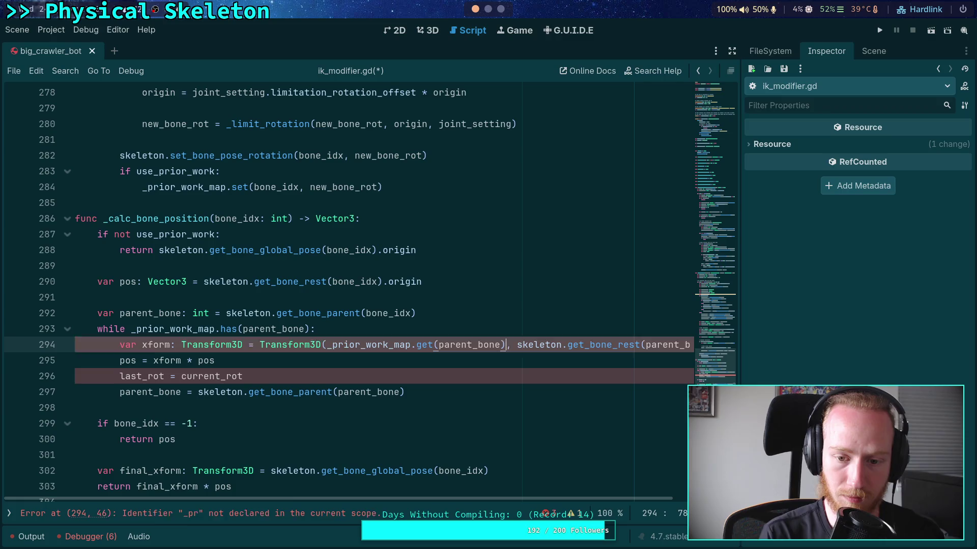
left_click_drag(246, 377, 273, 362)
key("BackSpace")
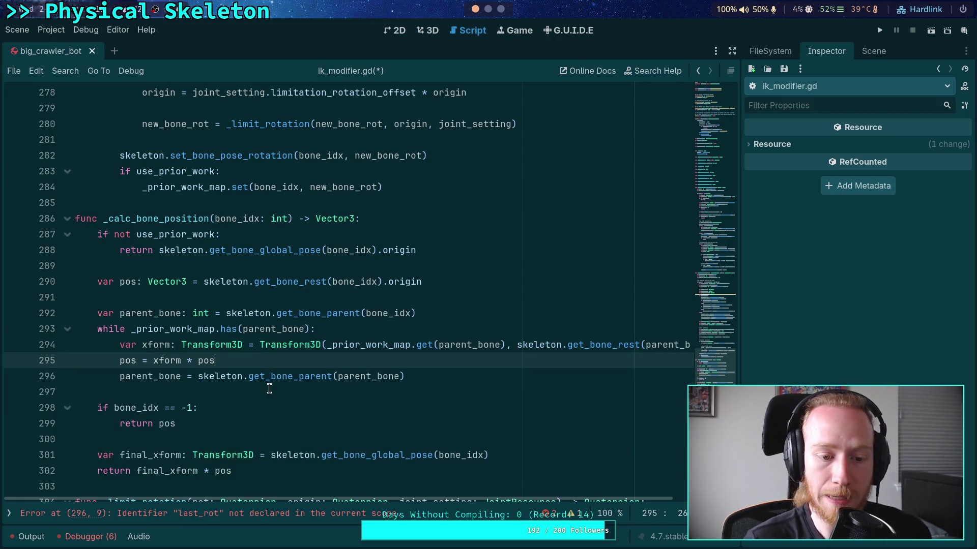
left_click(271, 391)
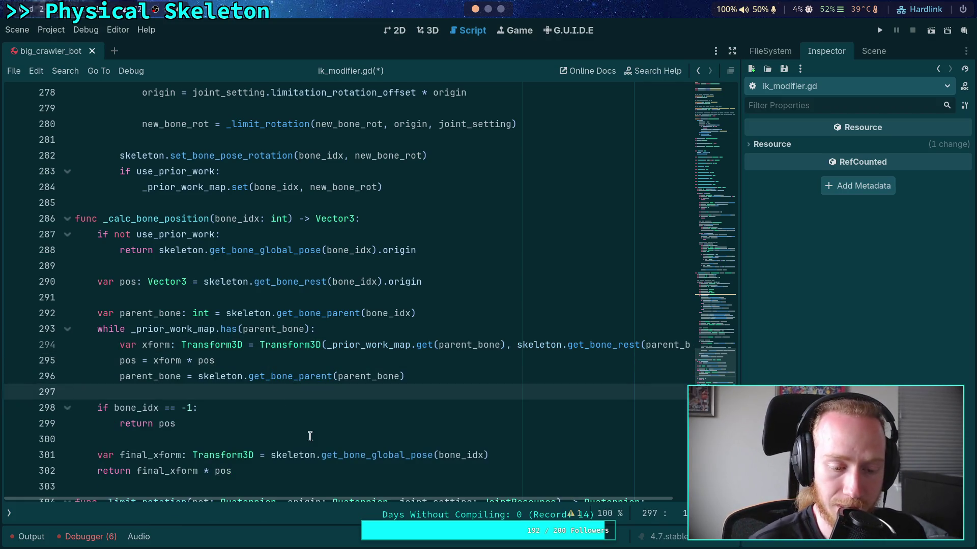
left_click(456, 455)
double_click(382, 455)
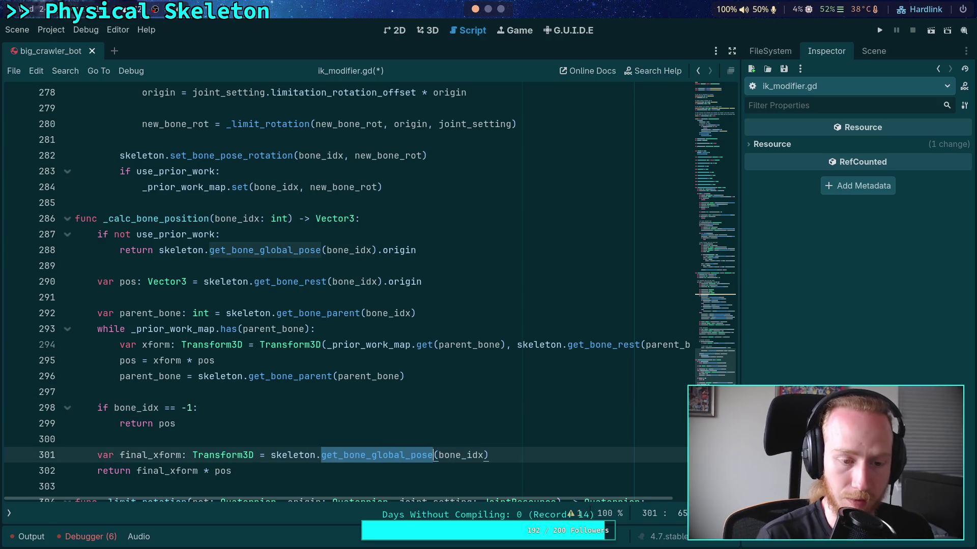
key("ctrl+s")
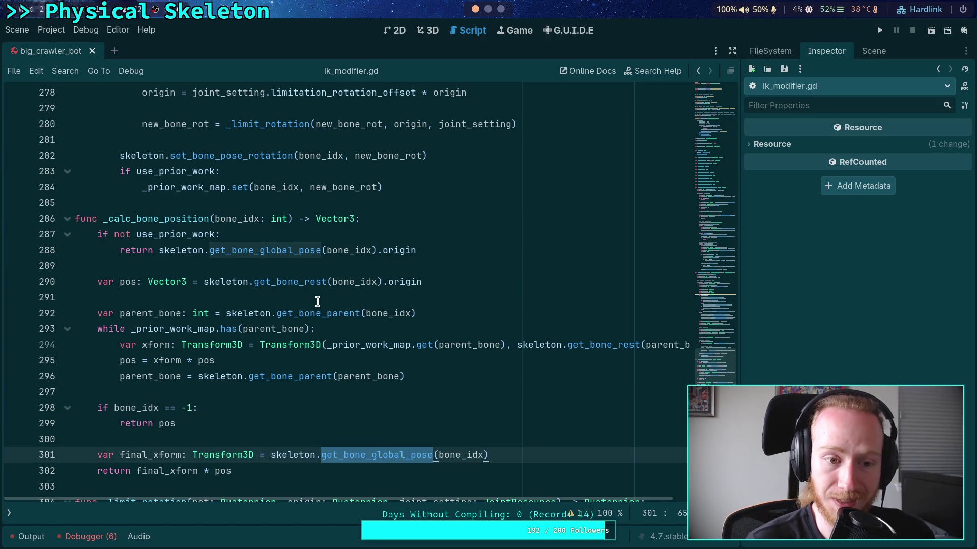
left_click(317, 301)
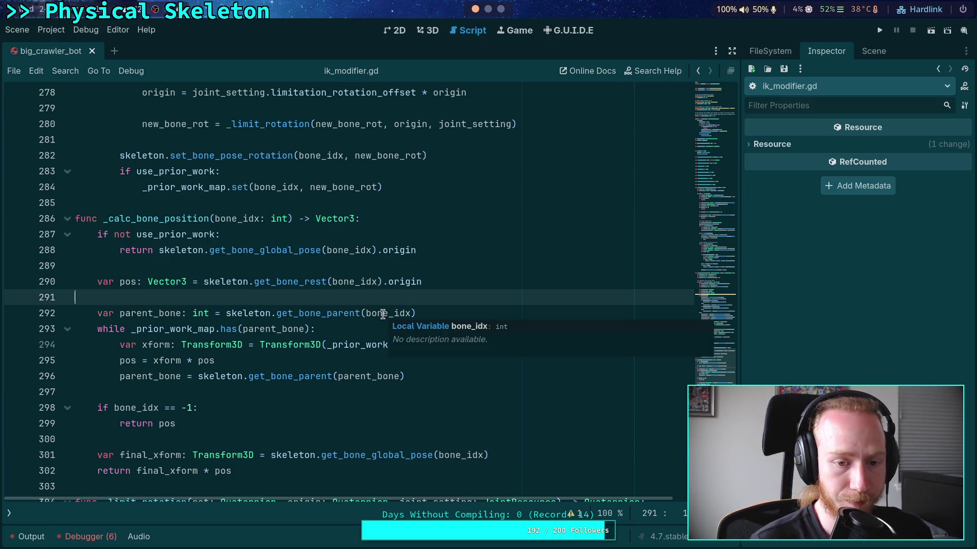
scroll(288, 331, "up", 9)
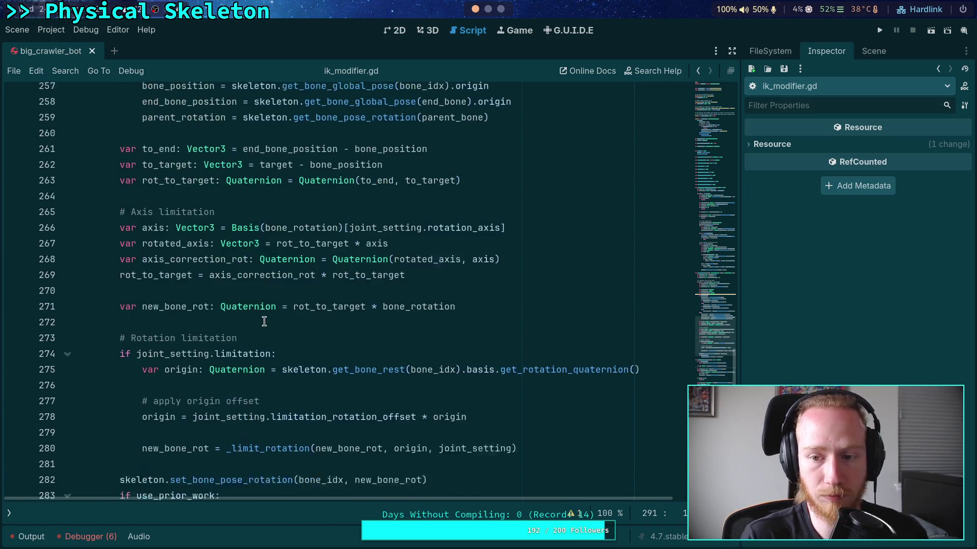
scroll(288, 331, "up", 7)
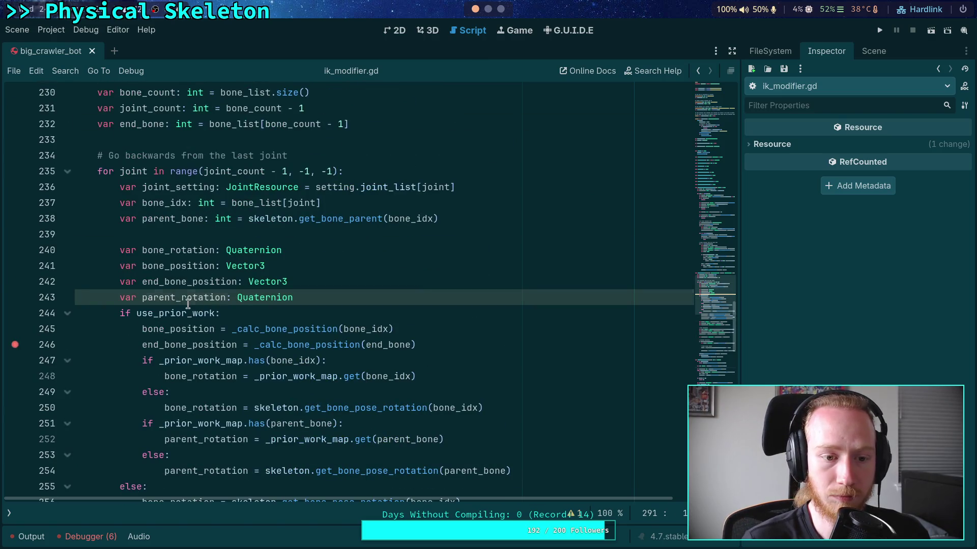
double_click(187, 300)
scroll(308, 326, "down", 5)
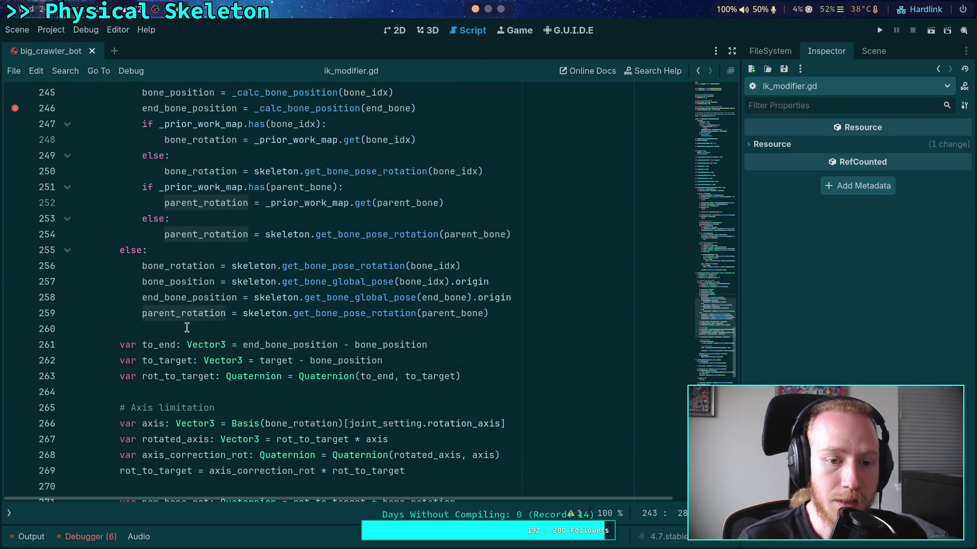
scroll(184, 334, "down", 1)
scroll(183, 334, "down", 5)
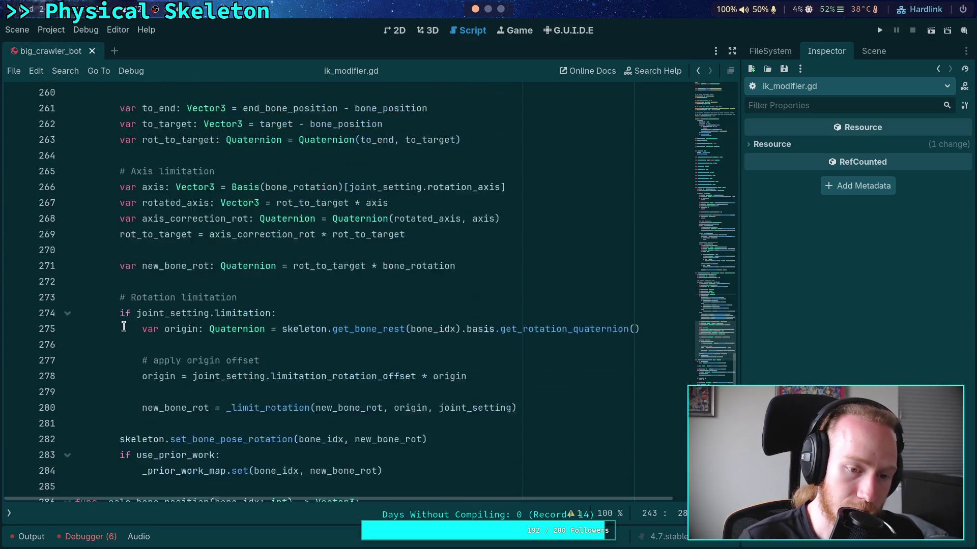
scroll(124, 324, "down", 4)
scroll(124, 321, "down", 4)
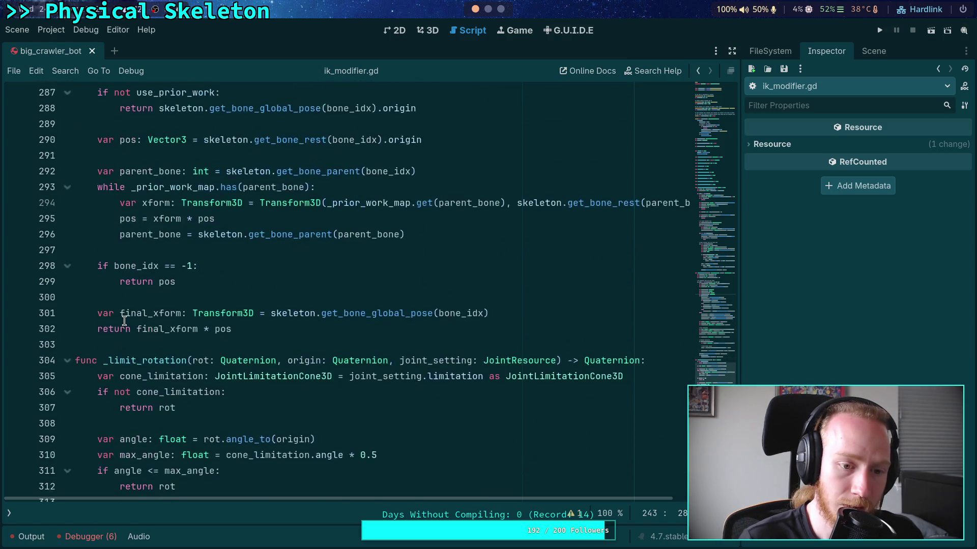
scroll(124, 321, "up", 15)
scroll(124, 318, "down", 3)
scroll(314, 344, "down", 1)
scroll(315, 345, "down", 1)
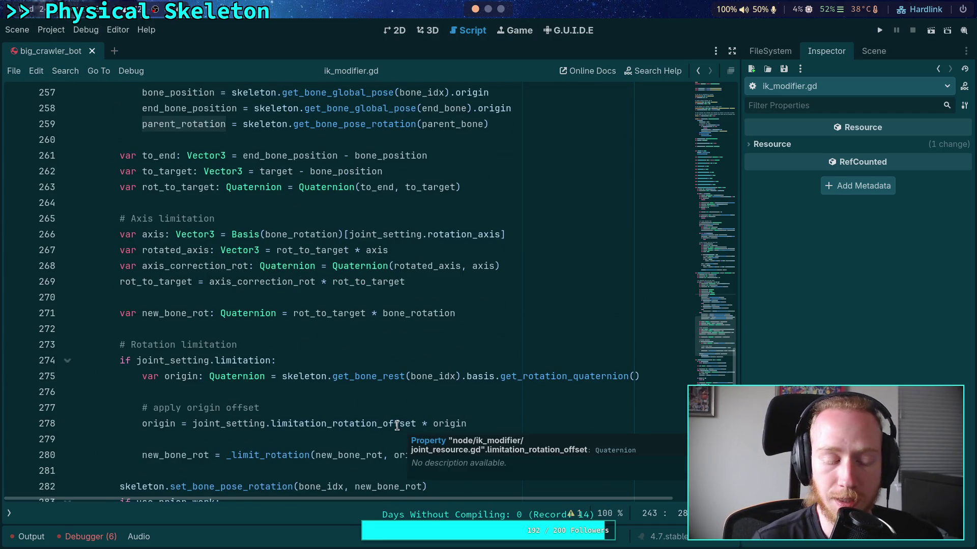
scroll(397, 425, "down", 1)
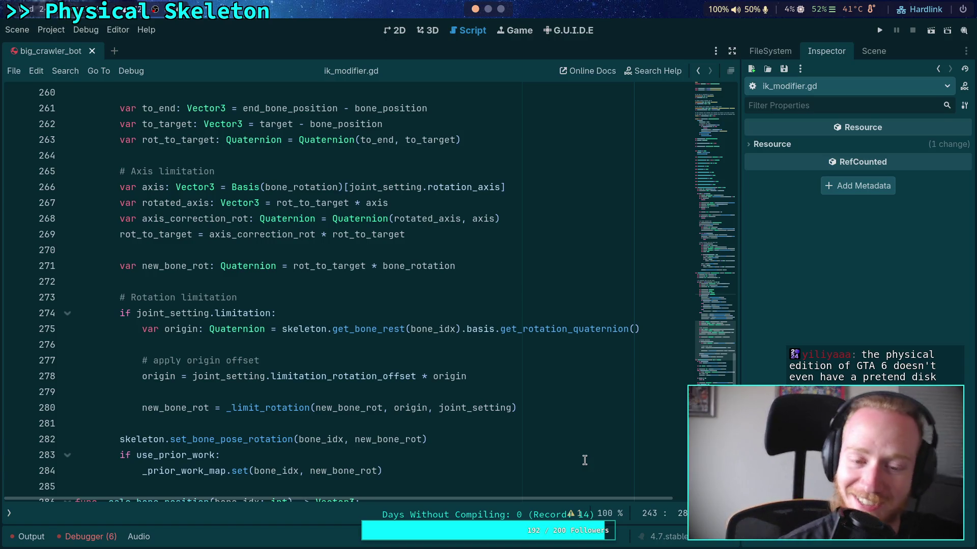
left_click(472, 349)
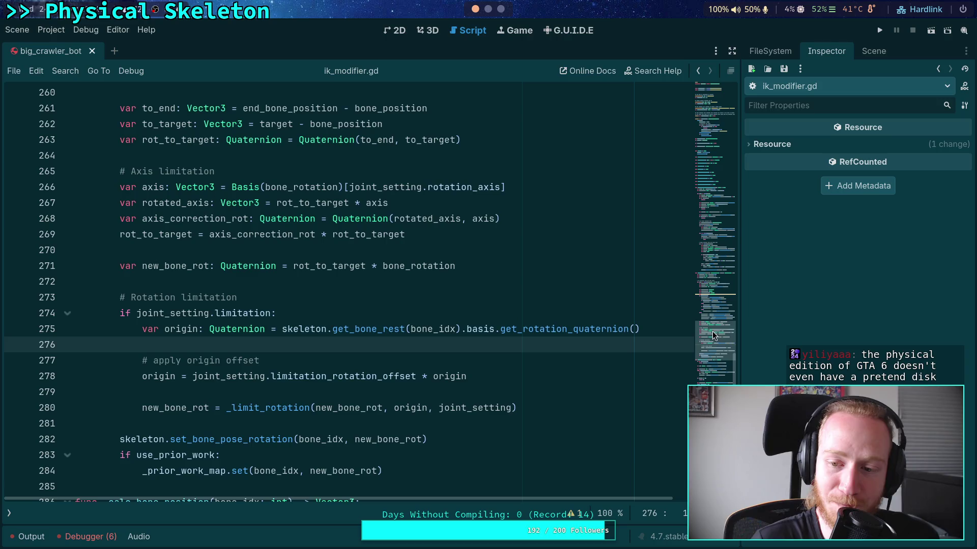
mouse_move(712, 331)
left_mouse_down()
mouse_move(716, 316)
mouse_move(707, 347)
left_mouse_up()
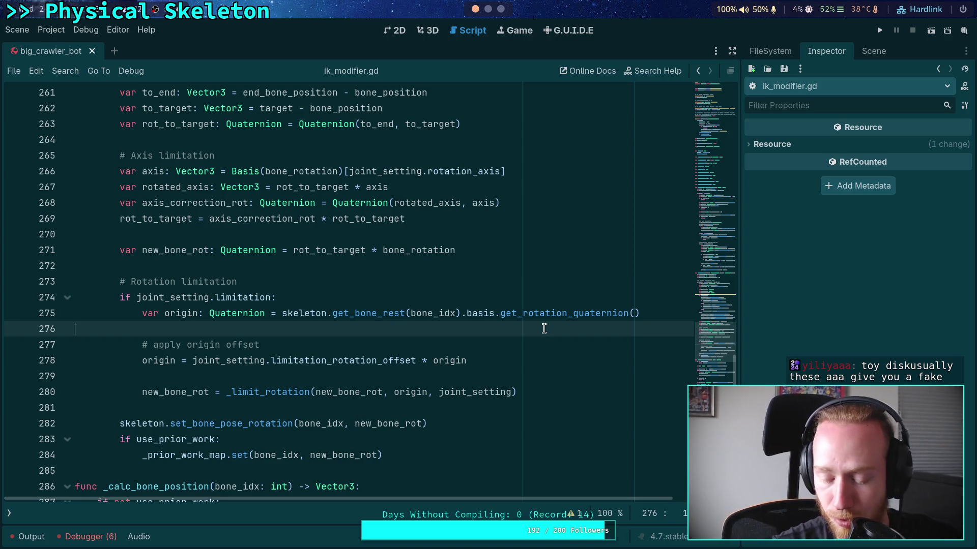
left_click(415, 377)
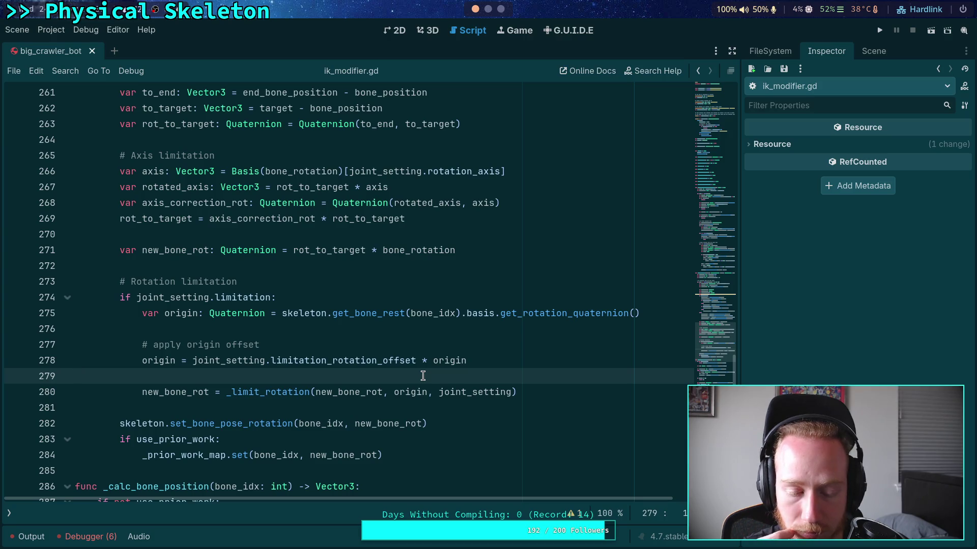
- Delete the parent_rotation declaration, its if/else fetch block, and the else-branch assignment
scroll(407, 356, "up", 9)
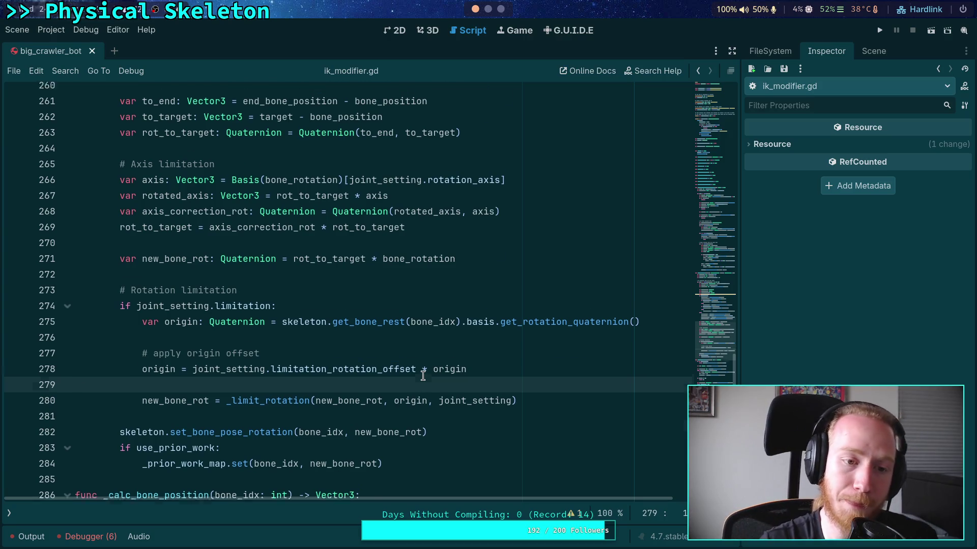
left_click(331, 234)
key("ctrl+shift+k")
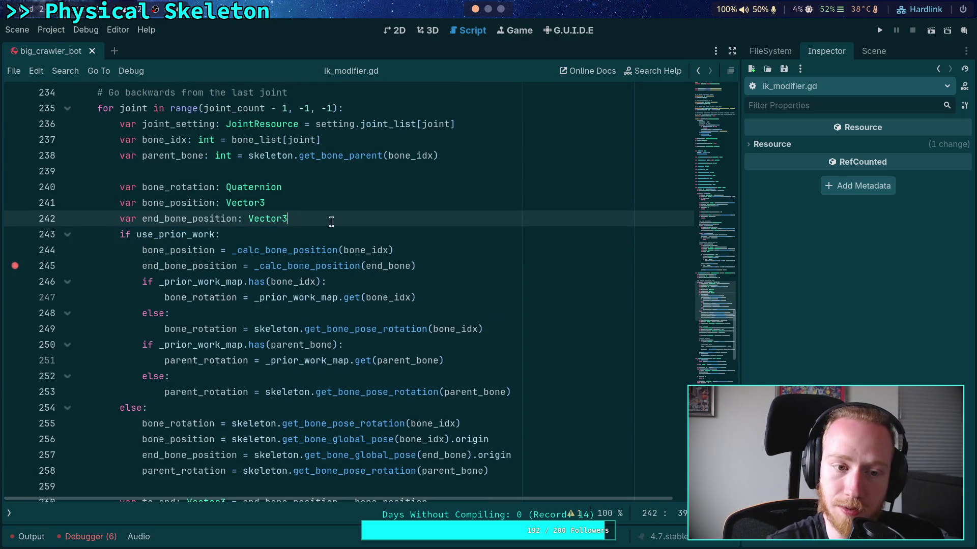
scroll(356, 254, "down", 1)
left_click_drag(512, 345, 525, 280)
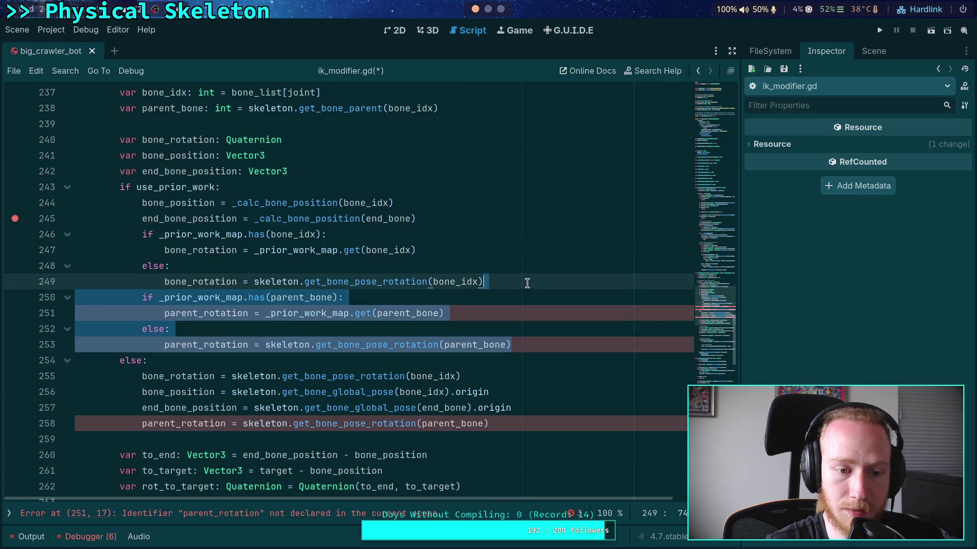
key("BackSpace")
left_click_drag(514, 361, 563, 345)
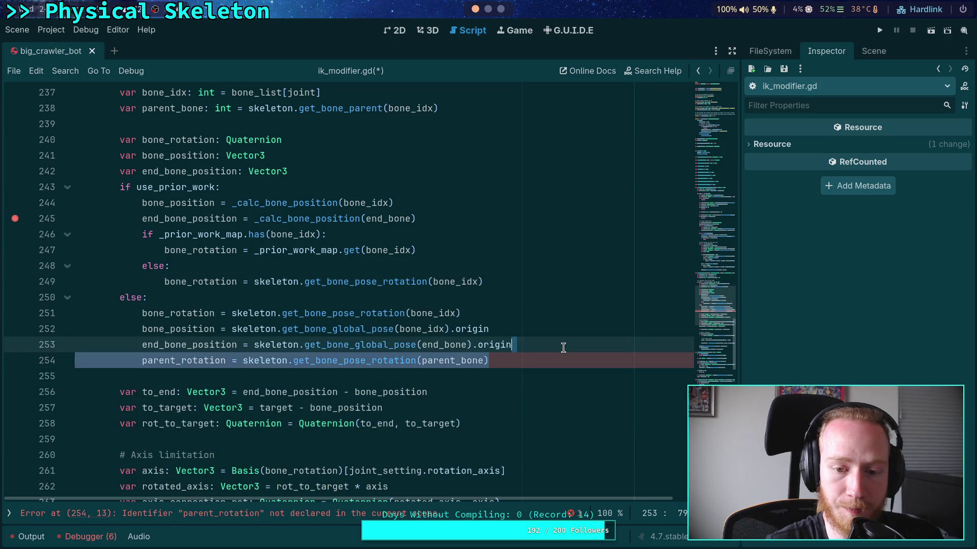
key("BackSpace")
- Delete the unused parent_bone variable line and save ik_modifier.gd
left_click(547, 357)
scroll(432, 269, "up", 2)
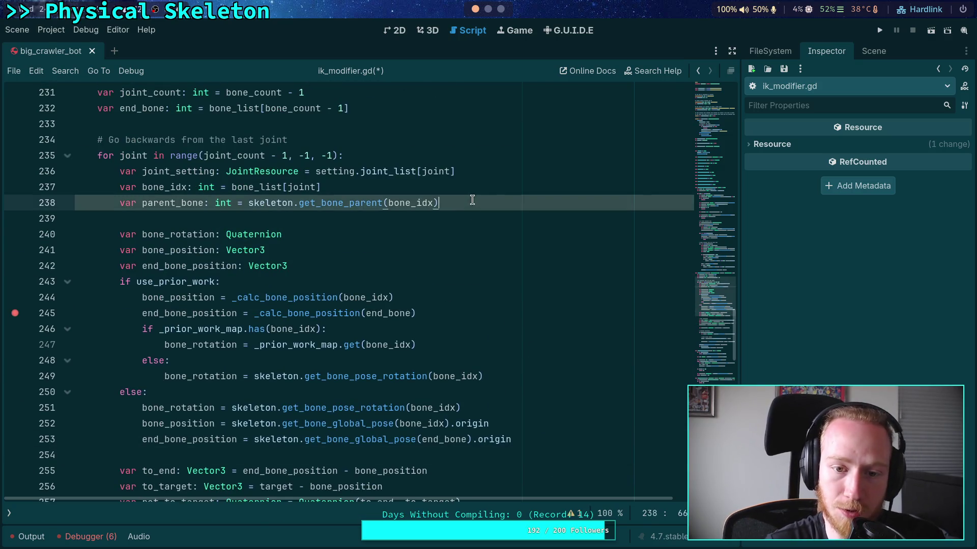
left_click_drag(468, 205, 468, 192)
key("BackSpace")
left_click(438, 205)
scroll(438, 205, "down", 4)
scroll(445, 249, "up", 1)
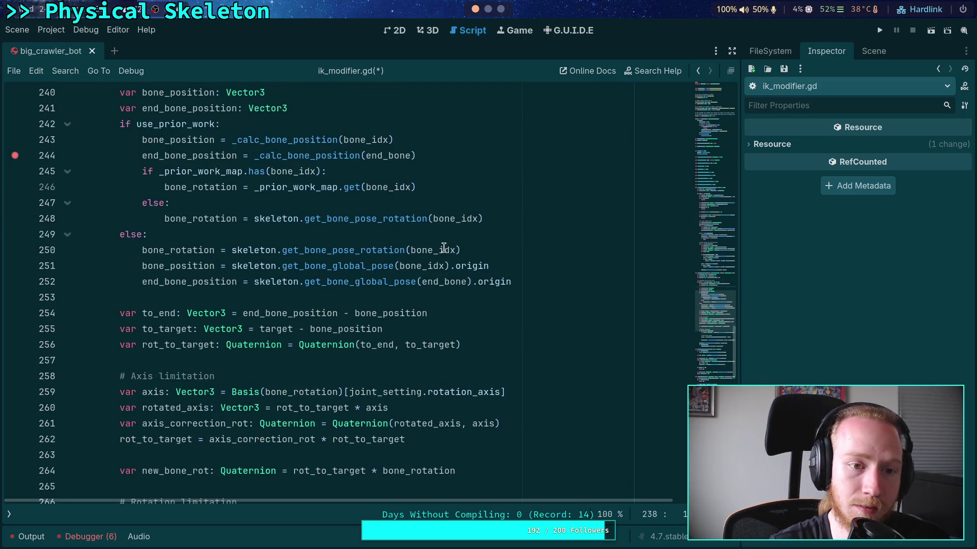
scroll(430, 301, "down", 7)
scroll(430, 301, "up", 7)
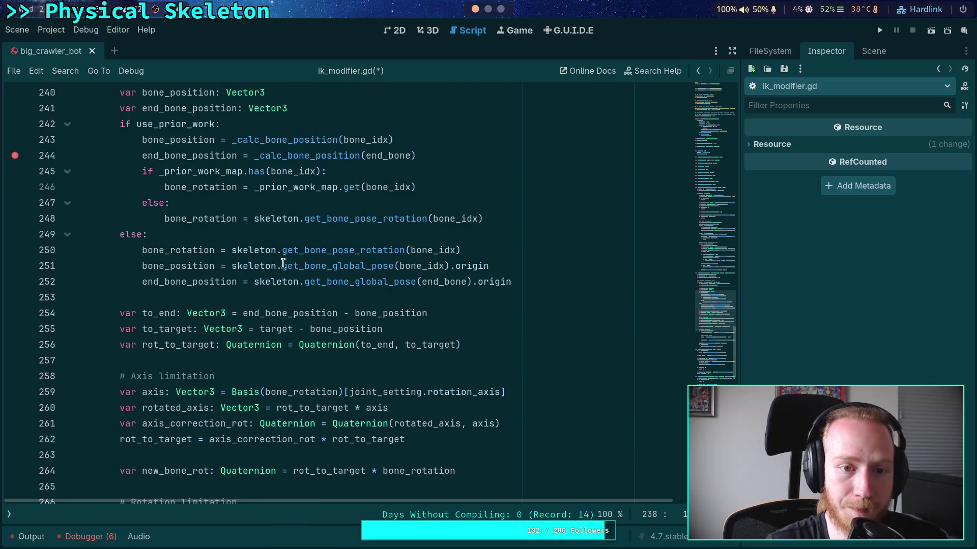
key("ctrl+s")
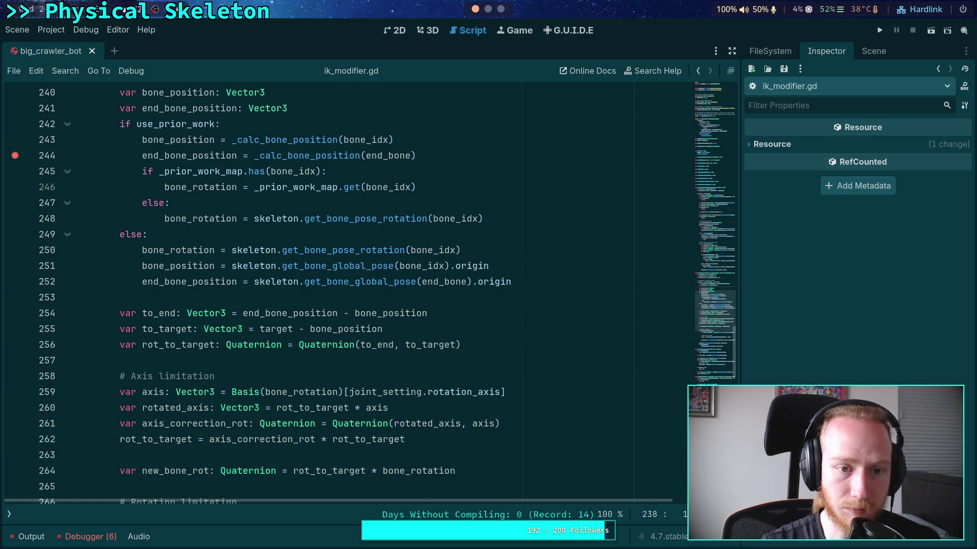
- Run the project to the breakpoint, step into _calc_bone_position, and return to the line-244 frame
left_click(879, 30)
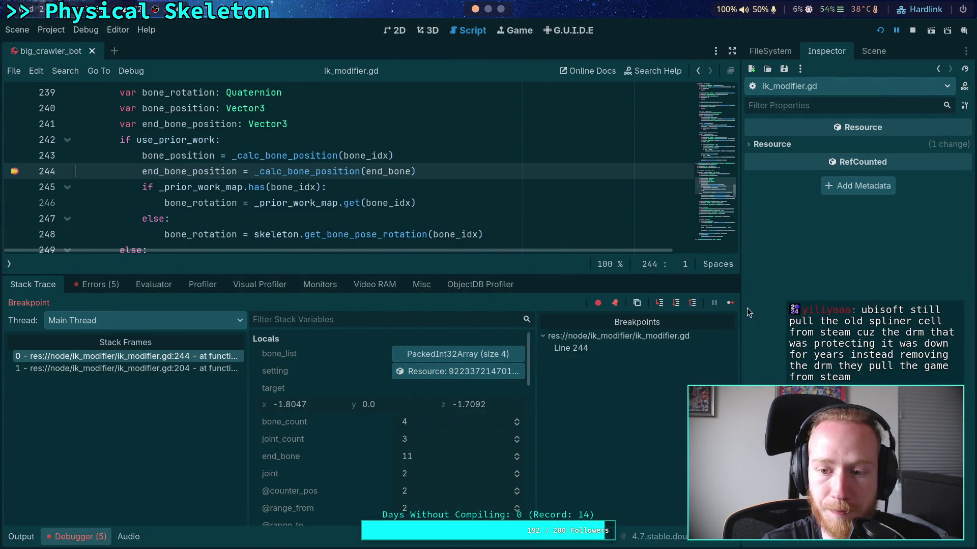
left_click(730, 302)
left_click(660, 304)
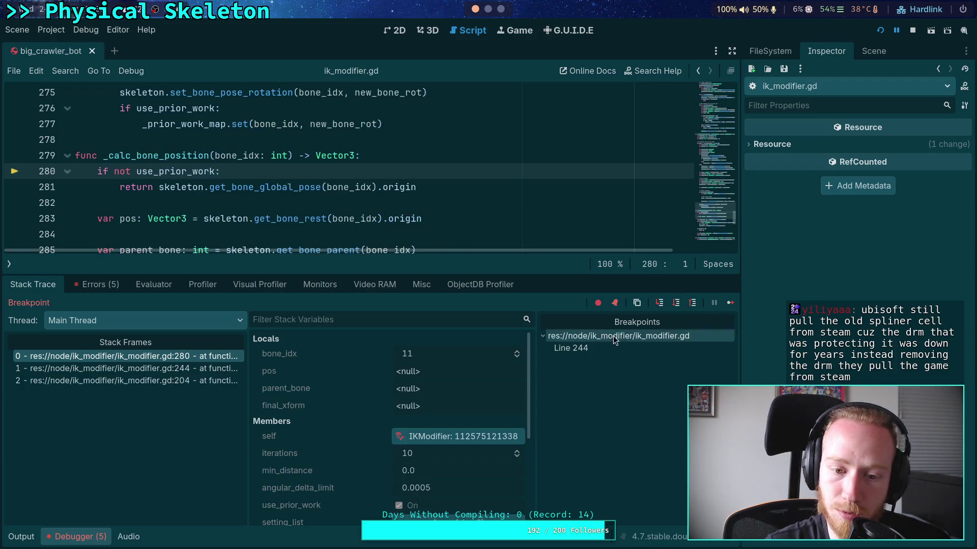
left_click(142, 368)
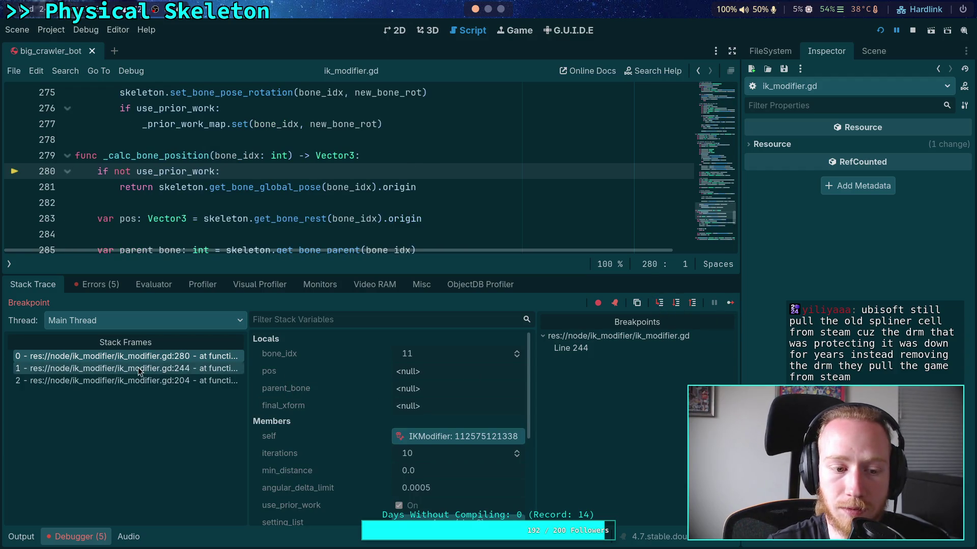
- Copy bone_position's value from Locals and select the AxisCorrection marker in the scene tree
scroll(328, 436, "down", 5)
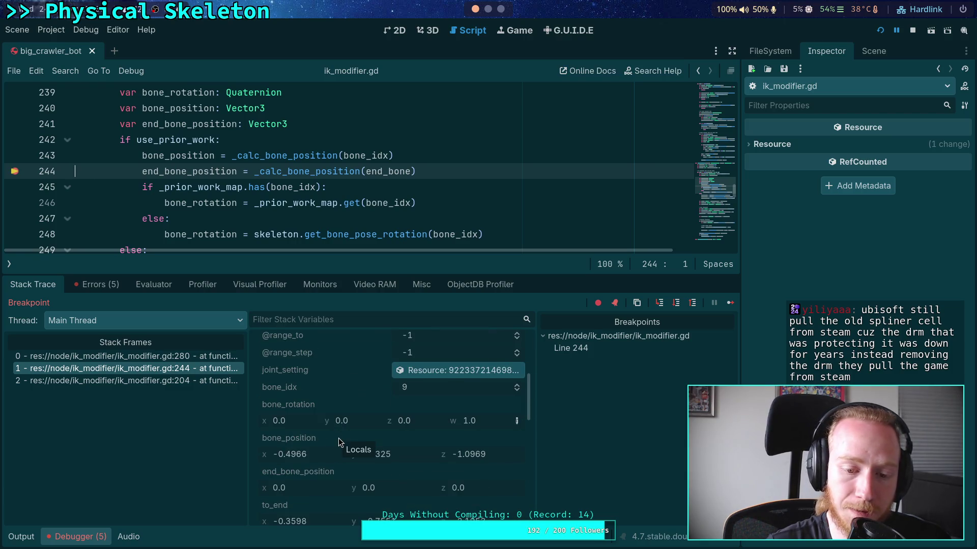
right_click(325, 441)
left_click(340, 450)
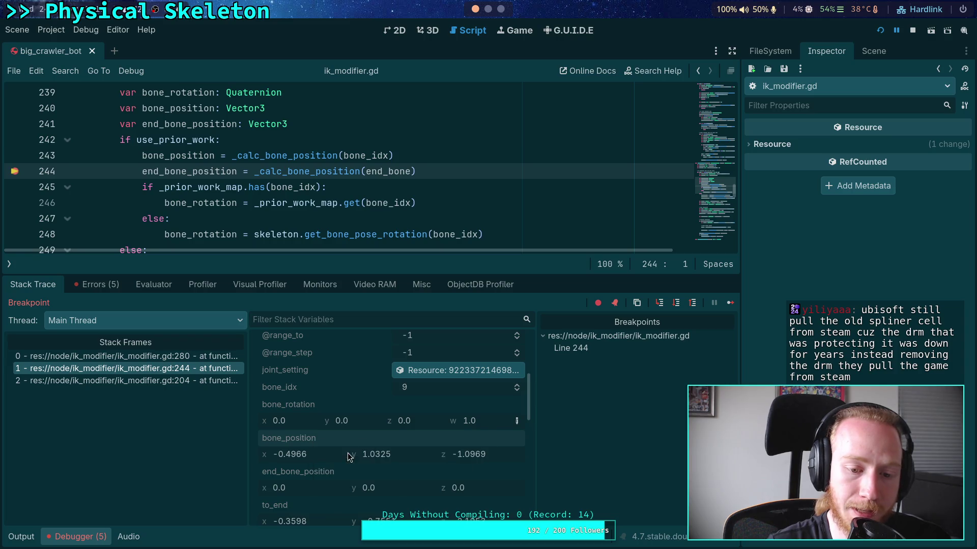
left_click(873, 51)
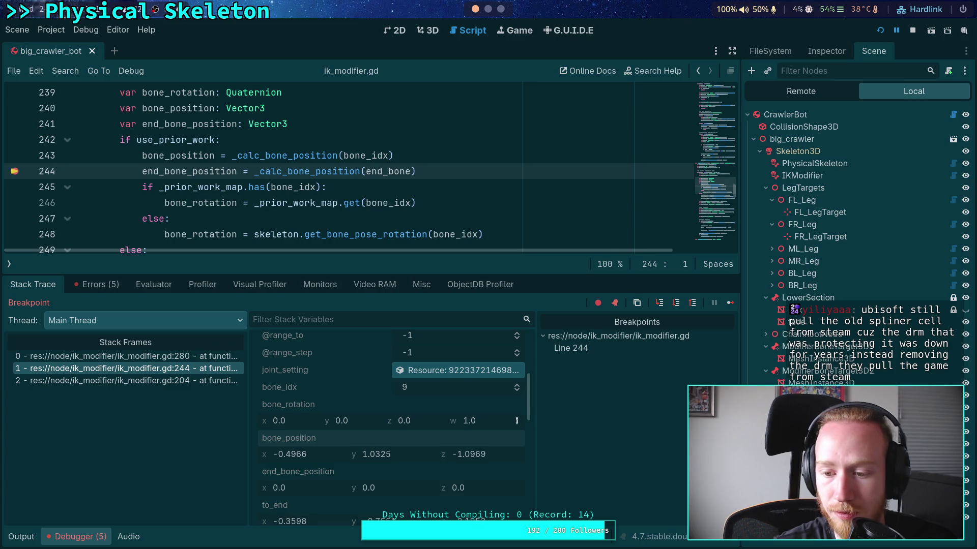
left_click(816, 48)
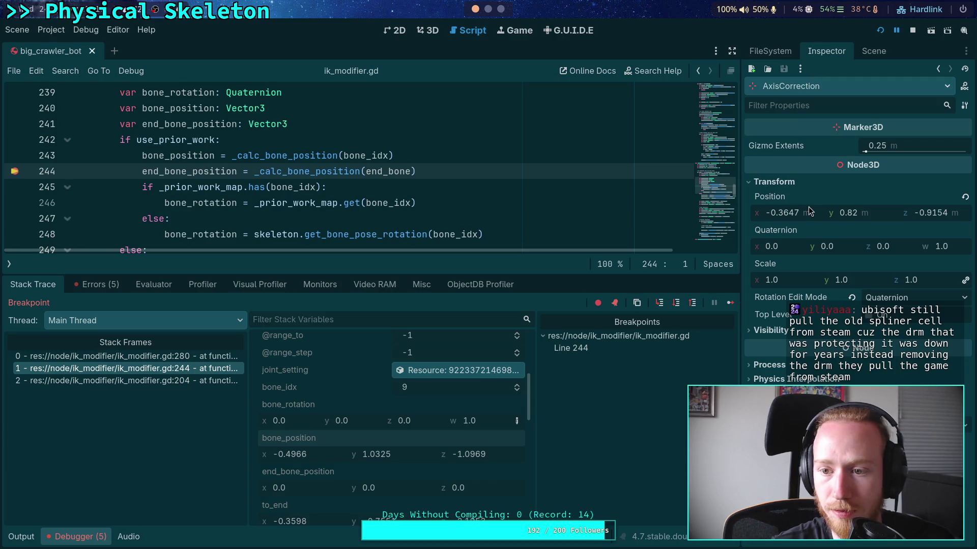
- Paste bone_position (-0.4966, 1.0325, -1.0969) into AxisCorrection's Position and inspect it on the crawler in 3D
right_click(791, 209)
left_click(824, 224)
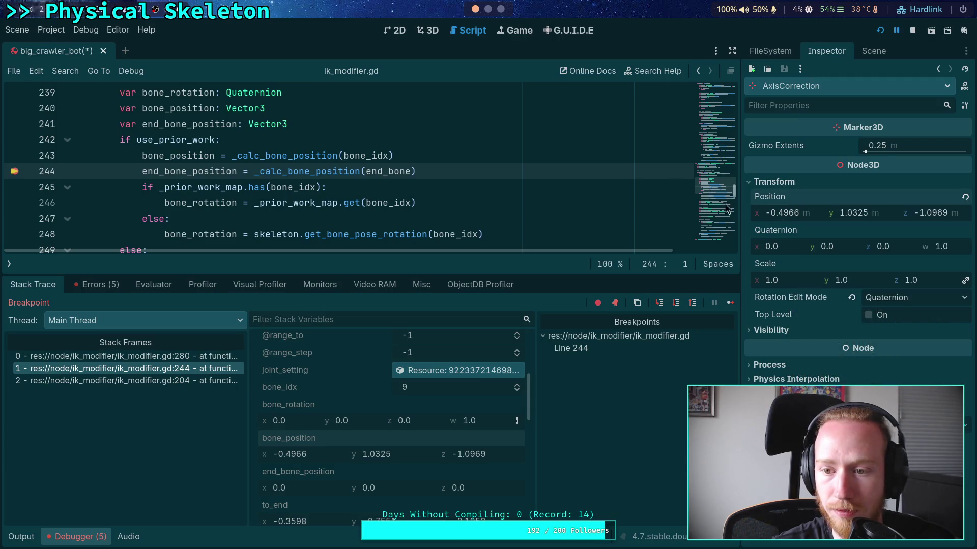
left_click(428, 30)
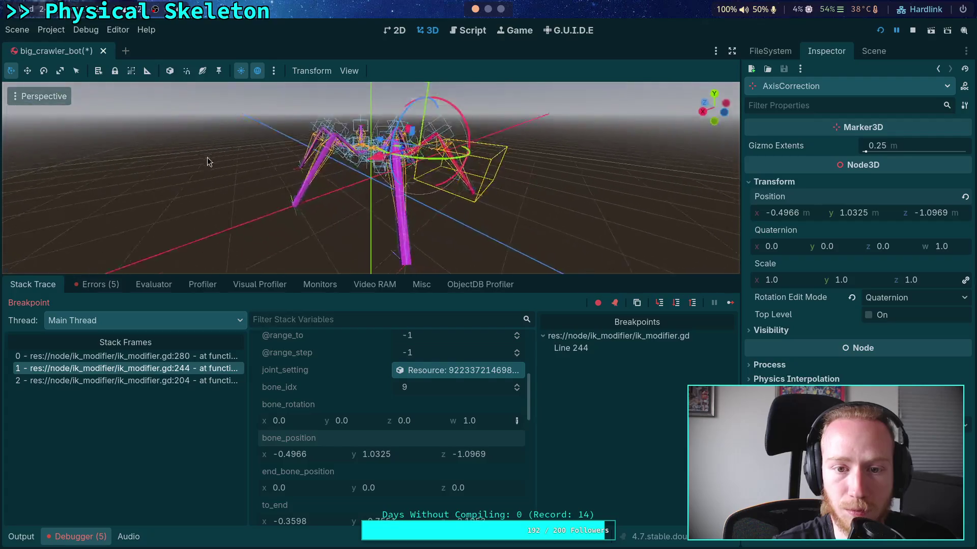
left_click_drag(207, 162, 472, 218)
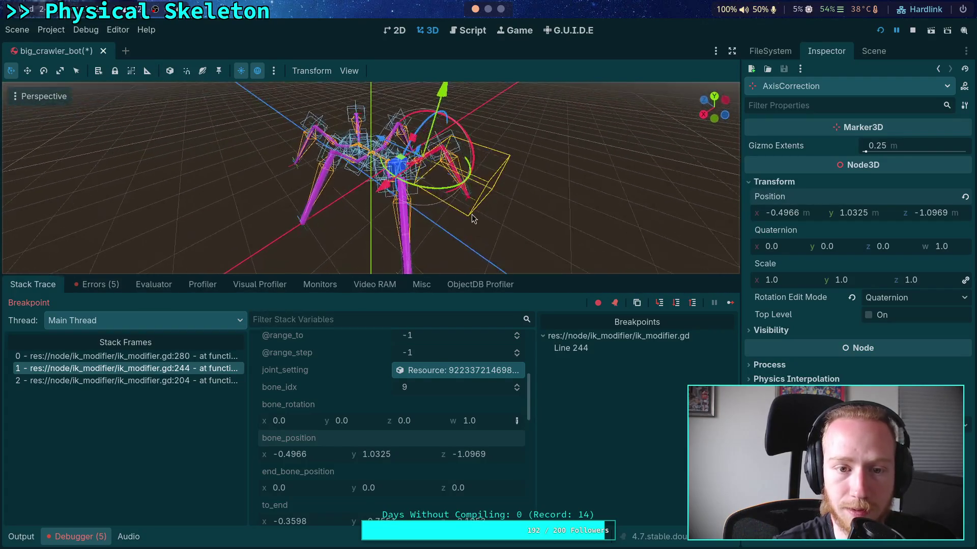
left_click(349, 71)
mouse_move(476, 175)
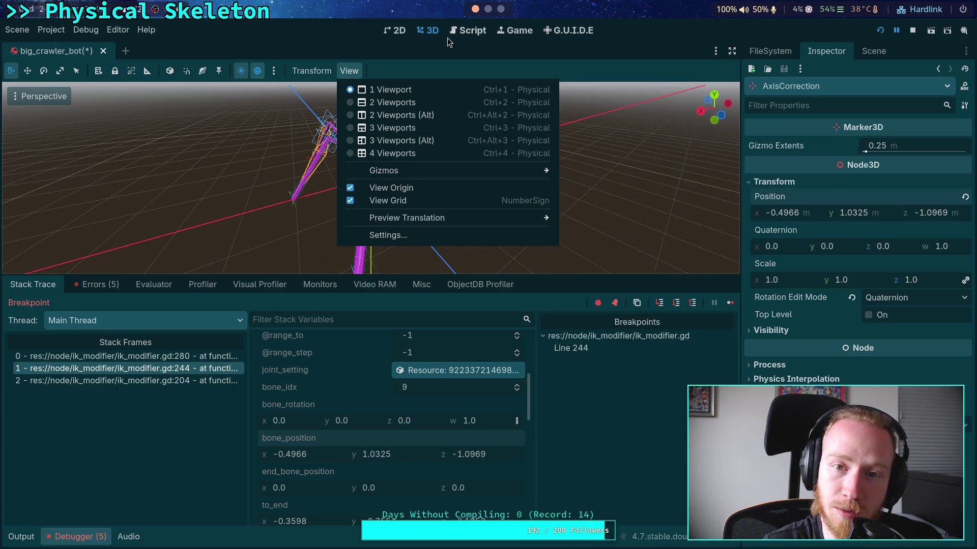
- Deselect the AxisCorrection marker and try Reload Saved Scene, cancelling the save prompt
left_click(376, 218)
left_click(519, 192)
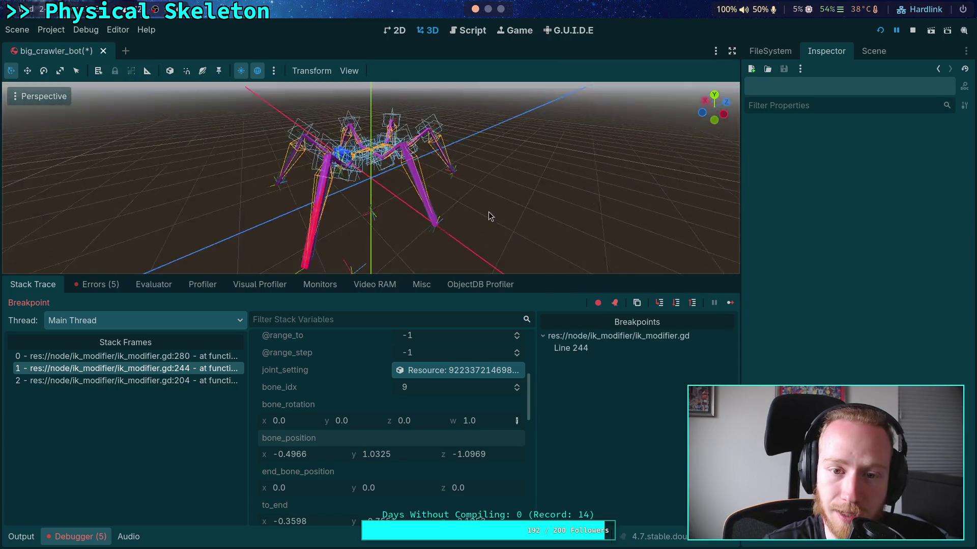
left_click(20, 30)
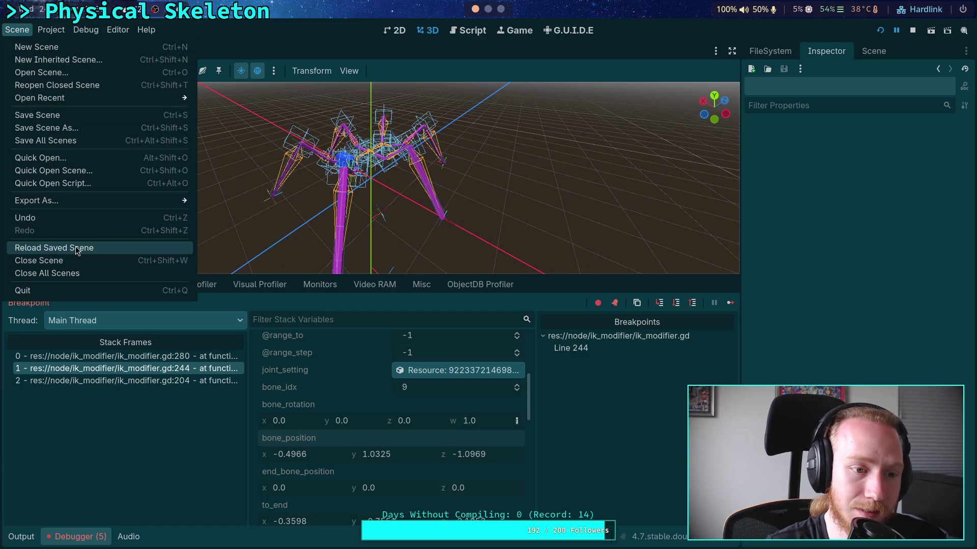
left_click(51, 249)
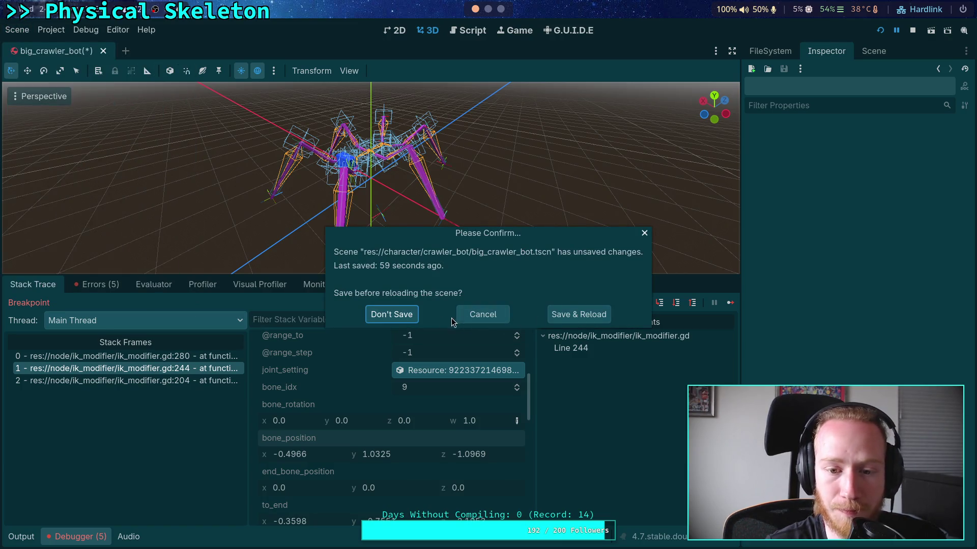
left_click(482, 314)
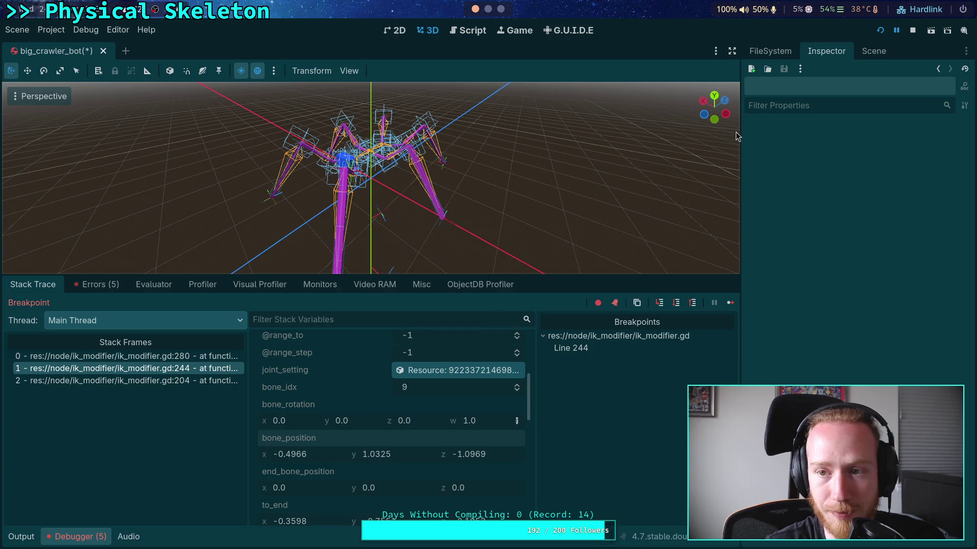
- Stop the running game and Save & Reload the big_crawler_bot scene
left_click(912, 30)
left_click(17, 30)
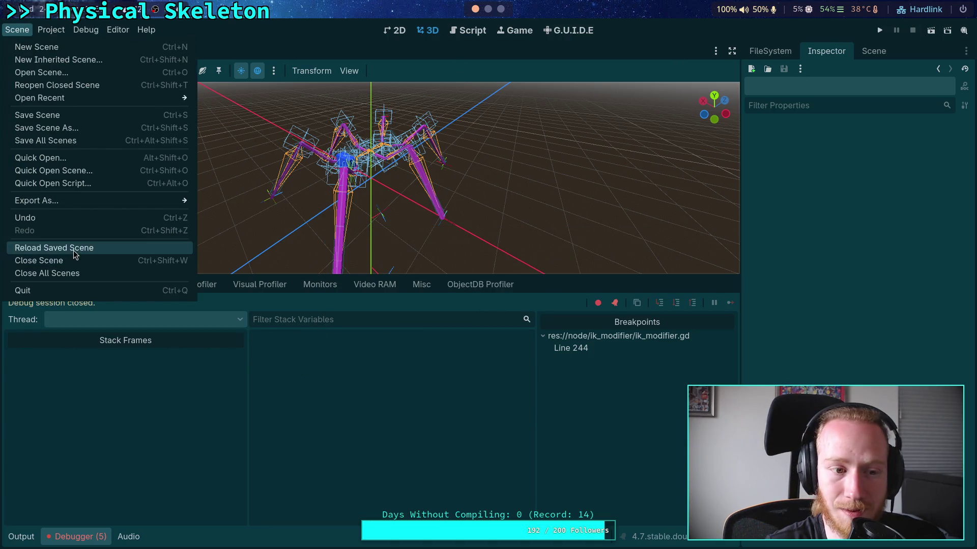
left_click(35, 247)
left_click(595, 316)
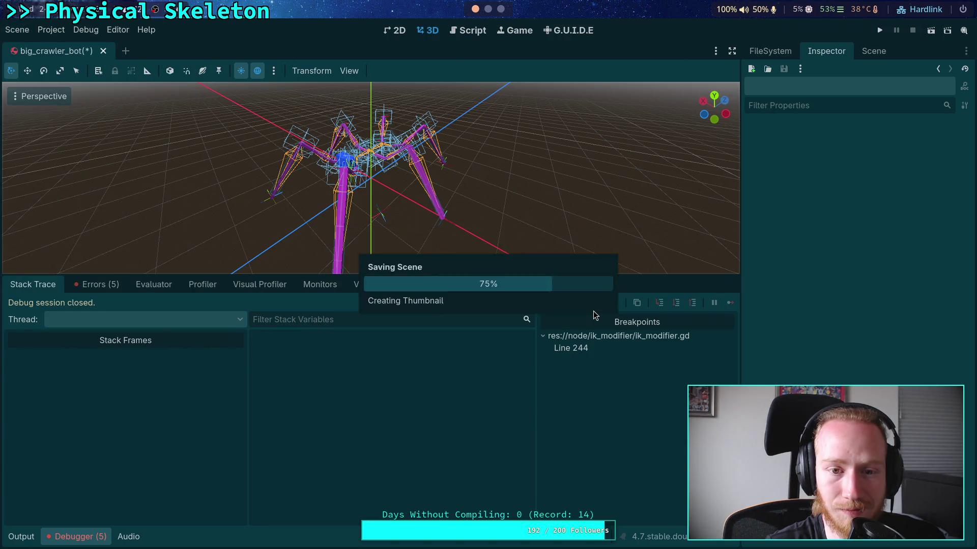
- Hide the Joint3D gizmos in the viewport, then run the project with F5 to the line-244 breakpoint
left_click(349, 71)
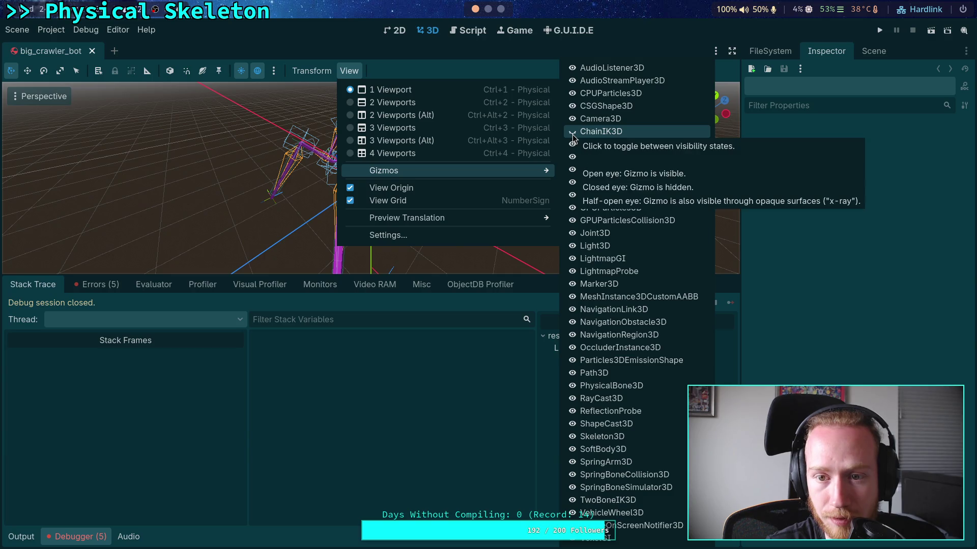
left_click(574, 235)
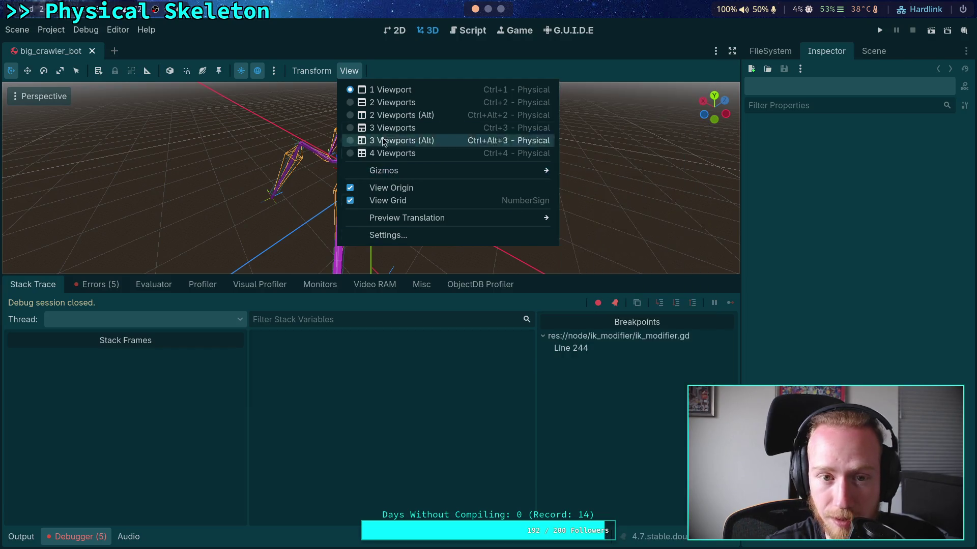
left_click(300, 45)
mouse_move(447, 184)
left_mouse_down()
mouse_move(473, 214)
mouse_move(413, 191)
mouse_move(330, 86)
left_mouse_up()
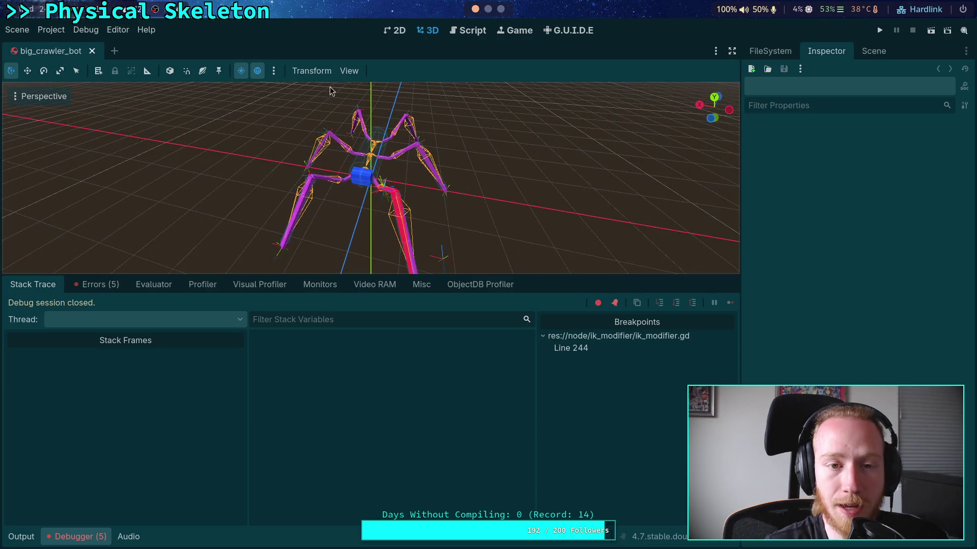
left_click(872, 55)
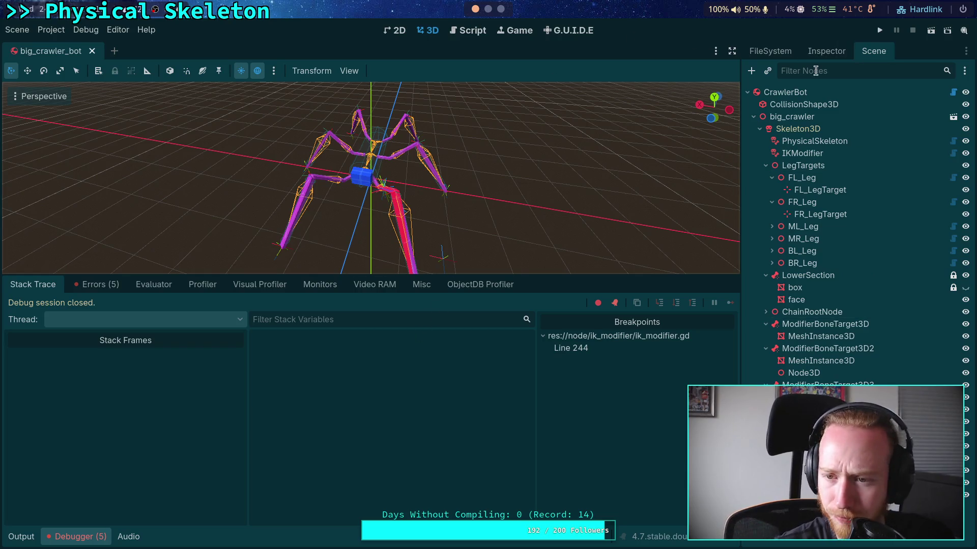
key("F5")
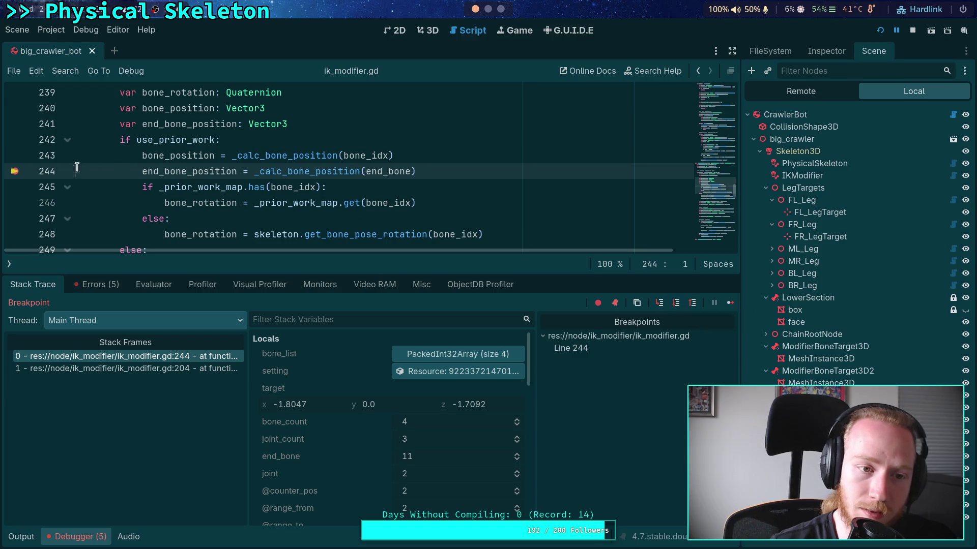
- Move the breakpoint from line 244 to line 243 and relaunch the run
left_click(15, 156)
left_click(15, 172)
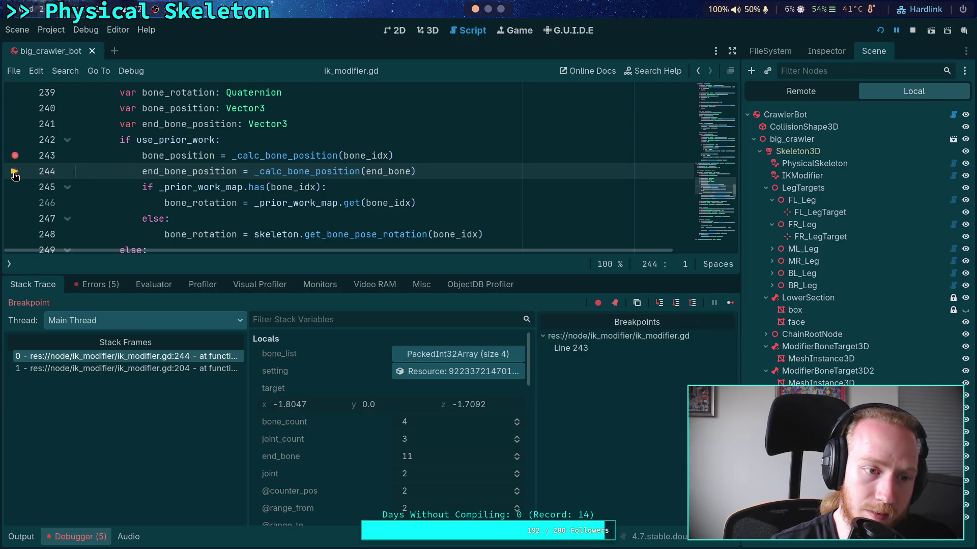
left_click(912, 31)
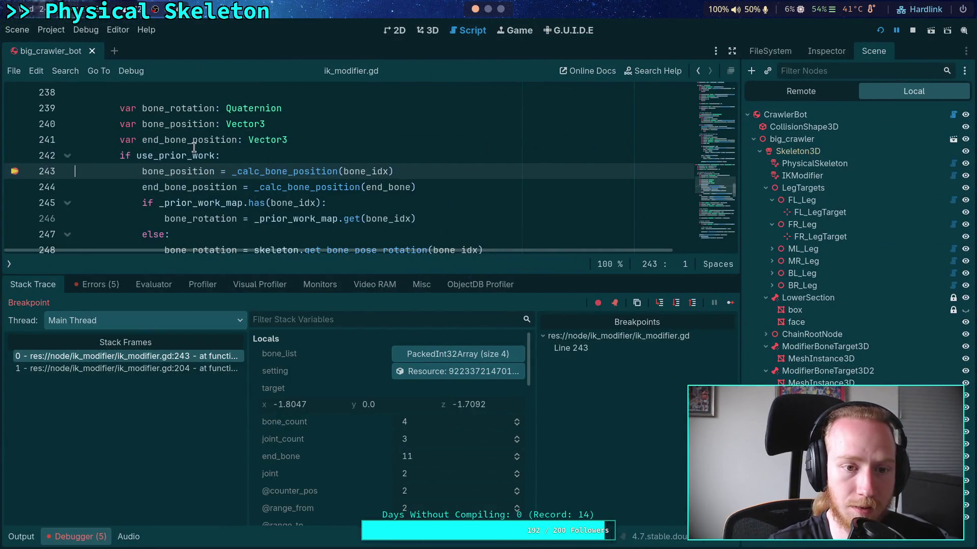
- Replace the line-243 breakpoint with one on line 280 and continue until it hits
left_click(16, 172)
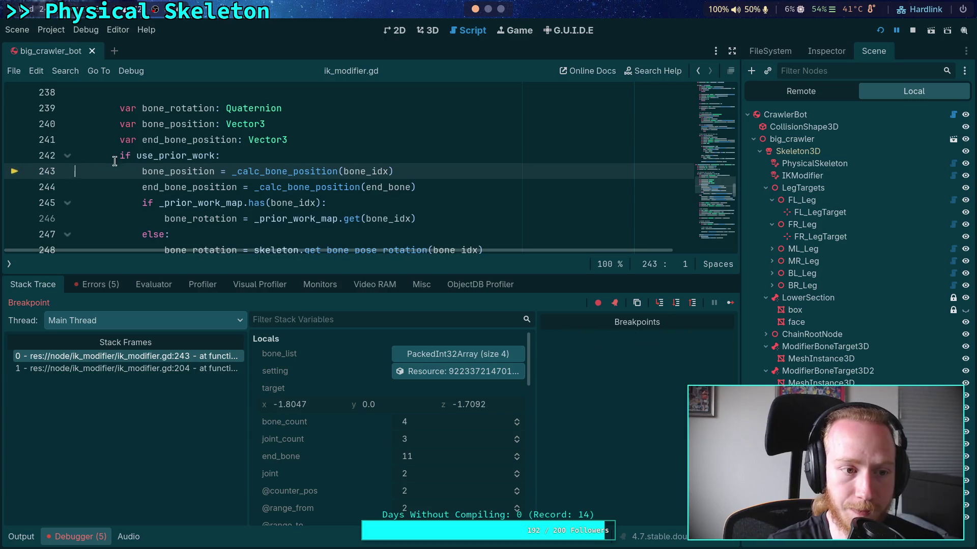
scroll(166, 169, "down", 10)
scroll(165, 169, "down", 2)
scroll(69, 163, "up", 1)
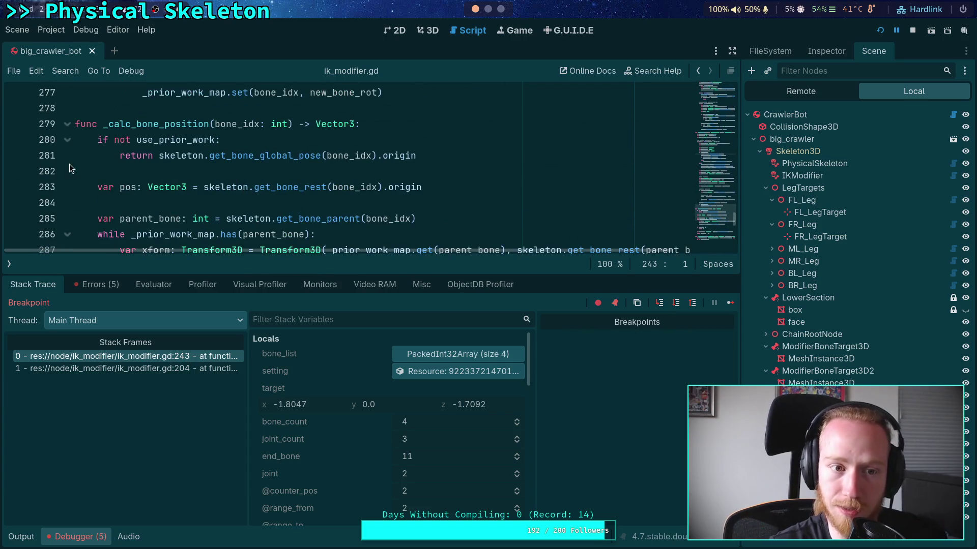
left_click(18, 144)
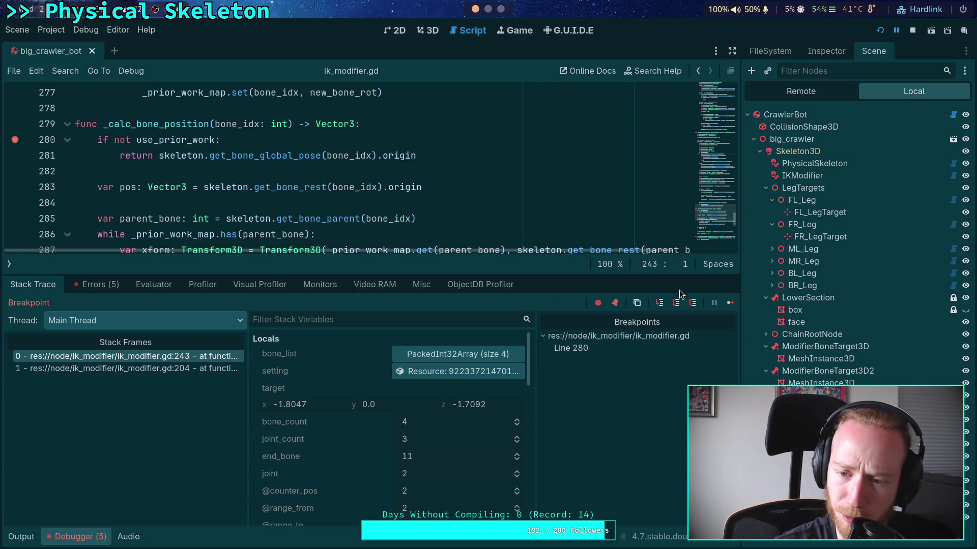
left_click(729, 304)
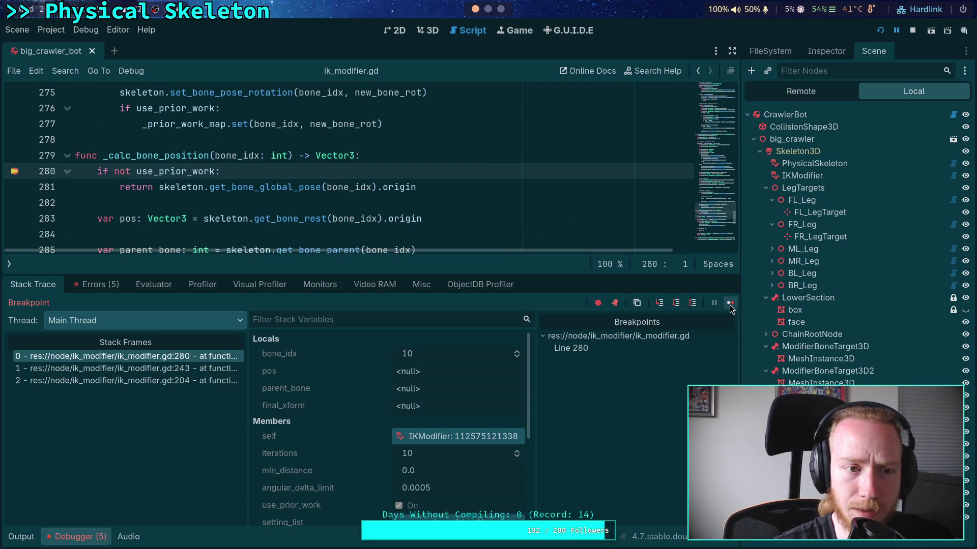
- Step over to line 291, showing pos as (0, 0.7279, 0) and parent_bone as 9
left_click(676, 307)
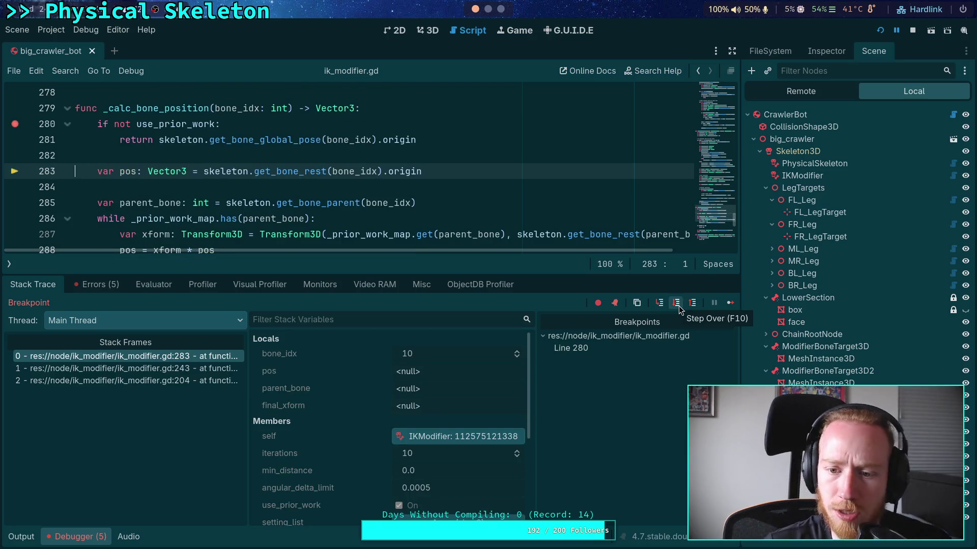
left_click(677, 305)
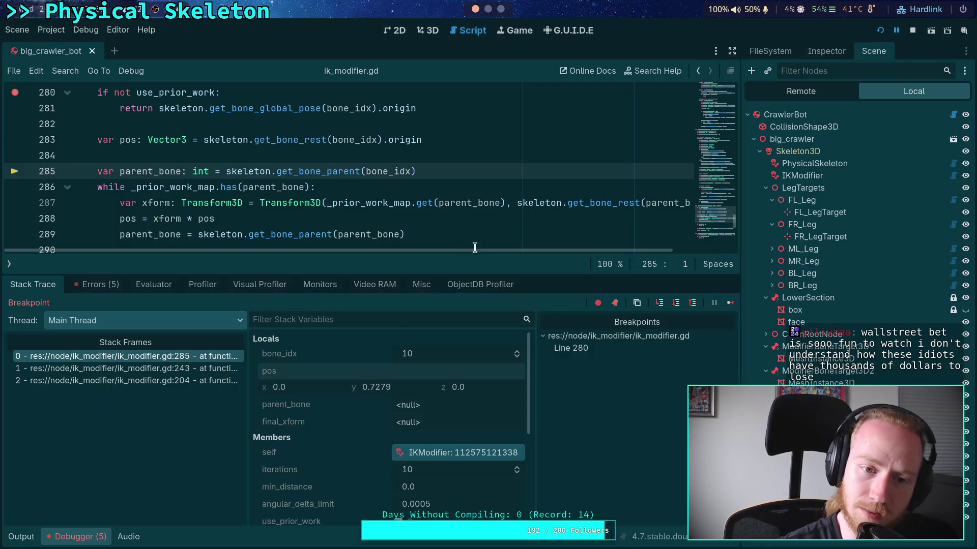
left_click_drag(554, 273, 554, 288)
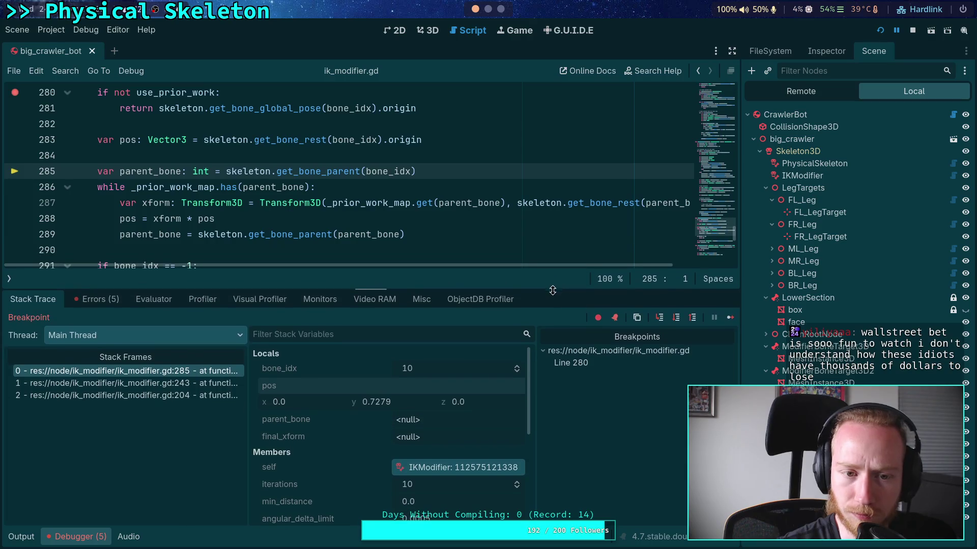
left_click(677, 317)
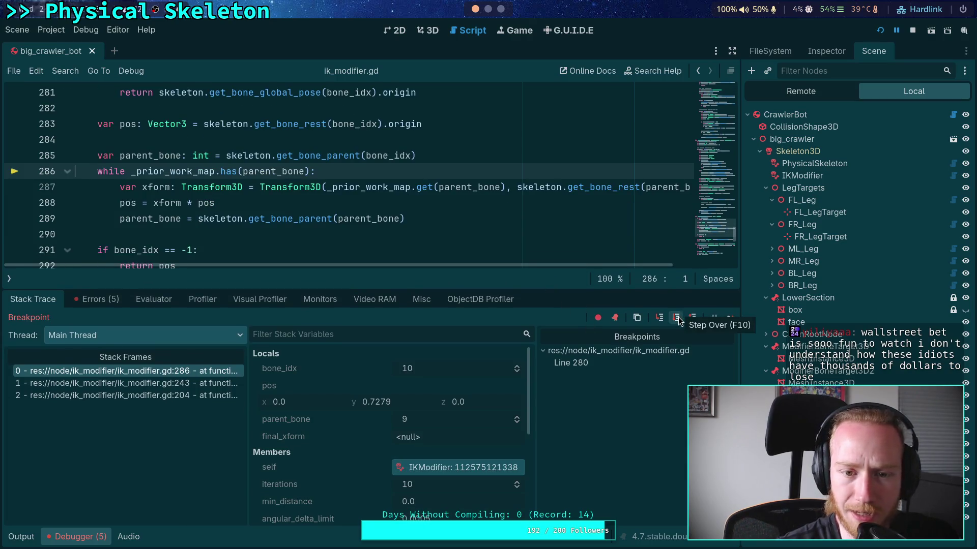
left_click(677, 321)
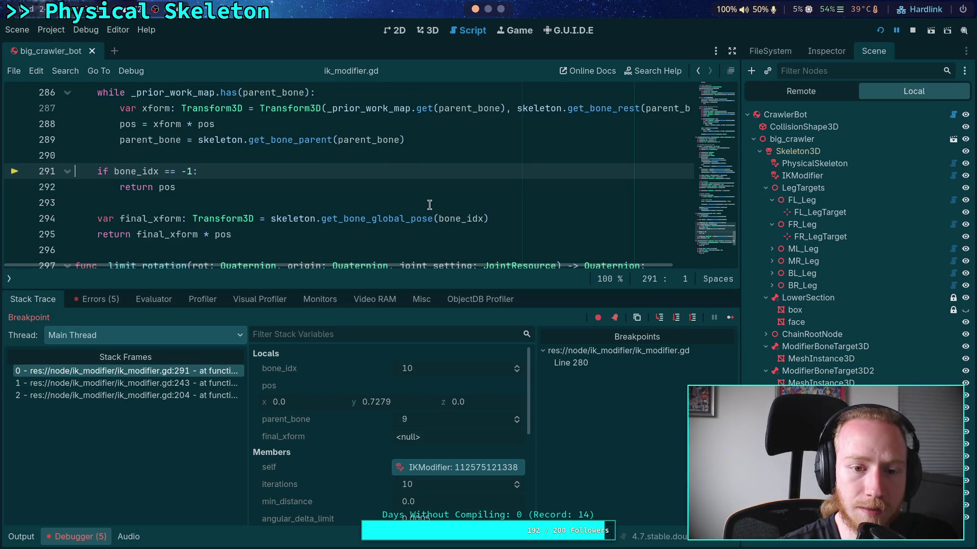
- Select the bone_idx argument on line 294 to check its value
scroll(429, 206, "down", 1)
scroll(448, 218, "up", 1)
left_click(438, 223)
mouse_move(438, 222)
left_mouse_down()
mouse_move(483, 223)
mouse_move(461, 223)
left_mouse_up()
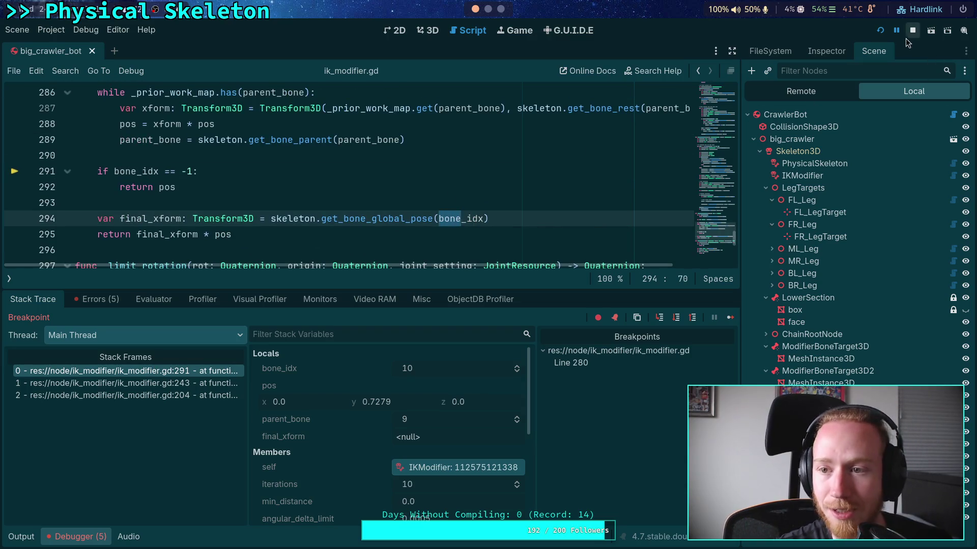
- Stop debugging and replace bone_idx with parent_bone on lines 291 and 294
key("F8")
double_click(159, 140)
key("ctrl+c")
right_click(159, 143)
left_click(182, 195)
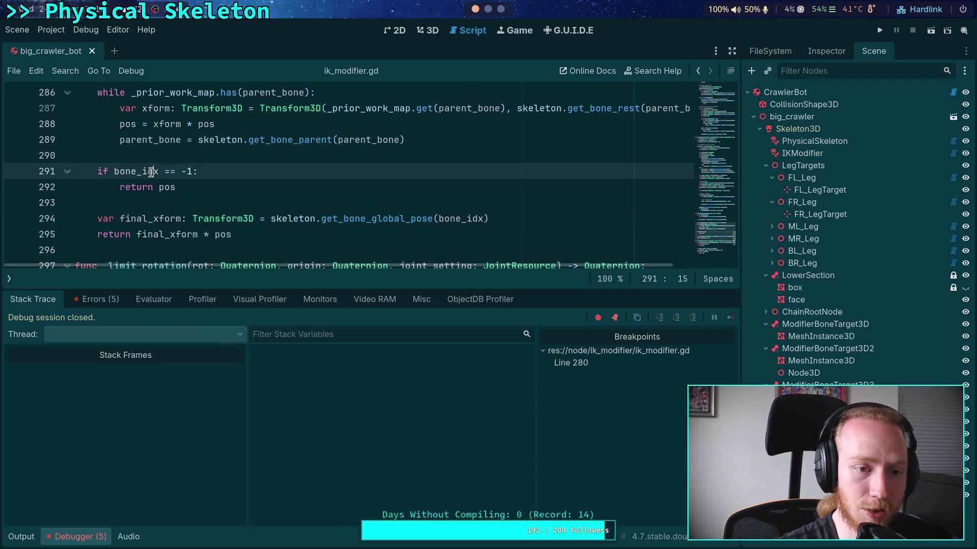
double_click(136, 172)
key("ctrl+v")
double_click(462, 223)
key("ctrl+v")
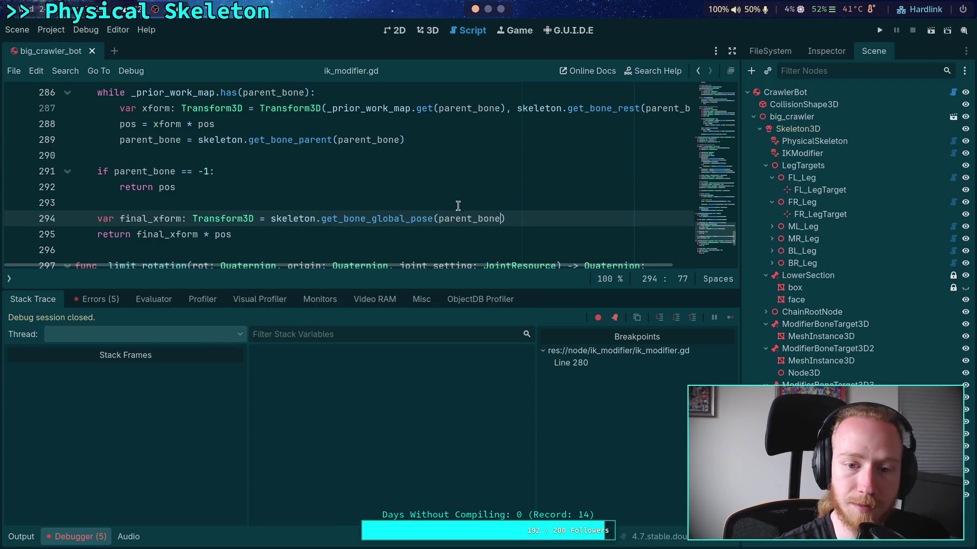
- Rerun the project, step through to line 295, and step out to the caller at line 244
left_click(881, 31)
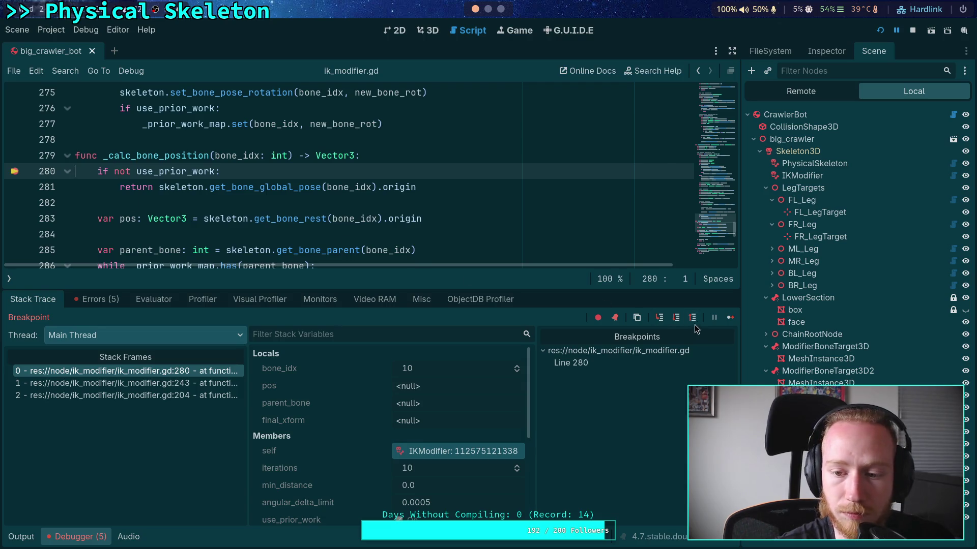
left_click(676, 321)
left_click(676, 321)
left_click(675, 321)
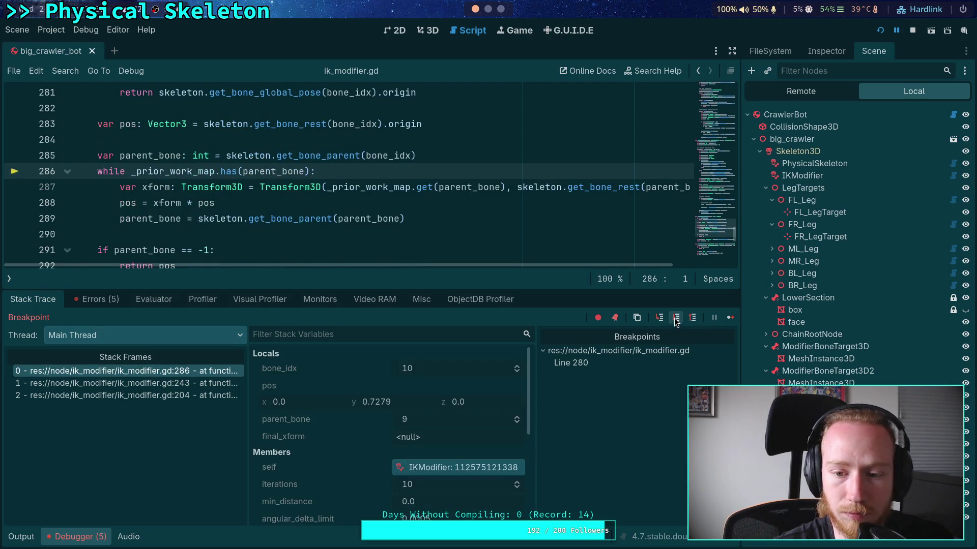
left_click(676, 320)
left_click(676, 320)
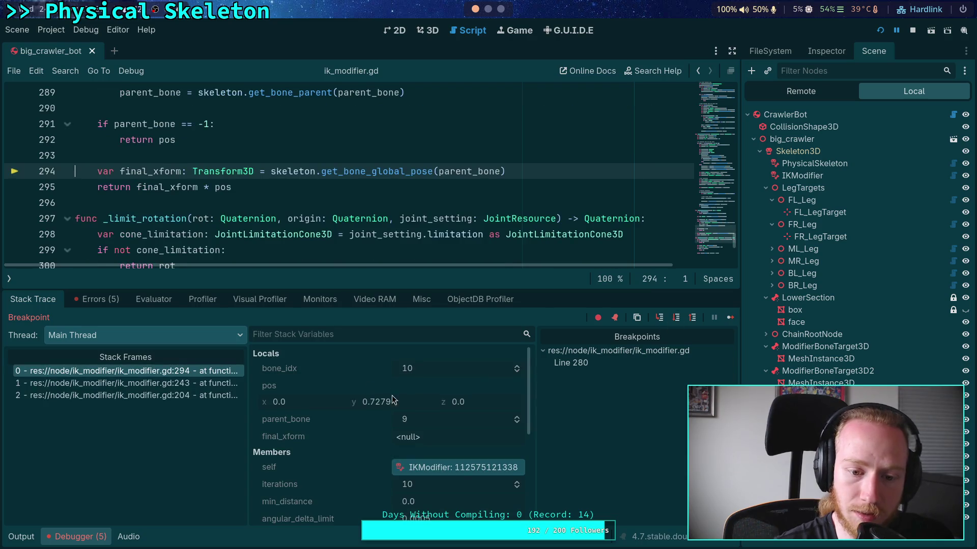
left_click(676, 321)
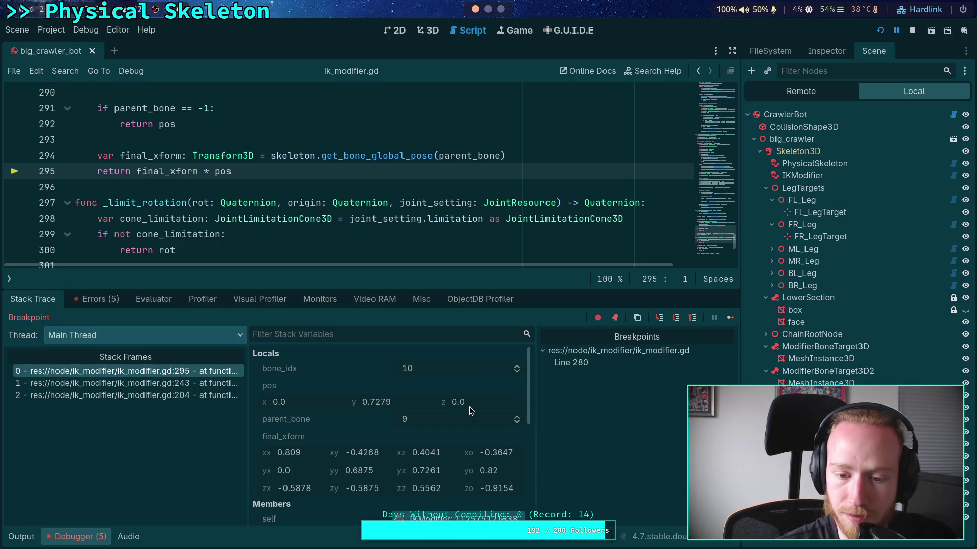
left_click(676, 321)
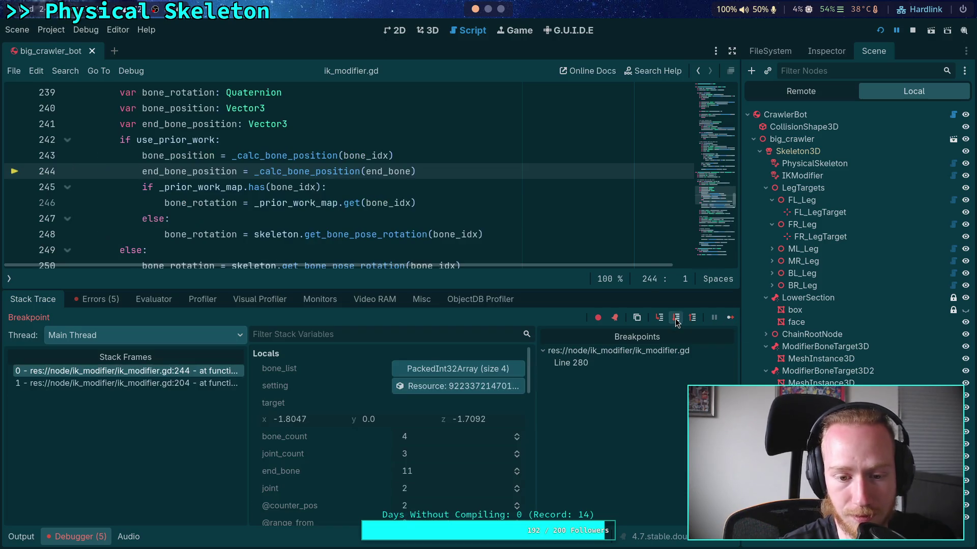
- Bring up Node3D2's transform properties in the Inspector
right_click(288, 408)
left_click(305, 416)
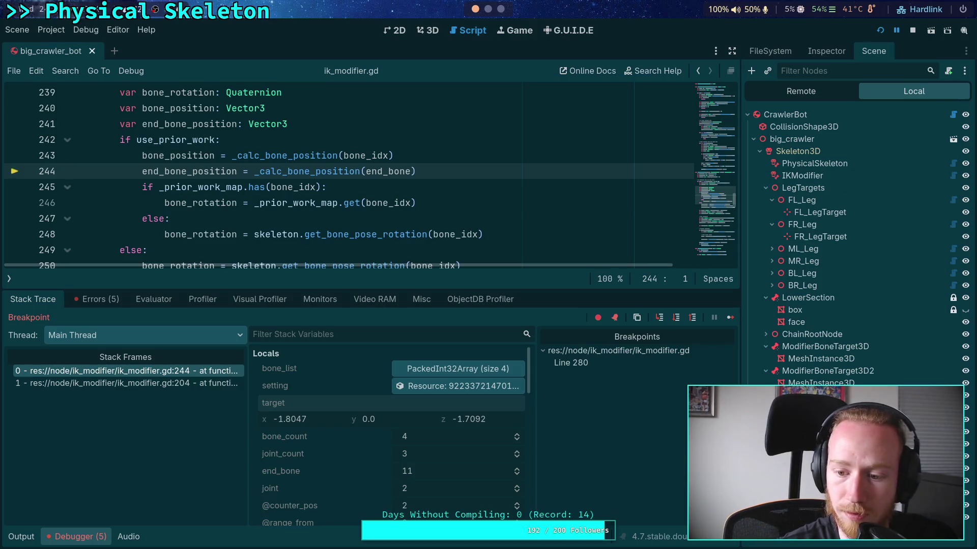
left_click(823, 51)
right_click(795, 161)
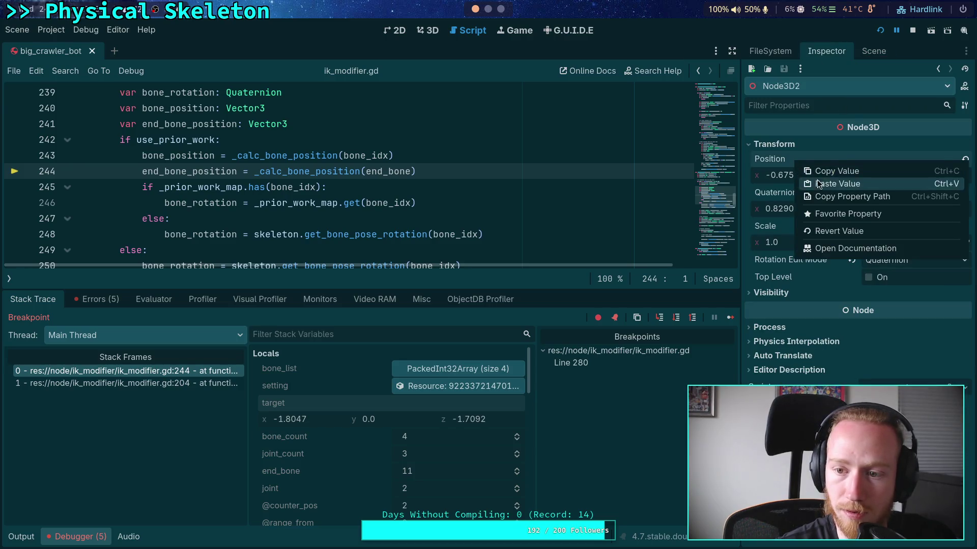
left_click(834, 171)
right_click(778, 158)
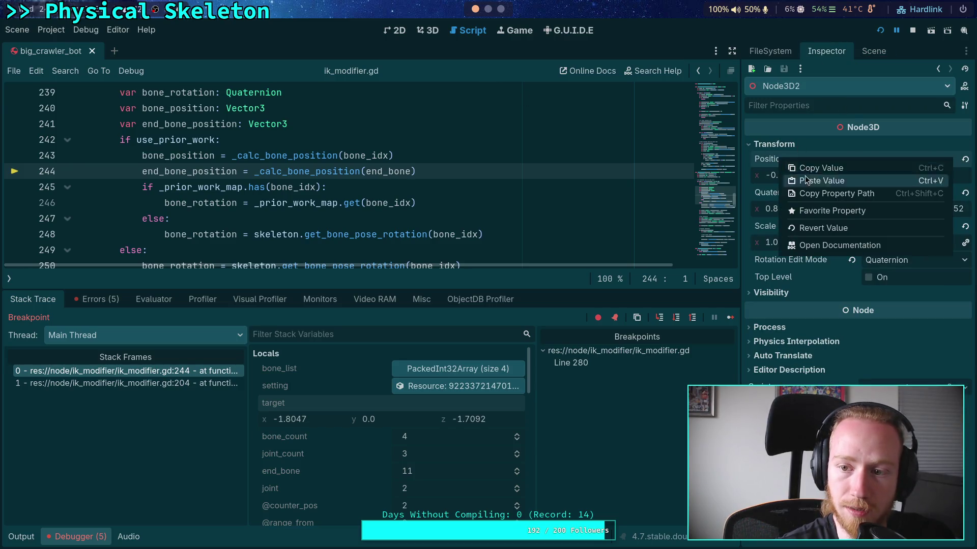
left_click(315, 403)
- Paste the debugger's target vector into Node3D2's Position and view it in 3D
right_click(316, 402)
left_click(336, 410)
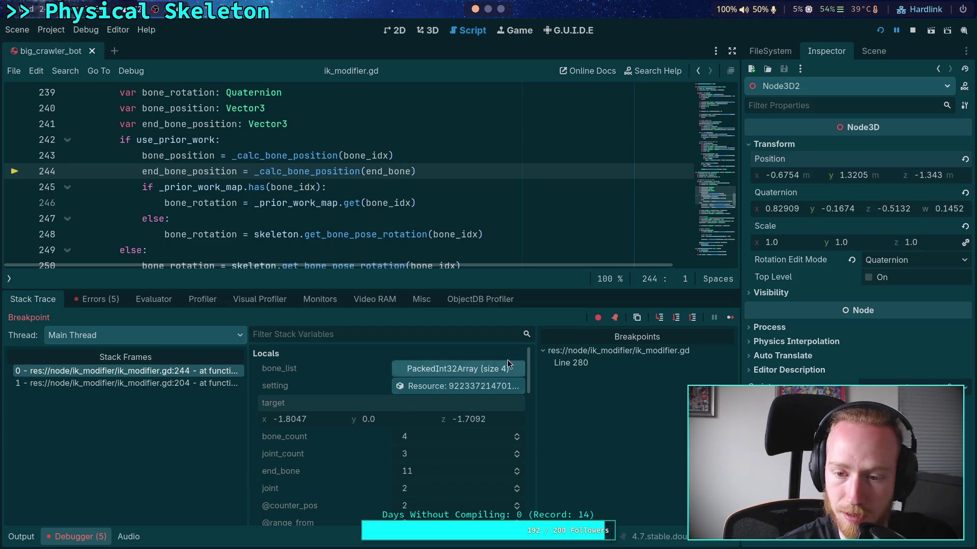
right_click(786, 167)
left_click(820, 188)
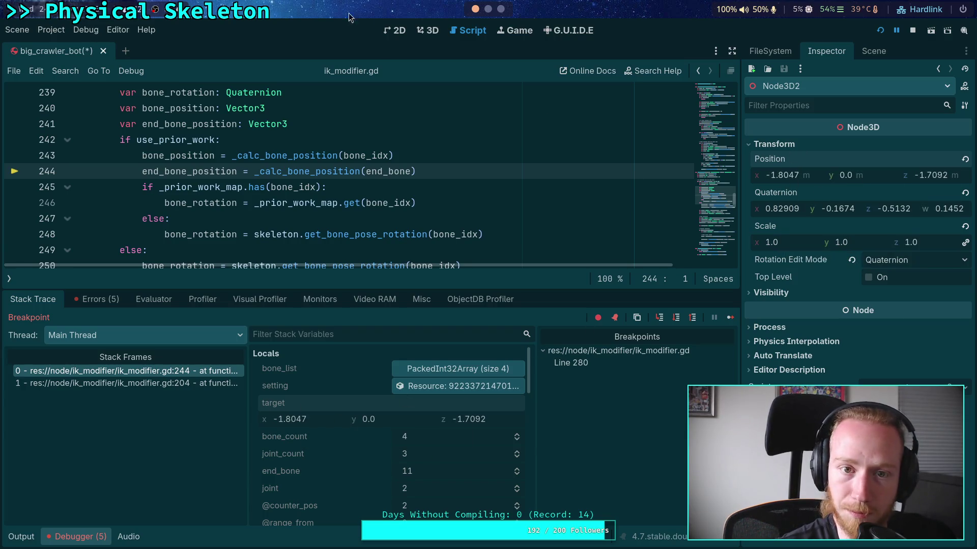
left_click(441, 31)
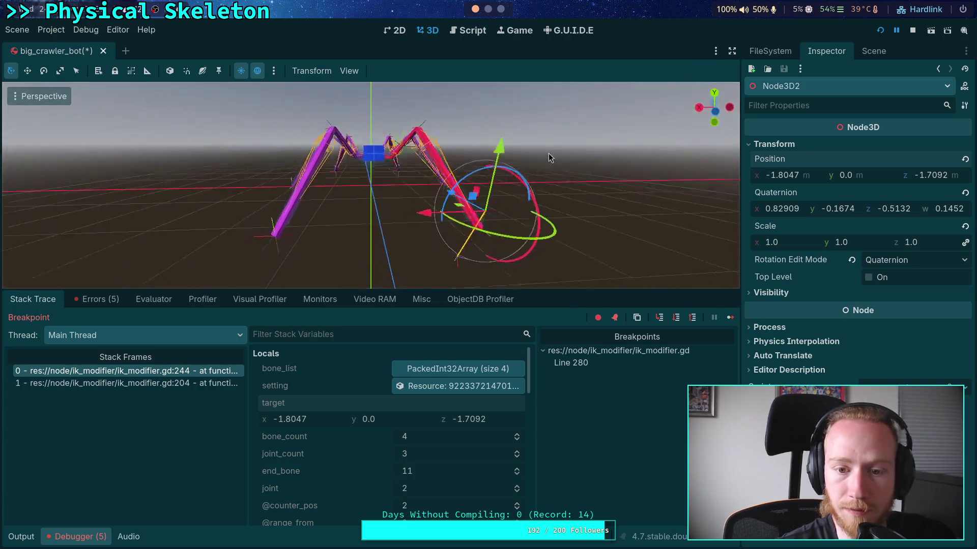
mouse_move(466, 140)
left_mouse_down()
mouse_move(454, 145)
mouse_move(484, 164)
mouse_move(417, 139)
mouse_move(424, 148)
left_mouse_up()
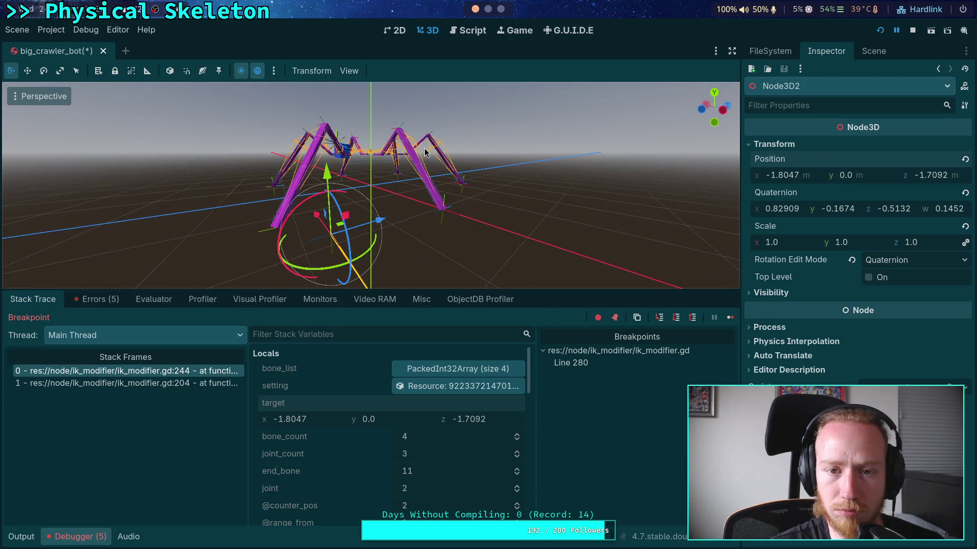
- Copy bone_position and paste it into Node3D2's Position (-0.6754, 1.3205, -1.343)
left_click(467, 31)
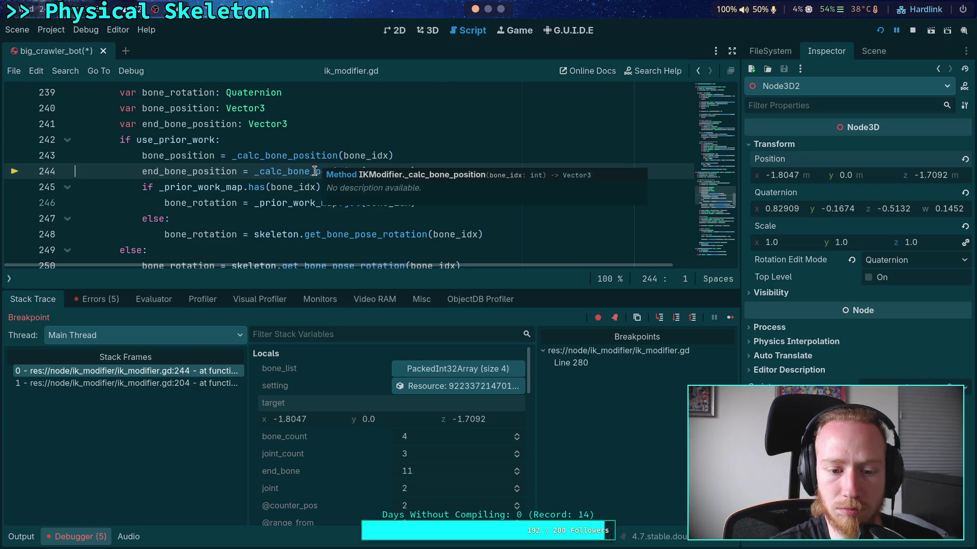
scroll(315, 417, "down", 5)
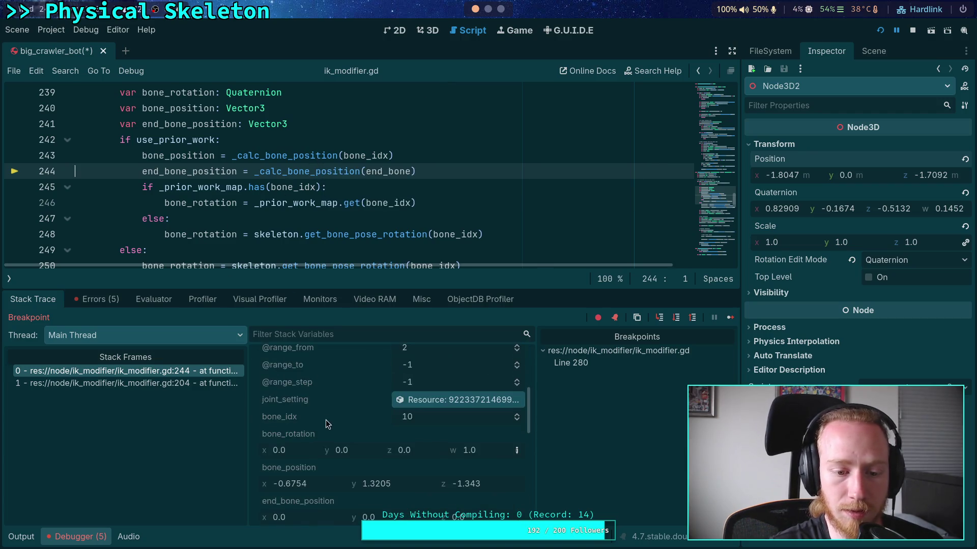
right_click(302, 470)
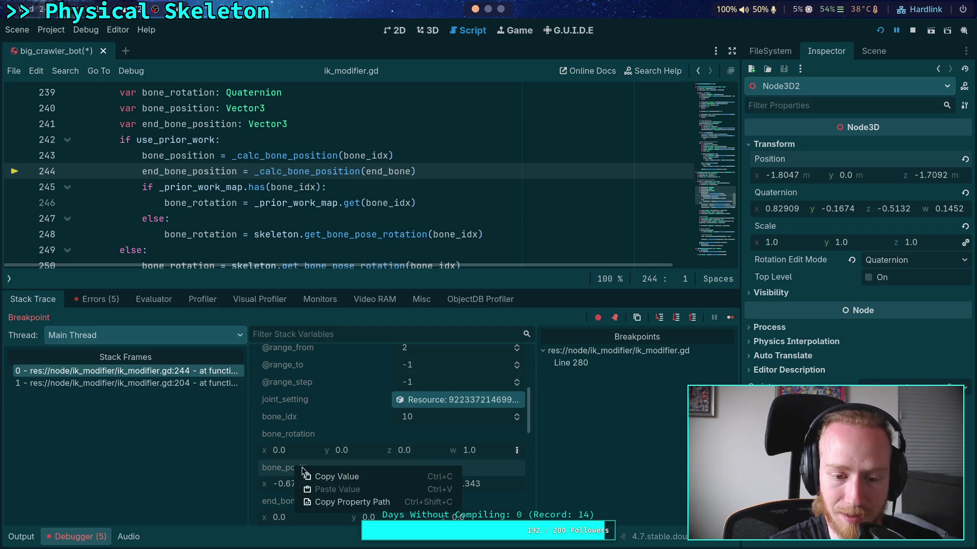
left_click(336, 475)
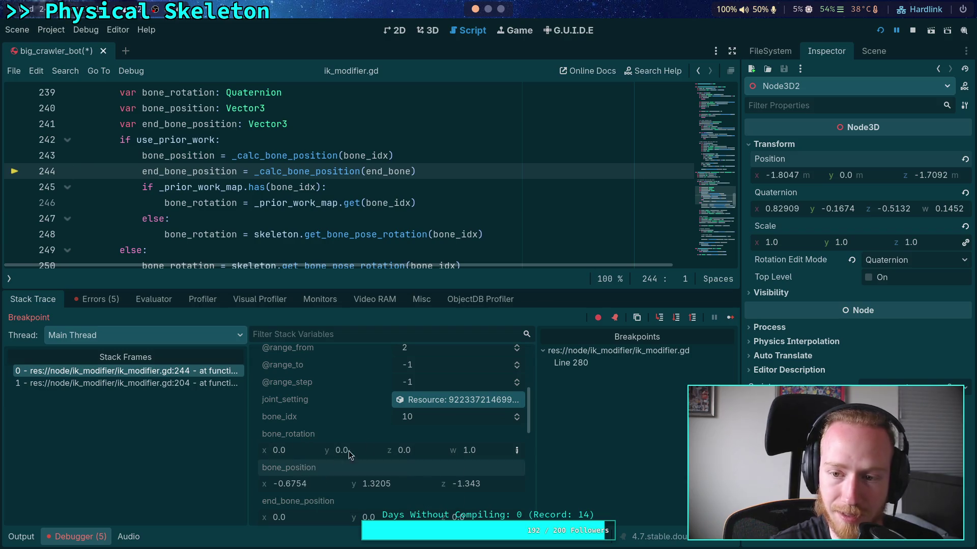
right_click(775, 161)
left_click(805, 182)
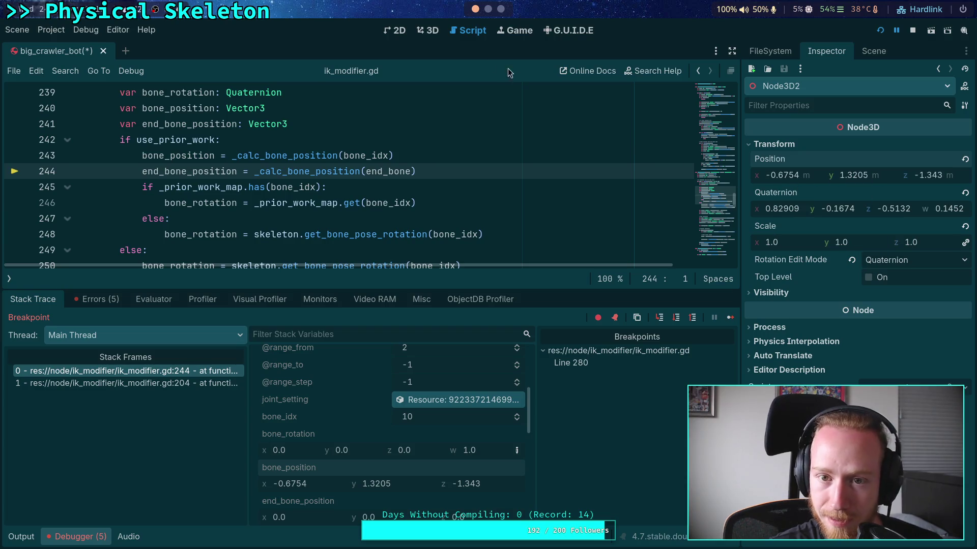
- Inspect the marker's placement on the spider rig in 3D, then return to the script
left_click(432, 31)
left_click_drag(438, 163, 539, 211)
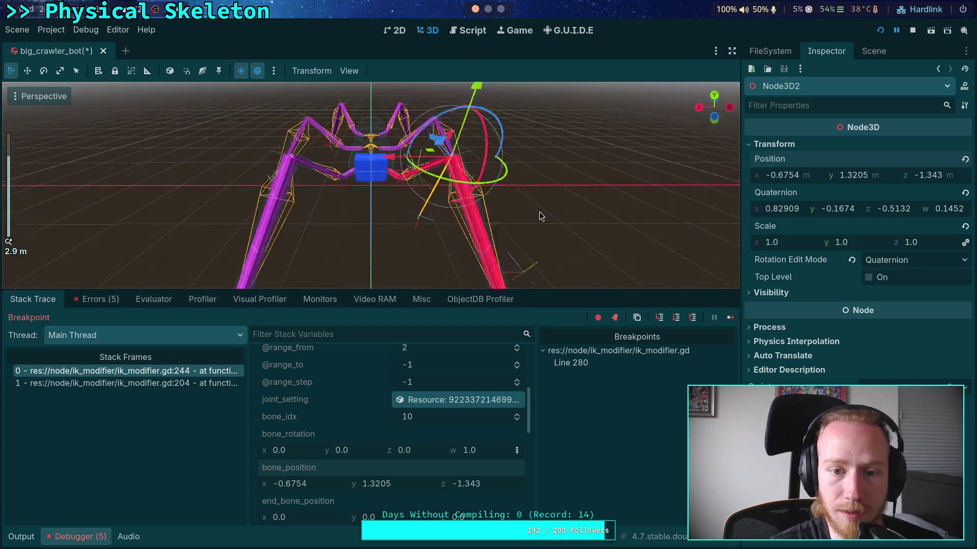
scroll(539, 212, "up", 4)
left_click(460, 33)
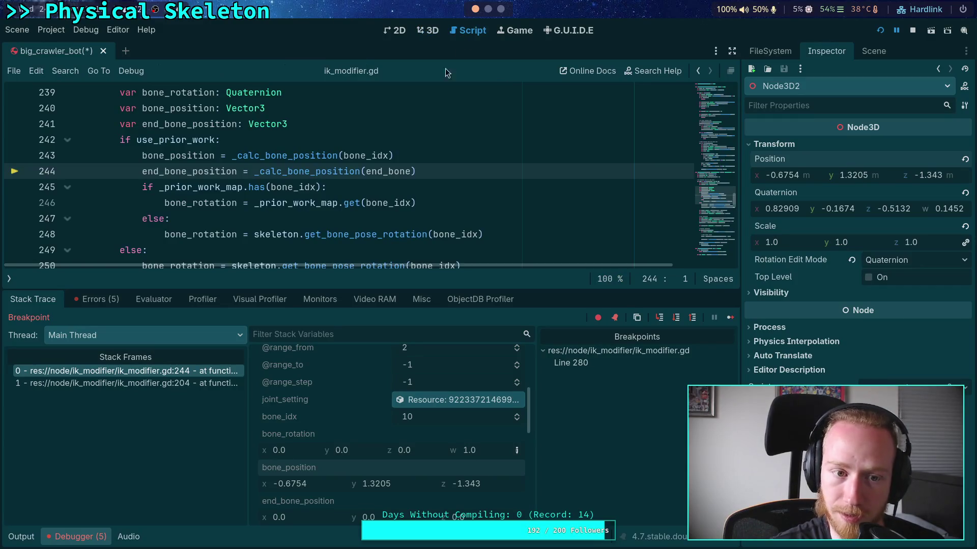
- Continue to the breakpoint and step through _calc_bone_position for the end bone back to the caller
left_click(734, 322)
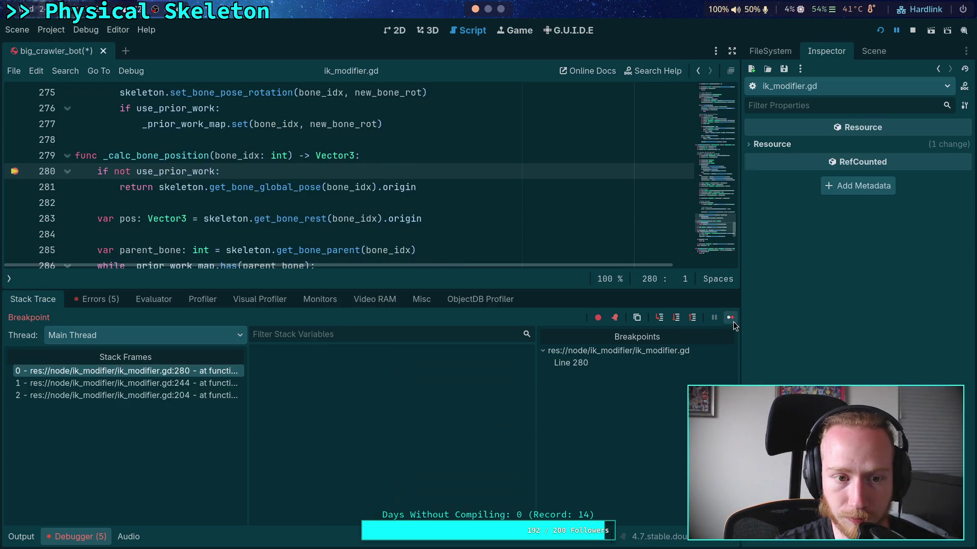
left_click(677, 323)
left_click(678, 323)
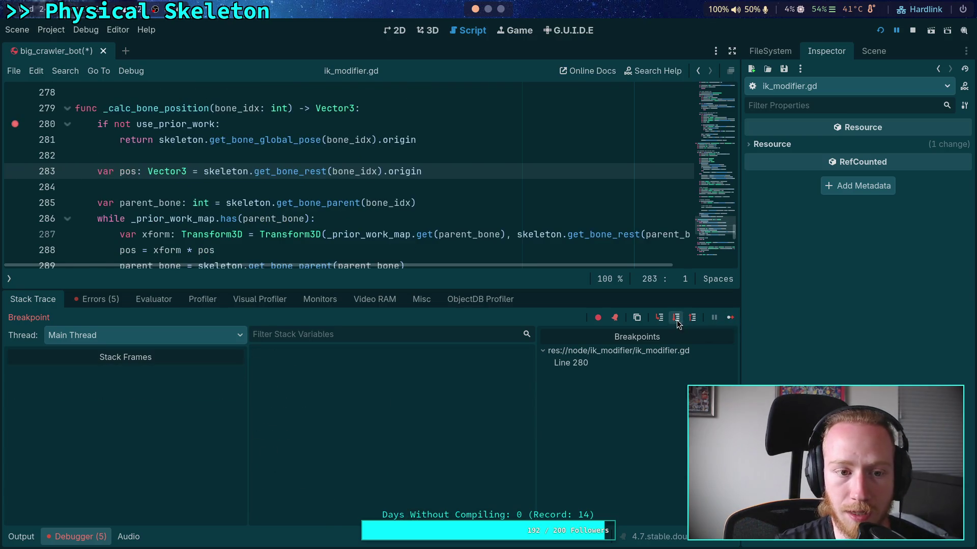
left_click(678, 322)
left_click(677, 322)
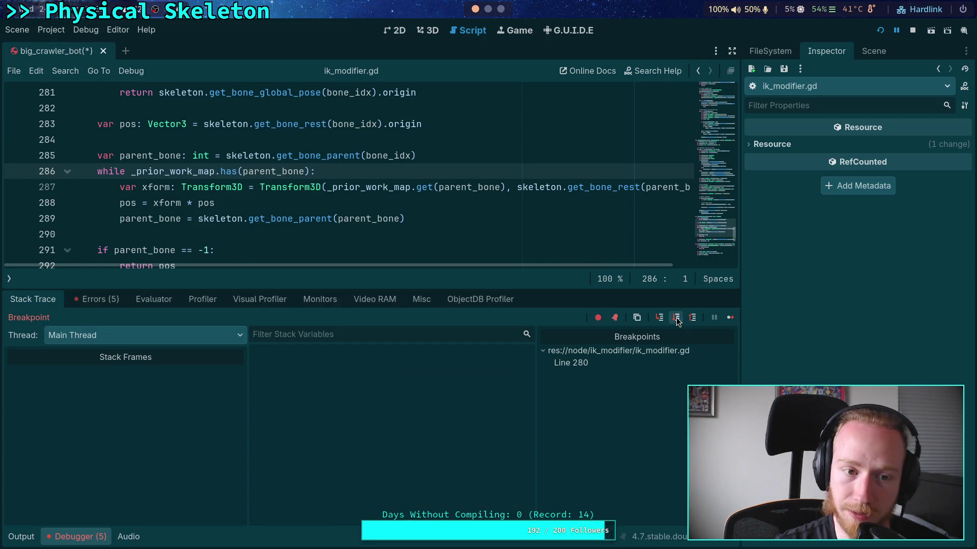
left_click(676, 322)
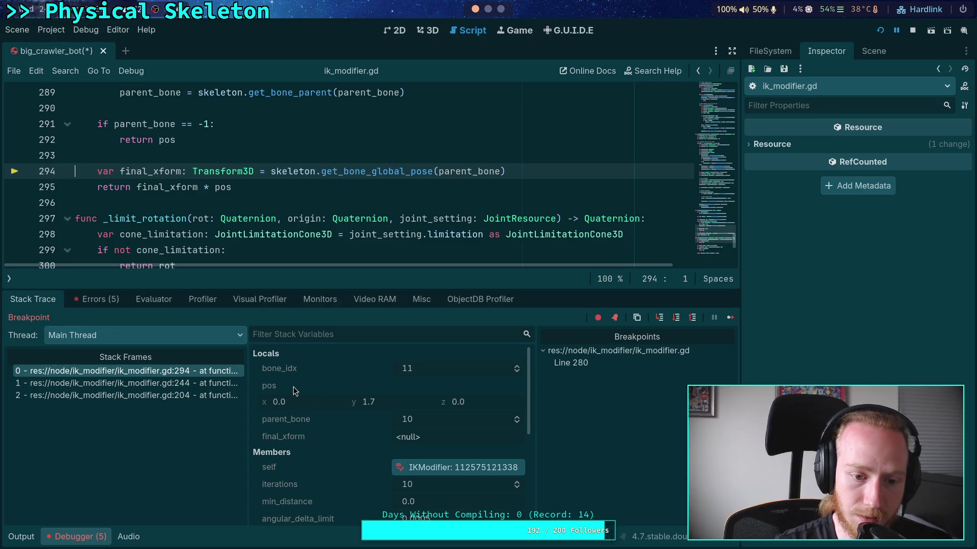
left_click(676, 319)
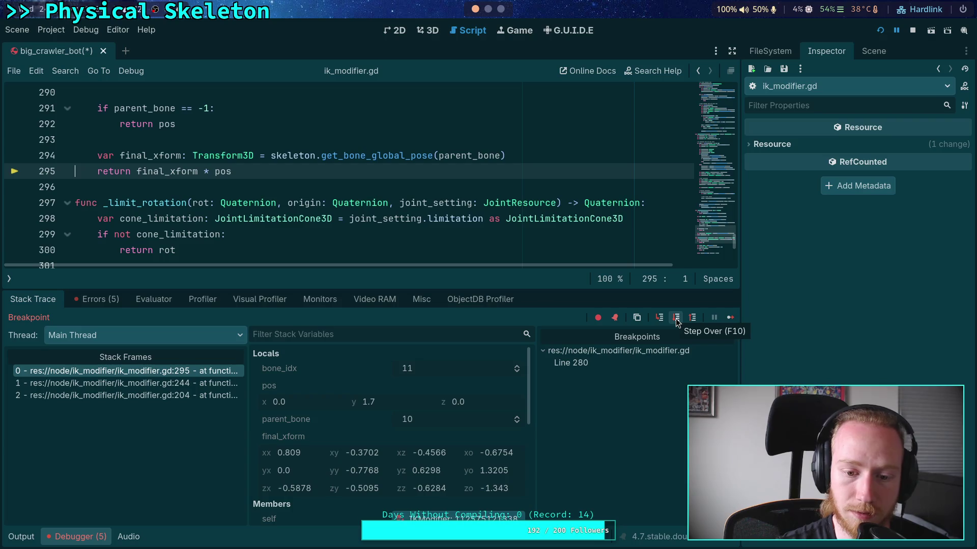
left_click(677, 319)
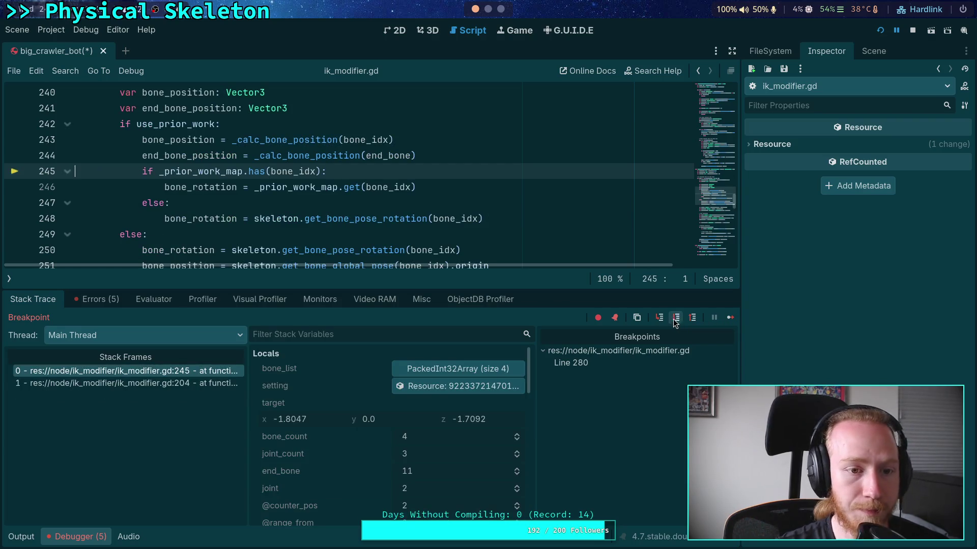
- Paste end_bone_position (-1.3047, 0, -2.2092) into Node3D2's Position and check it in 3D
scroll(357, 415, "down", 5)
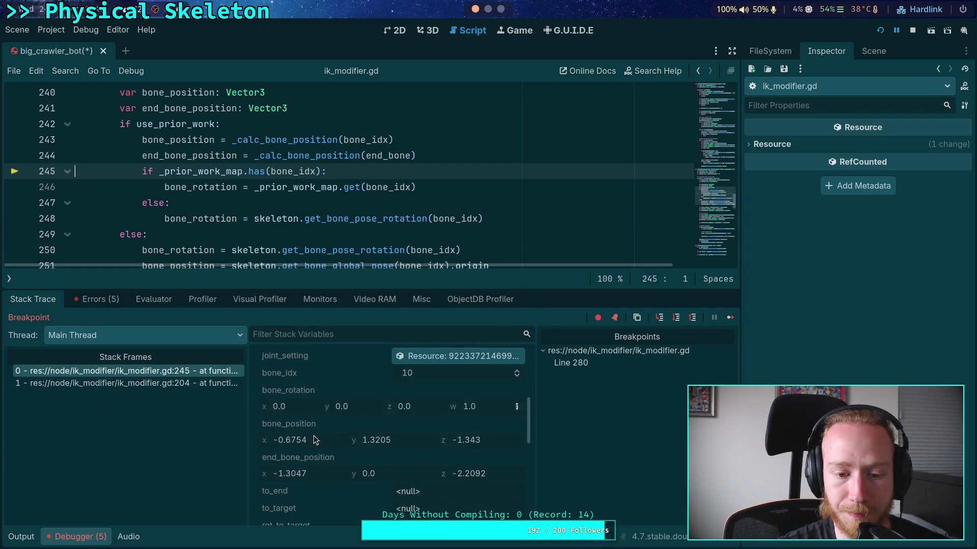
right_click(303, 460)
left_click(341, 468)
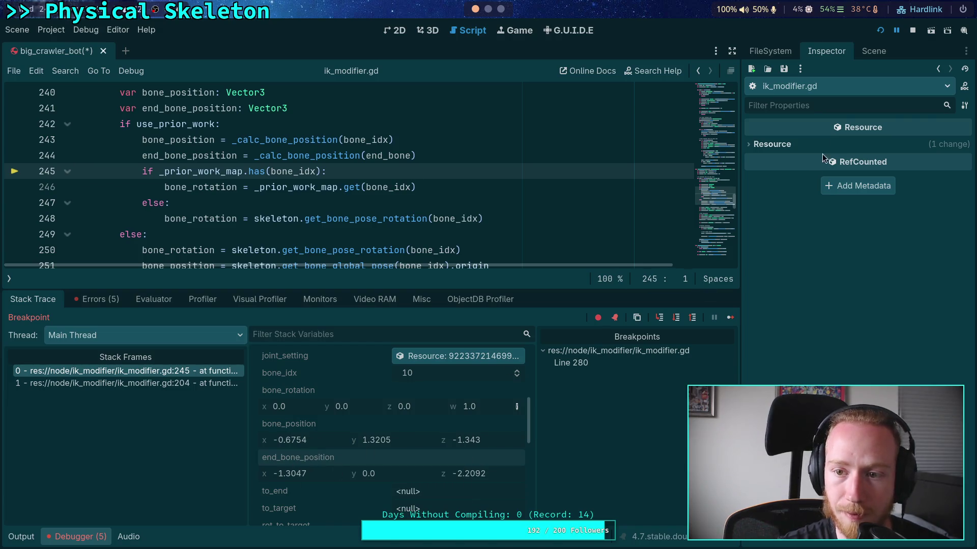
left_click(873, 51)
left_click(826, 50)
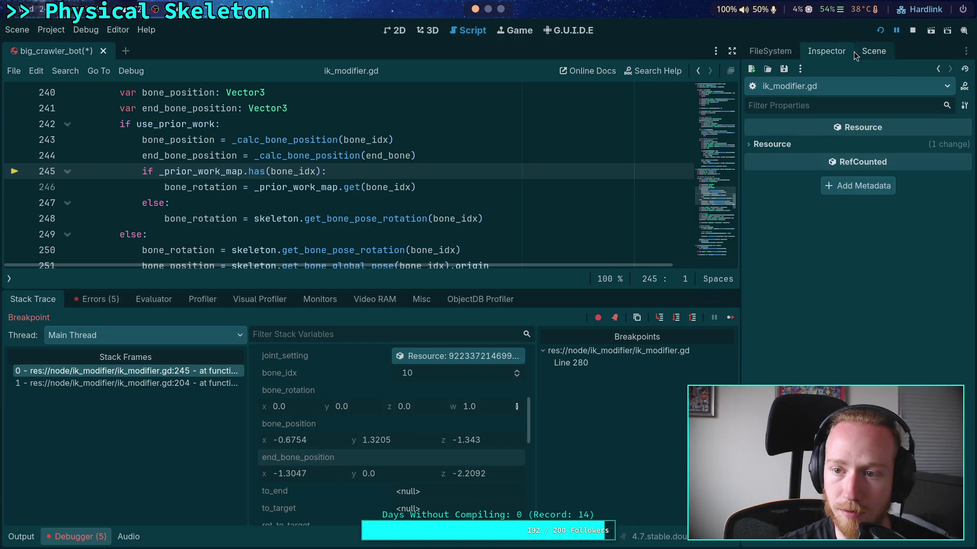
left_click(873, 50)
left_click(826, 51)
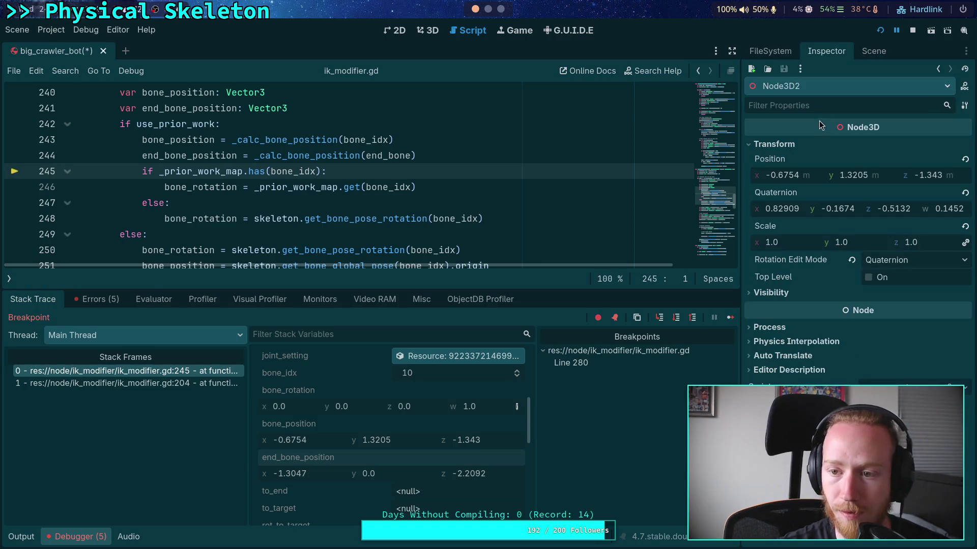
right_click(783, 160)
left_click(801, 181)
left_click(427, 30)
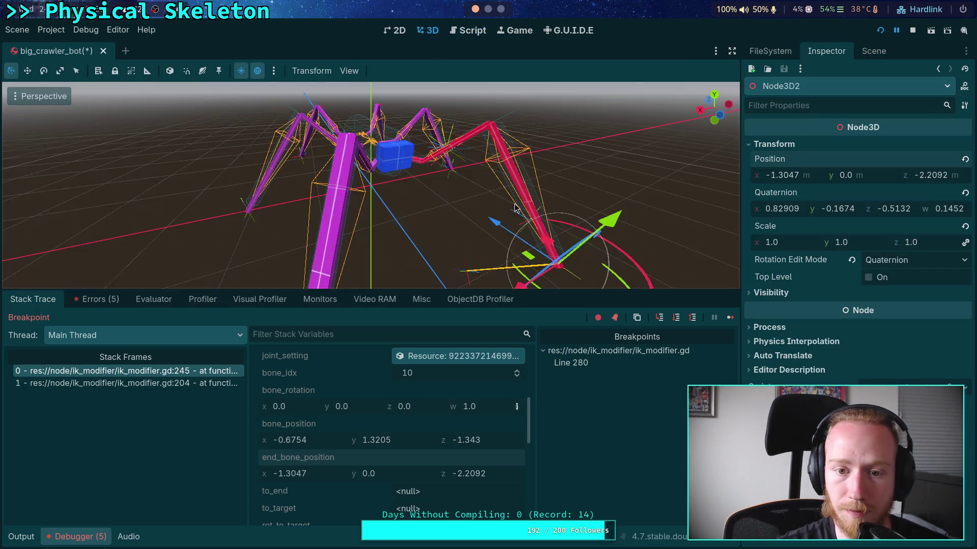
left_click_drag(425, 154, 485, 160)
left_click(461, 29)
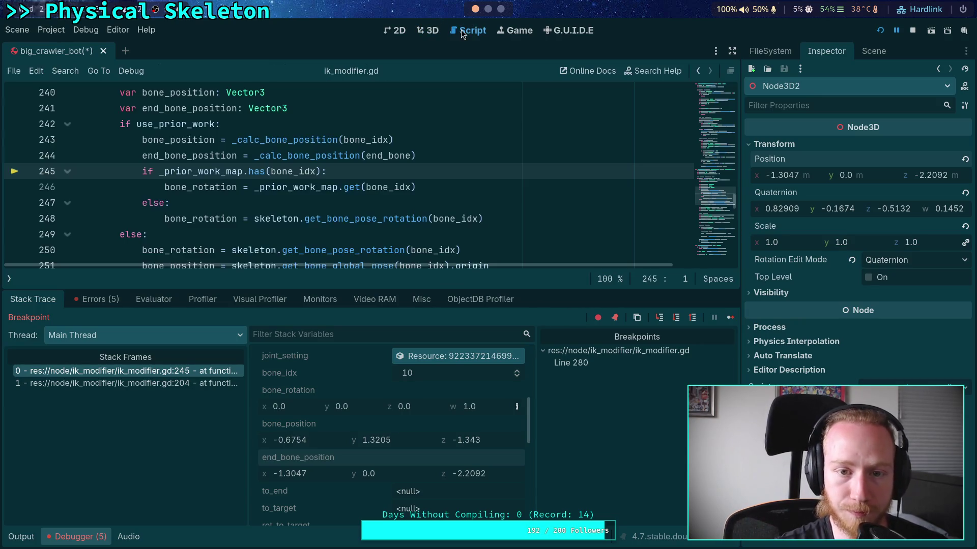
- Continue to the line-280 breakpoint and step over through bone 9's calculation back to line 244
left_click(727, 317)
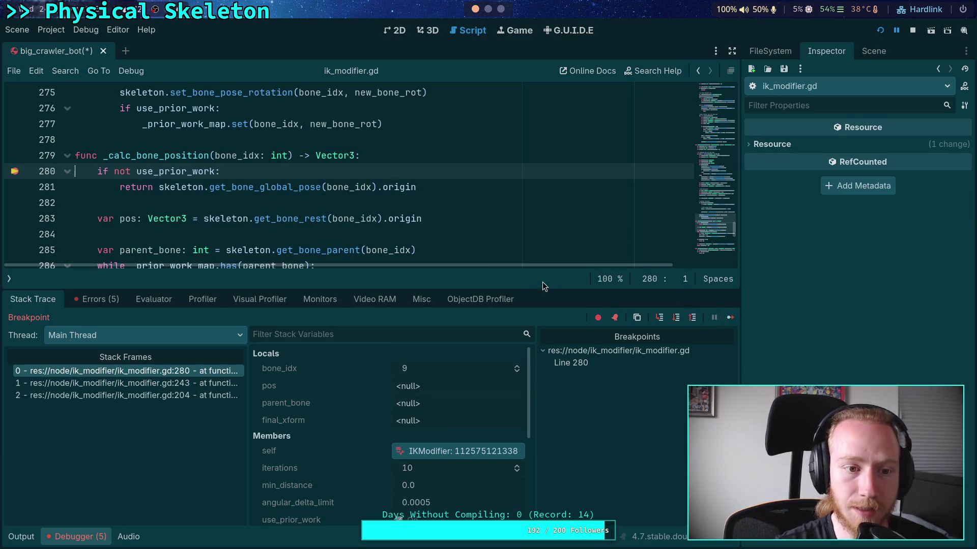
left_click(677, 318)
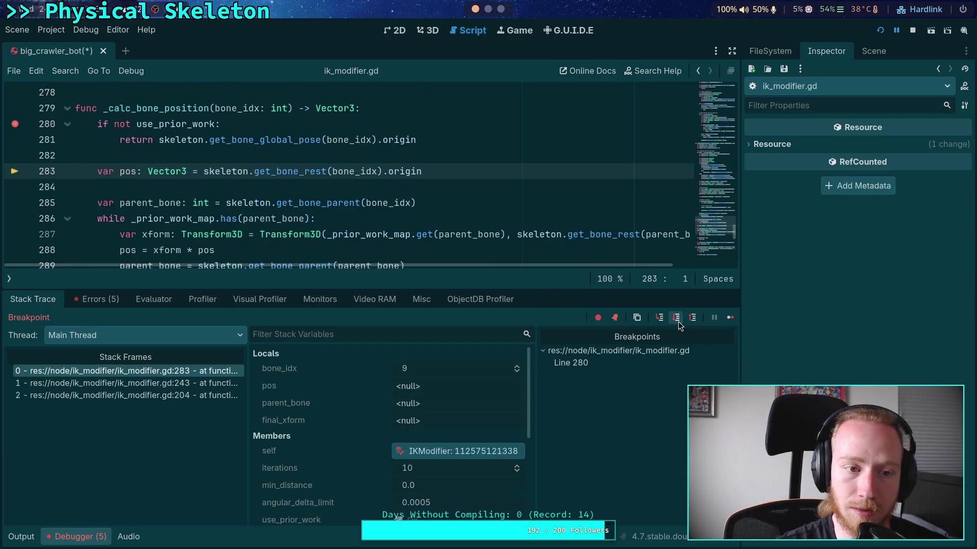
left_click(677, 318)
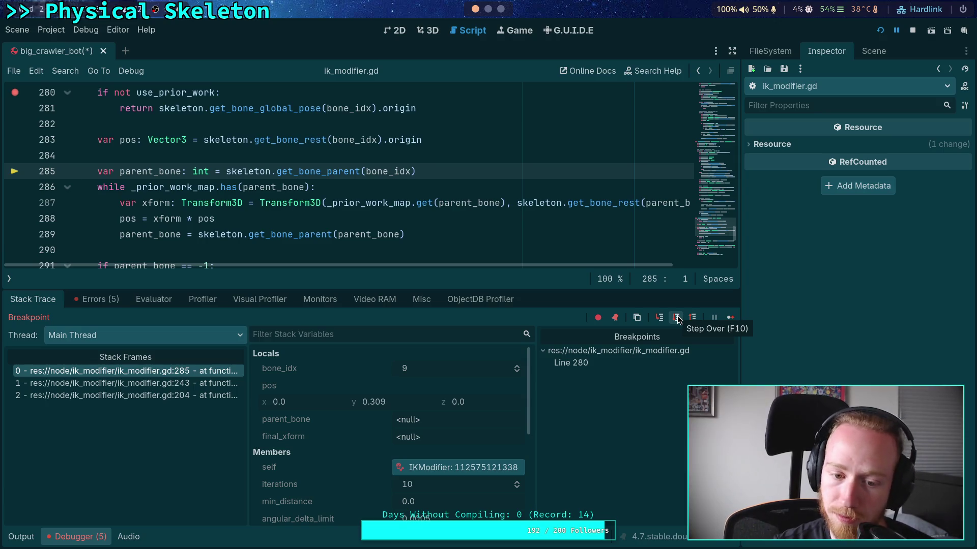
left_click(677, 318)
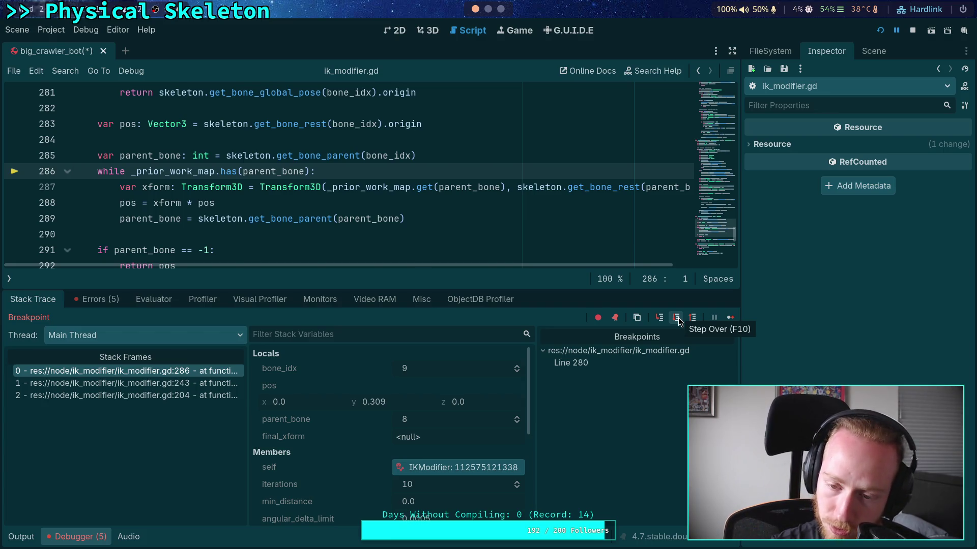
left_click(677, 318)
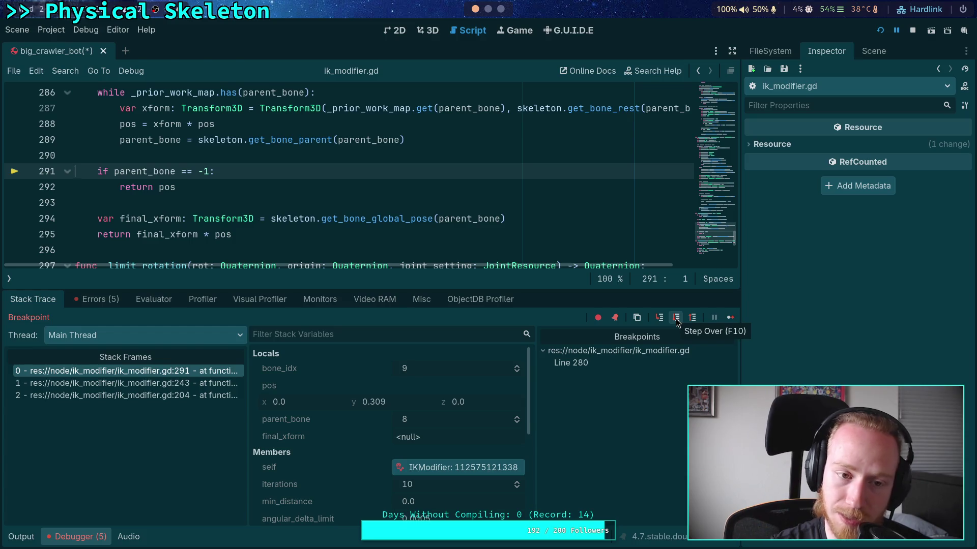
left_click(676, 319)
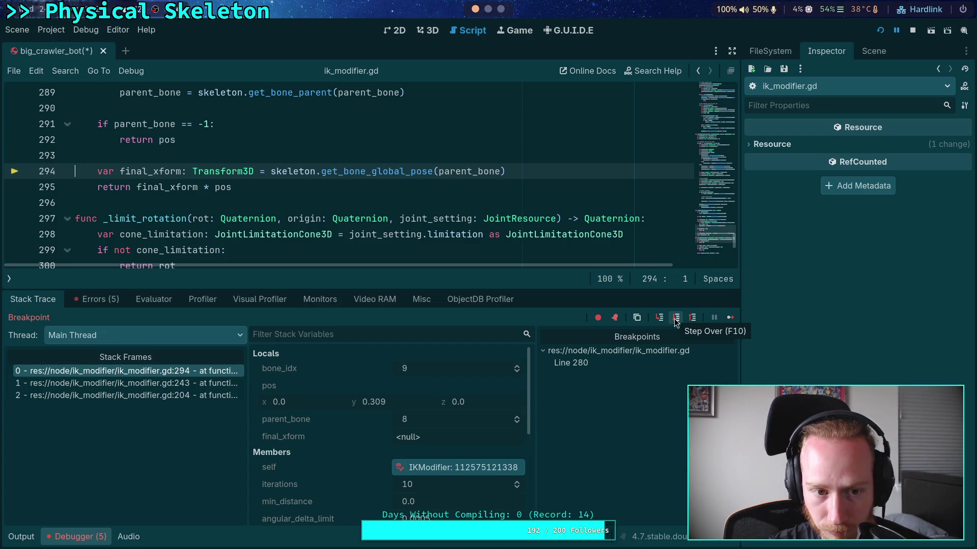
left_click(677, 321)
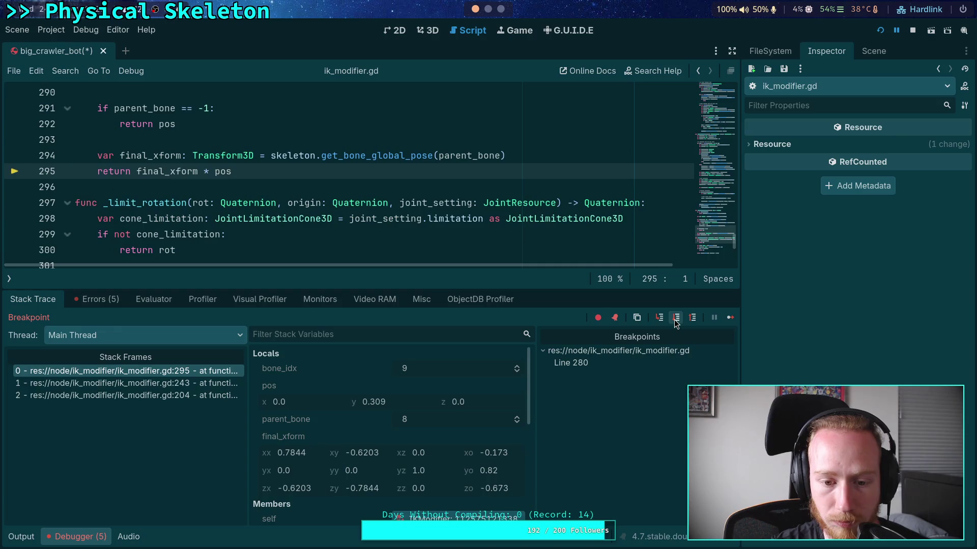
left_click(676, 323)
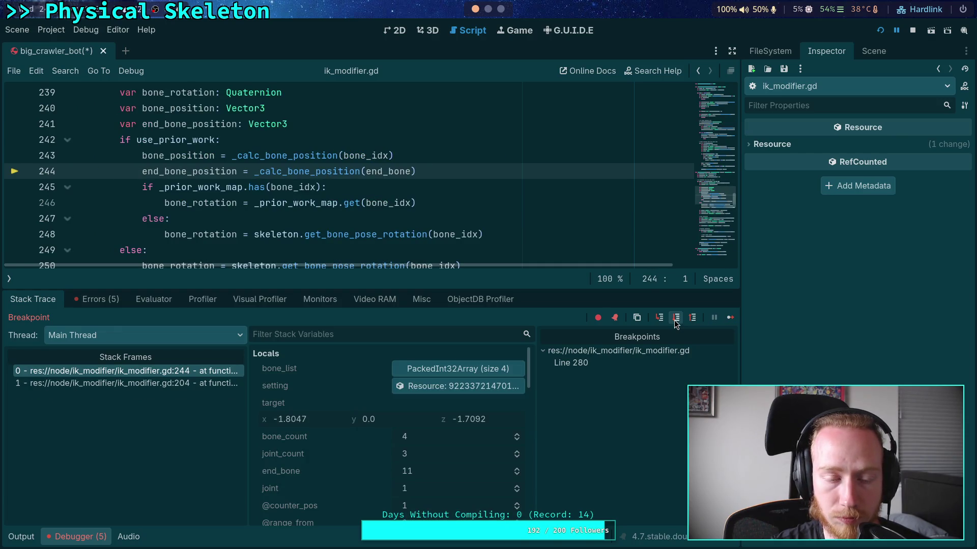
- Copy bone_position (-0.3647, 0.82, -0.9154) from the debugger and paste it into Node3D2's Position
scroll(359, 402, "down", 6)
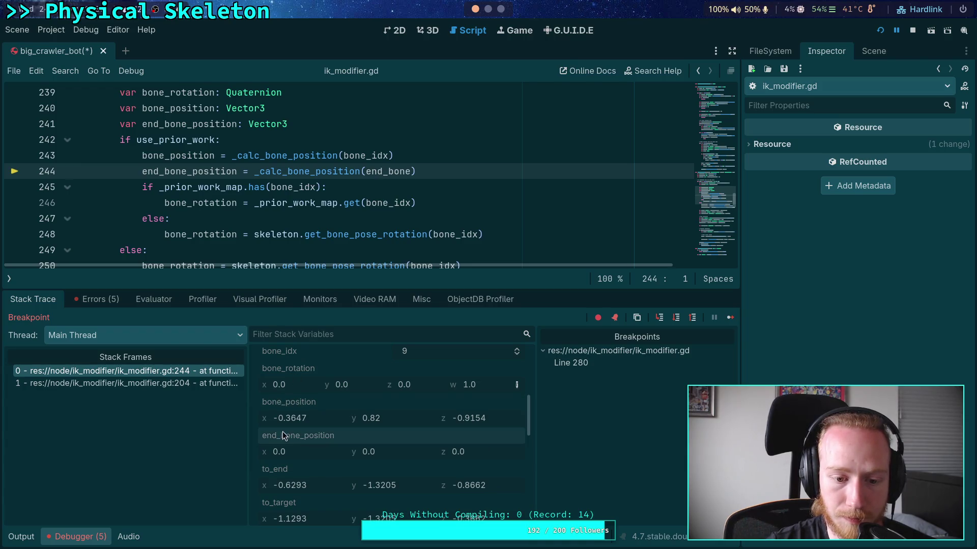
right_click(299, 402)
left_click(324, 423)
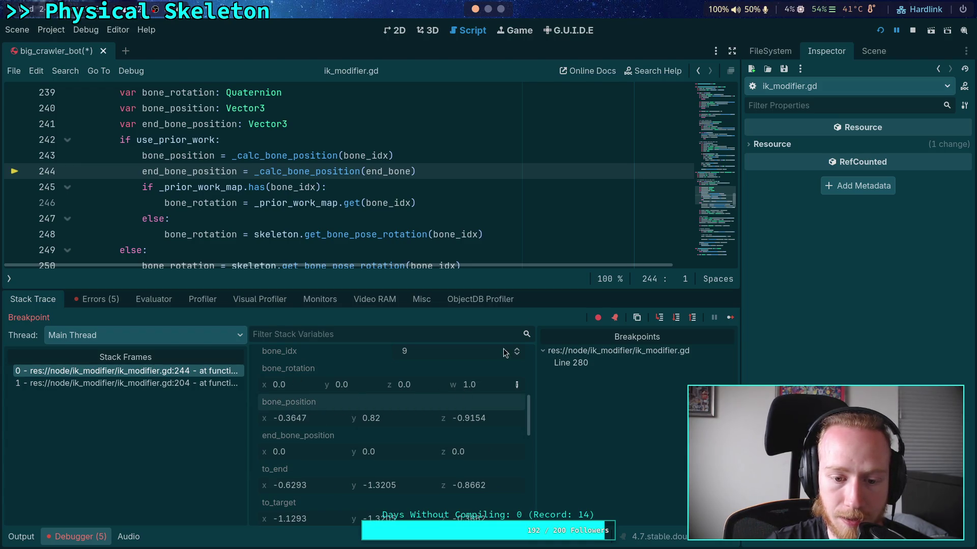
left_click(873, 51)
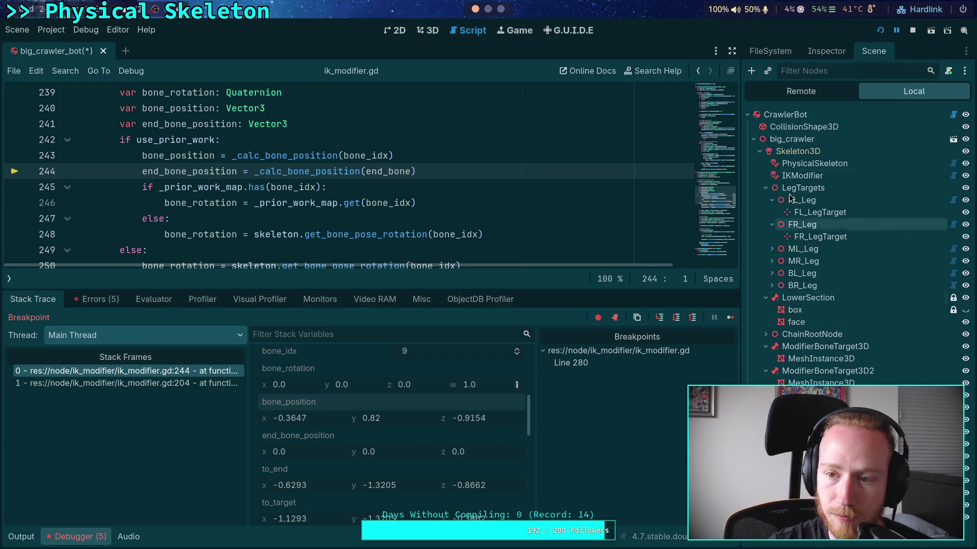
left_click(826, 51)
left_click(873, 51)
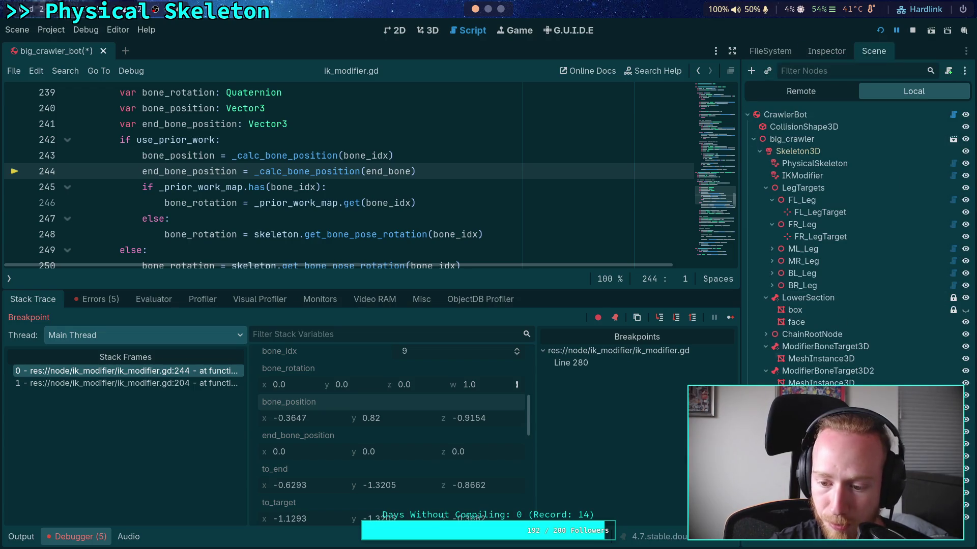
left_click(826, 51)
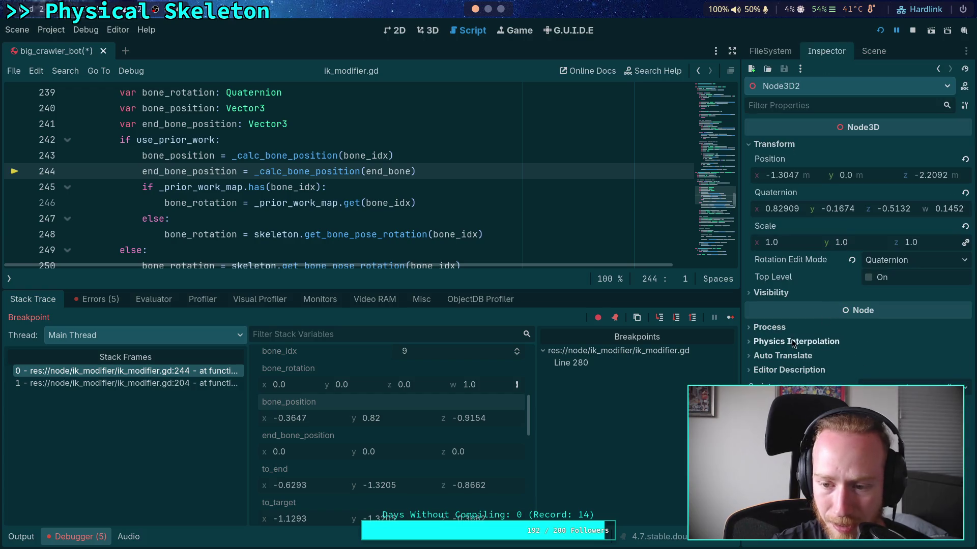
right_click(781, 165)
left_click(801, 184)
- Check the Node3D2 marker's new spot in the 3D view, then go back to the paused script
left_click(426, 30)
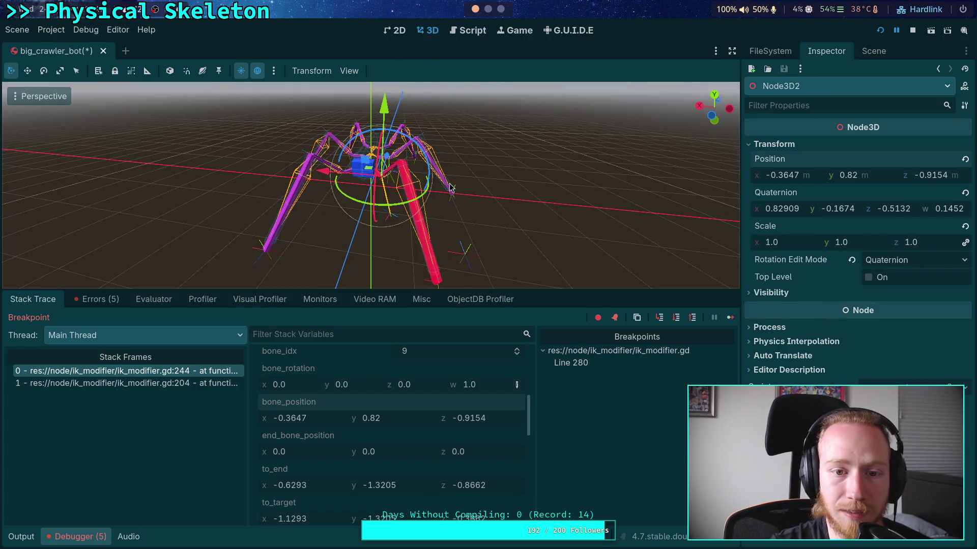
scroll(450, 187, "up", 10)
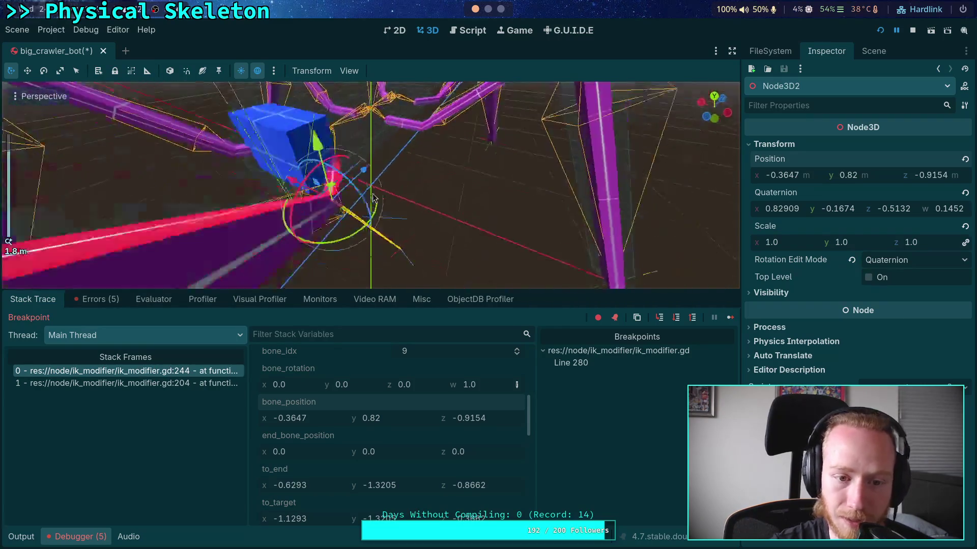
scroll(373, 198, "down", 5)
left_click(472, 30)
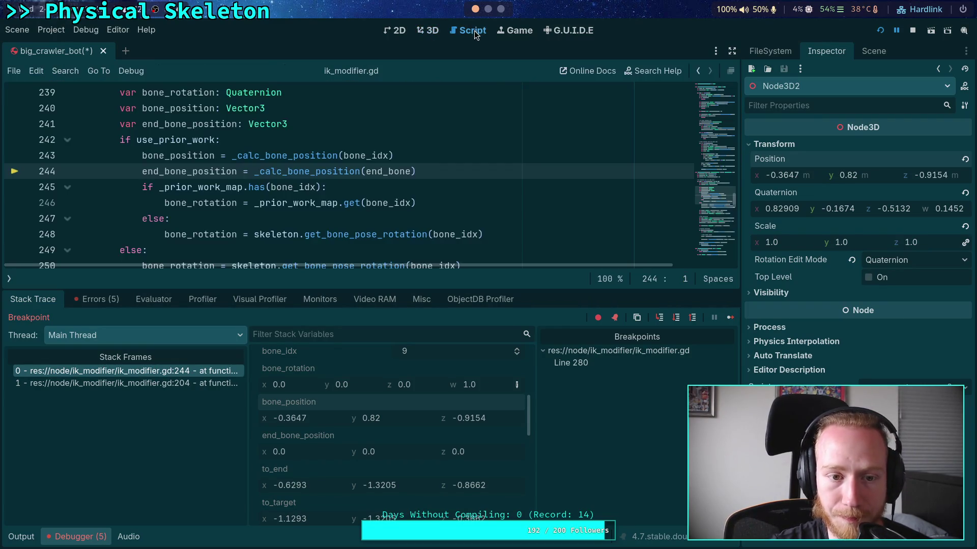
- Step into _calc_bone_position to line 289 and copy the transformed pos 0.0, 0.2193, -1.6221
left_click(674, 318)
left_click(674, 318)
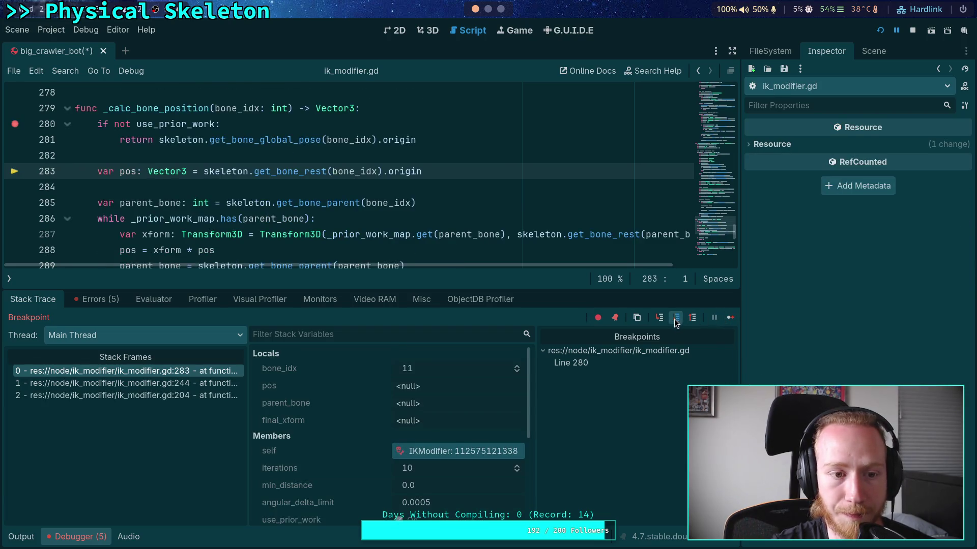
left_click(674, 318)
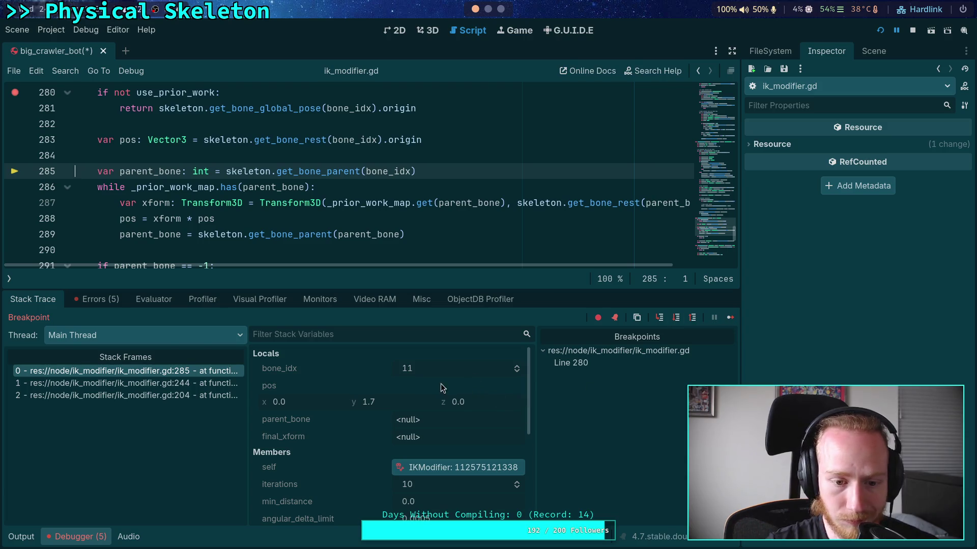
left_click(676, 319)
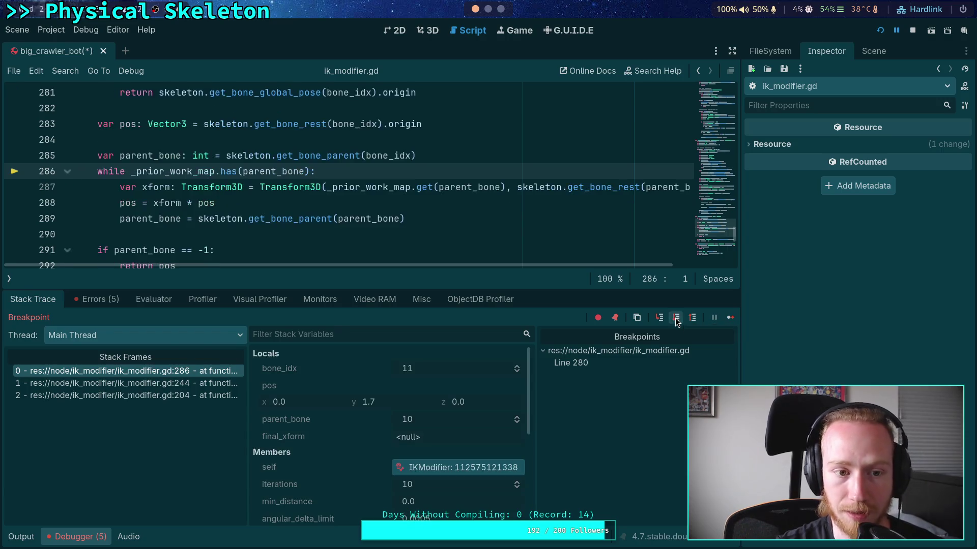
left_click(676, 319)
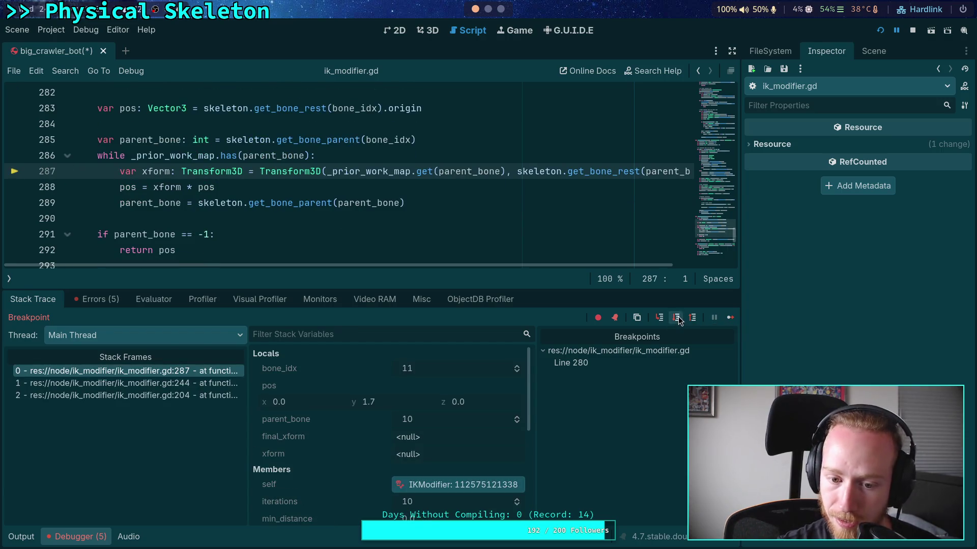
left_click(676, 319)
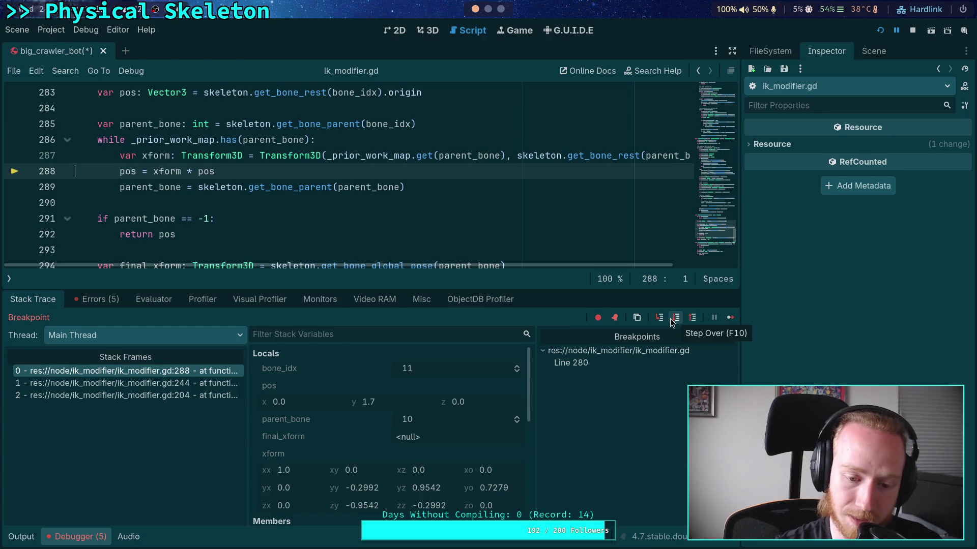
left_click(672, 321)
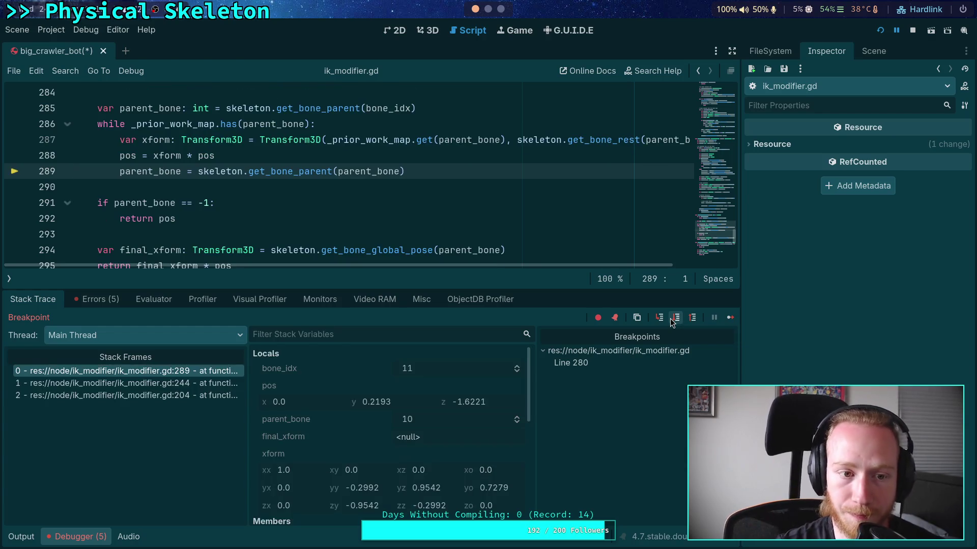
right_click(283, 387)
left_click(303, 396)
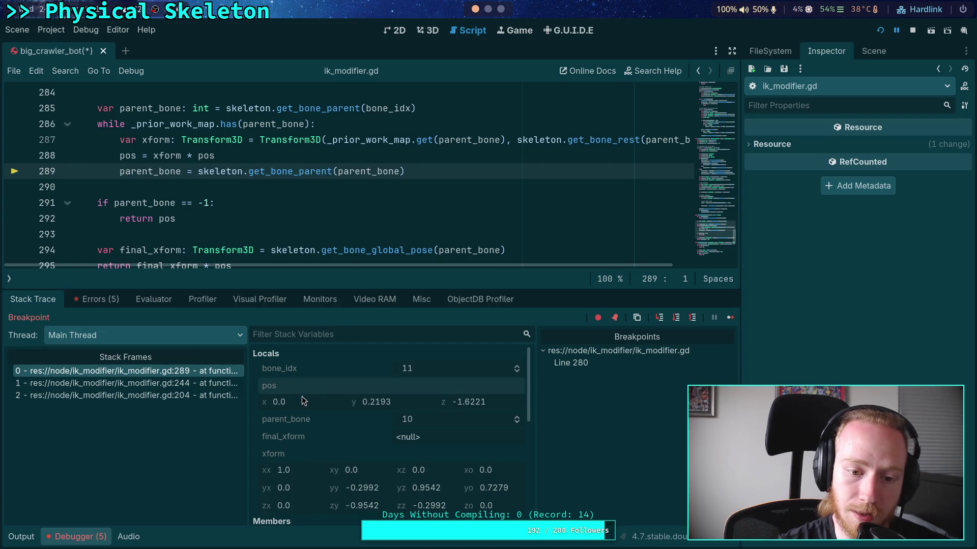
- Paste the copied pos 0.0, 0.2193, -1.6221 into the marker Node3D's Position
left_click(884, 53)
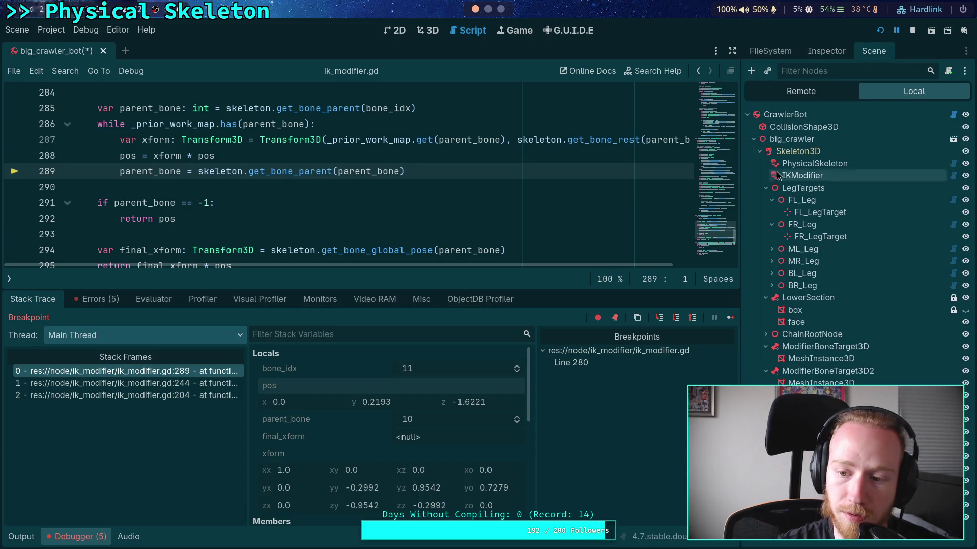
left_click(826, 51)
right_click(779, 168)
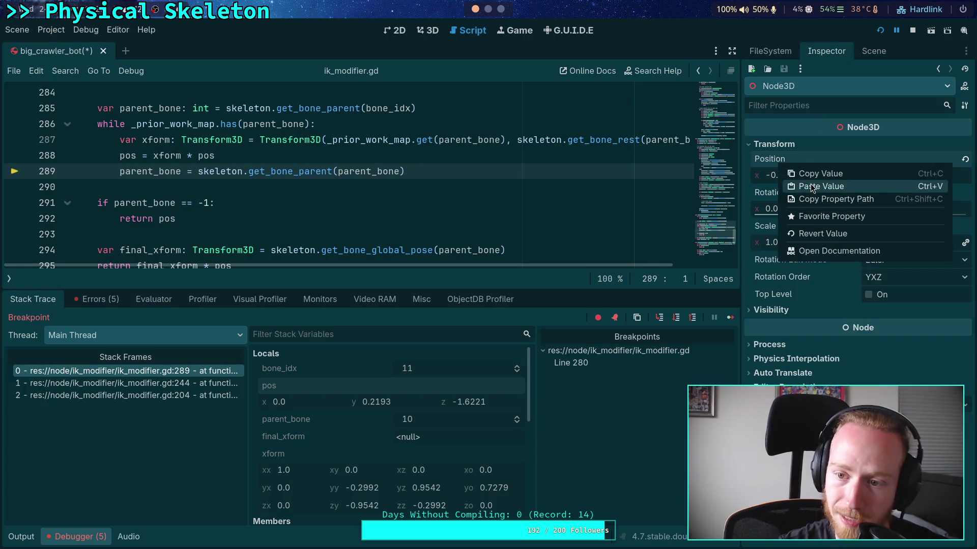
left_click(809, 185)
- Orbit the 3D view down to a lower side angle to see where the marker sits on the crawler
left_click(429, 31)
scroll(475, 126, "down", 5)
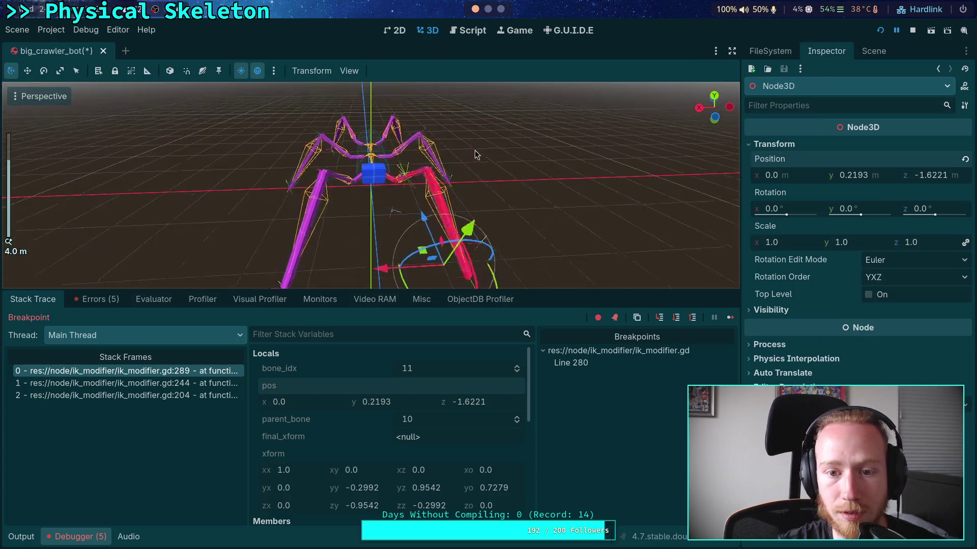
mouse_move(475, 126)
left_mouse_down()
mouse_move(458, 130)
mouse_move(380, 95)
mouse_move(275, 124)
mouse_move(323, 98)
mouse_move(500, 124)
mouse_move(491, 136)
left_mouse_up()
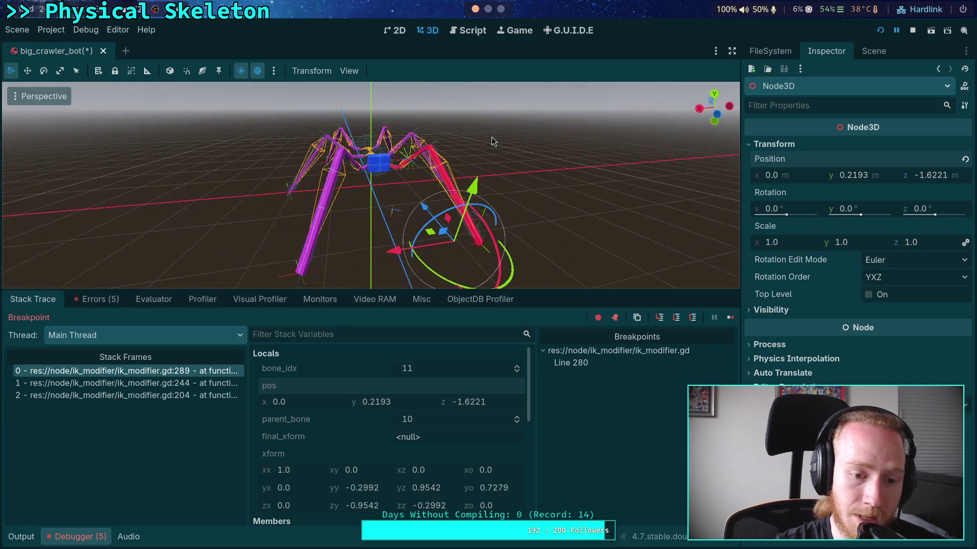
scroll(493, 122, "up", 5)
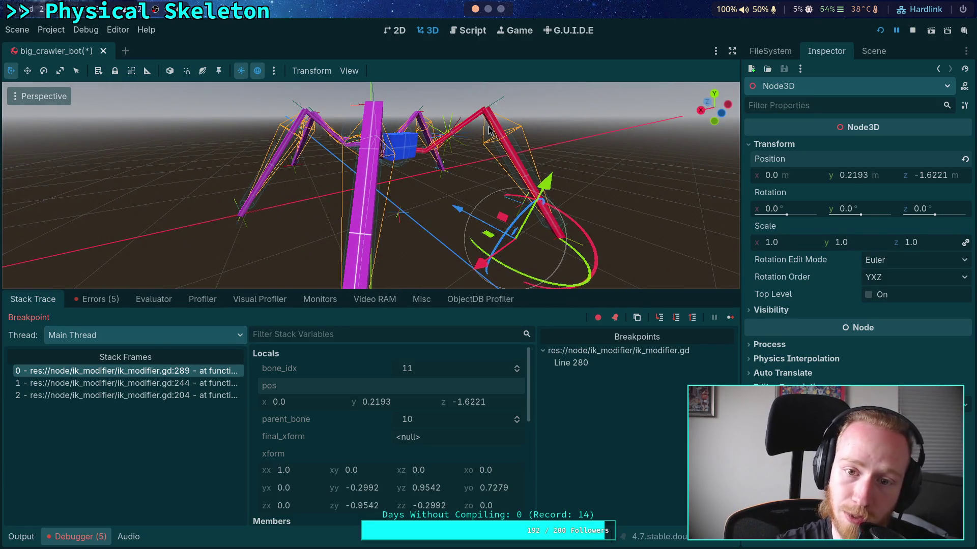
mouse_move(487, 113)
left_mouse_down()
mouse_move(409, 171)
mouse_move(325, 199)
mouse_move(483, 237)
mouse_move(509, 323)
left_mouse_up()
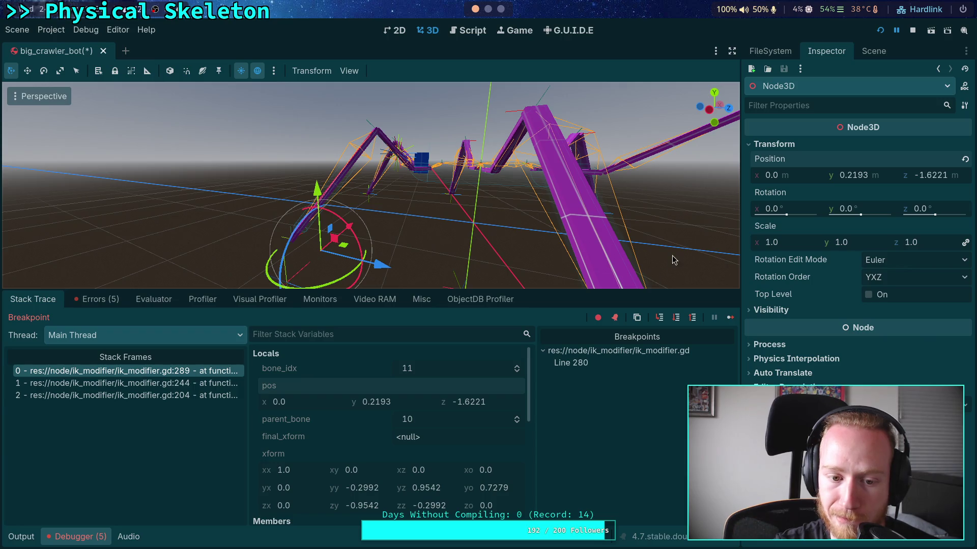
left_click(873, 52)
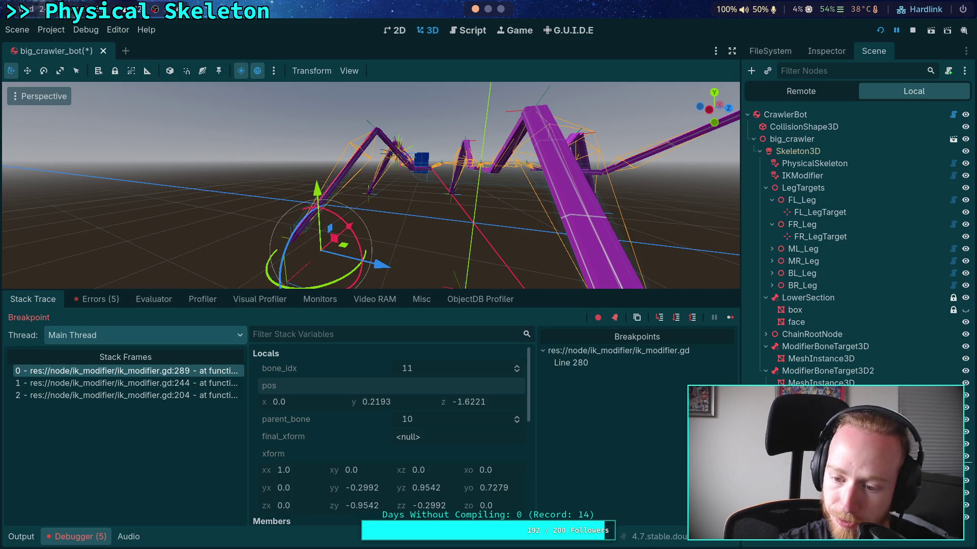
- Paste the copied position into the lower-leg marker's Position and zero its rotation
left_click(356, 214)
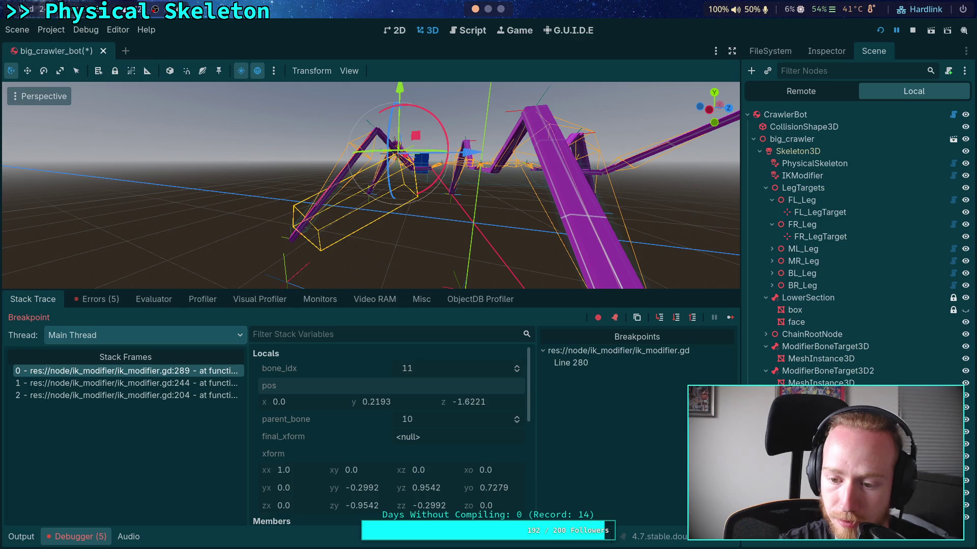
left_click(321, 249)
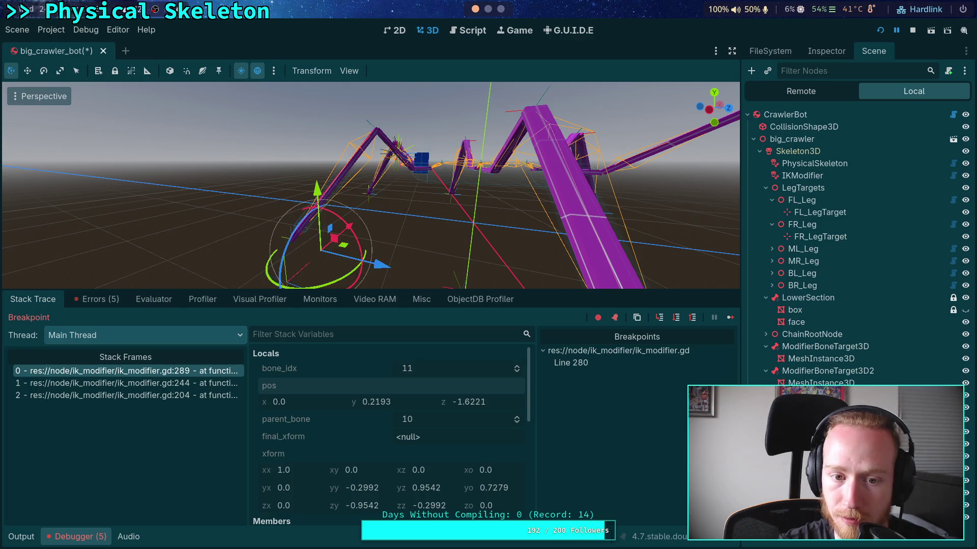
left_click(826, 51)
right_click(786, 162)
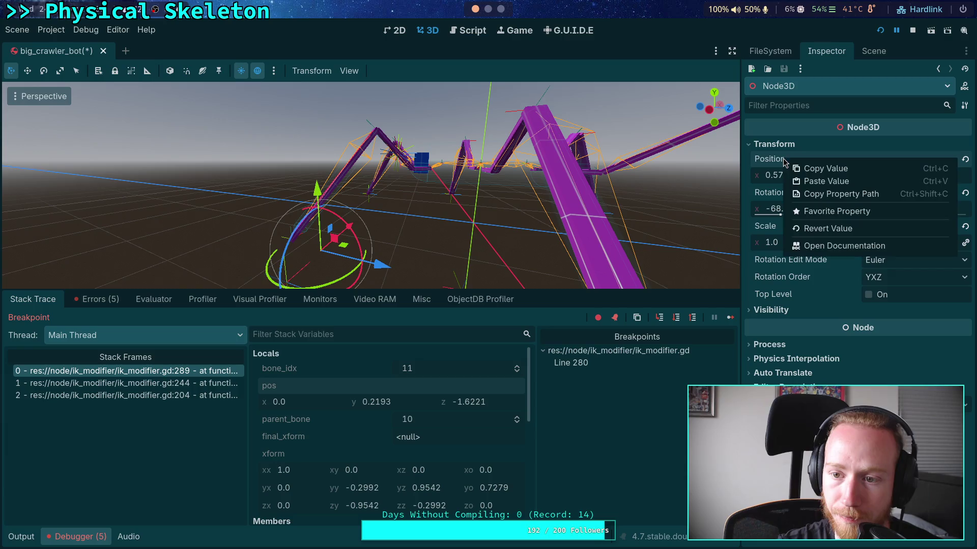
left_click(823, 182)
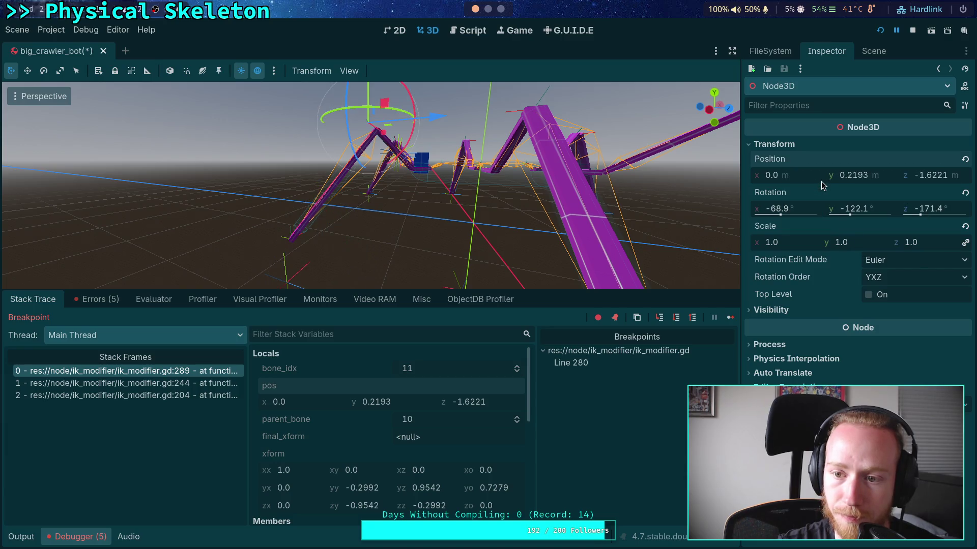
left_click(965, 193)
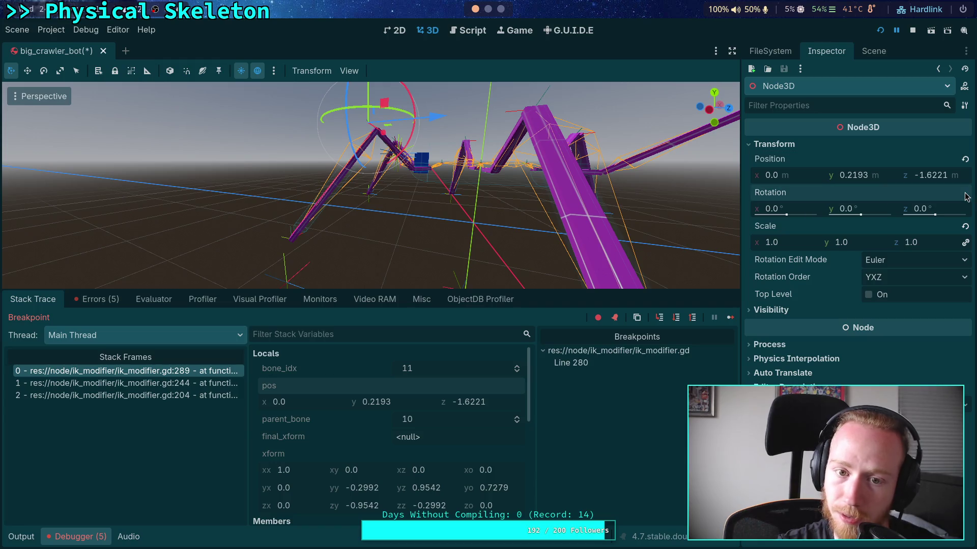
- Copy the modifier bone-target node's Position
left_click(872, 52)
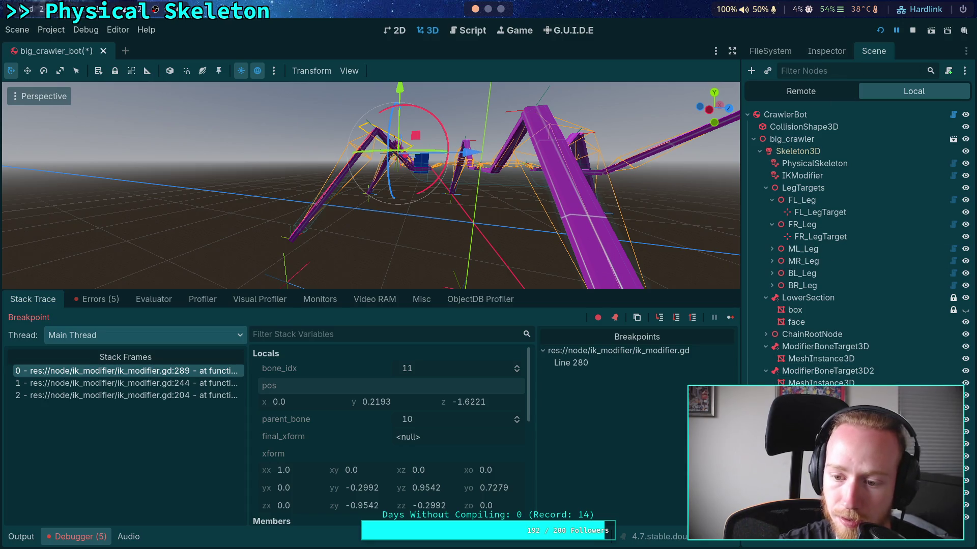
left_click(827, 348)
left_click(825, 52)
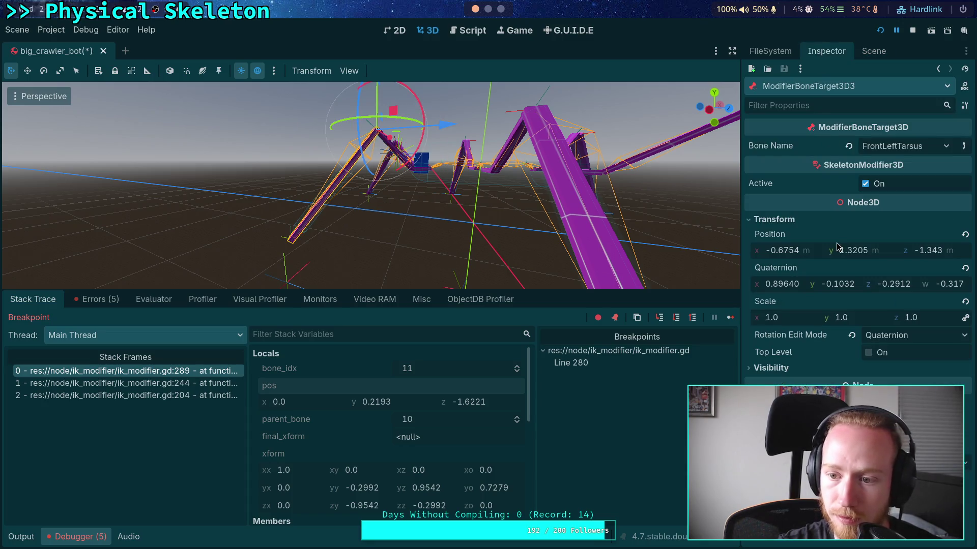
right_click(794, 236)
left_click(830, 257)
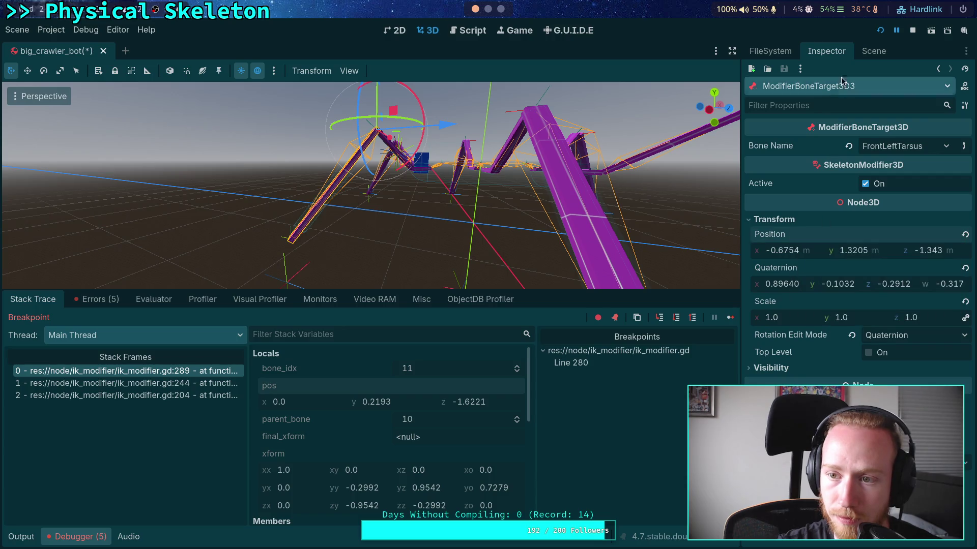
- Paste the target position into ToTarget and reset its rotation and scale to defaults
left_click(874, 51)
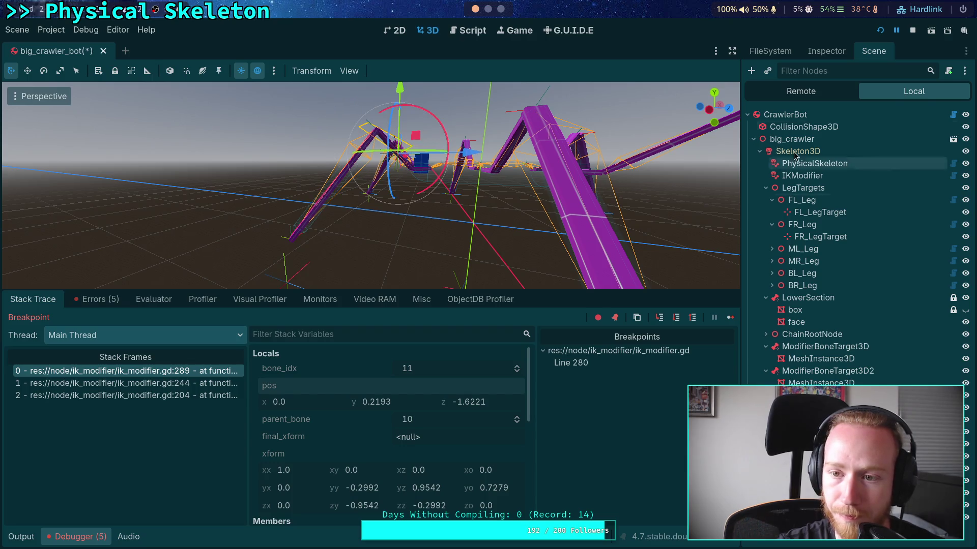
left_click(826, 51)
right_click(778, 203)
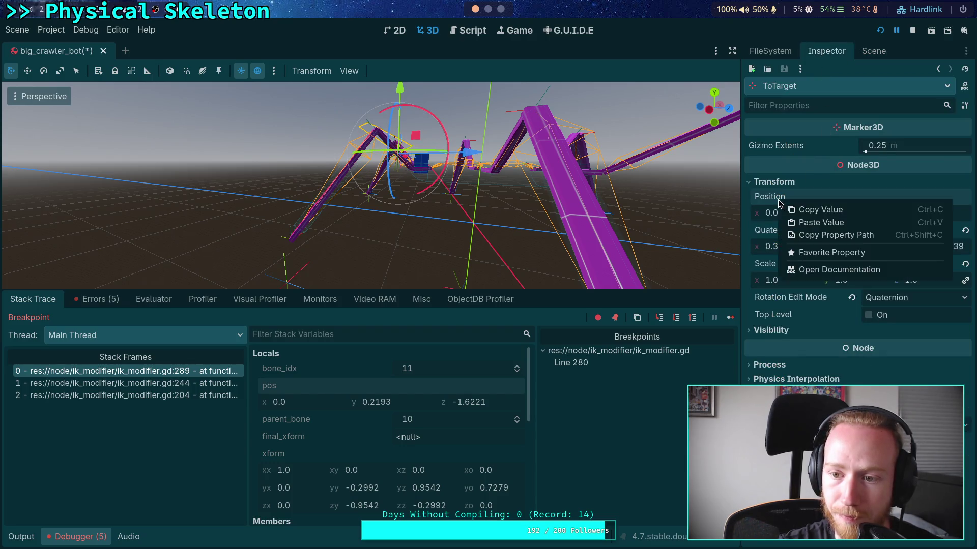
left_click(814, 222)
left_click(965, 230)
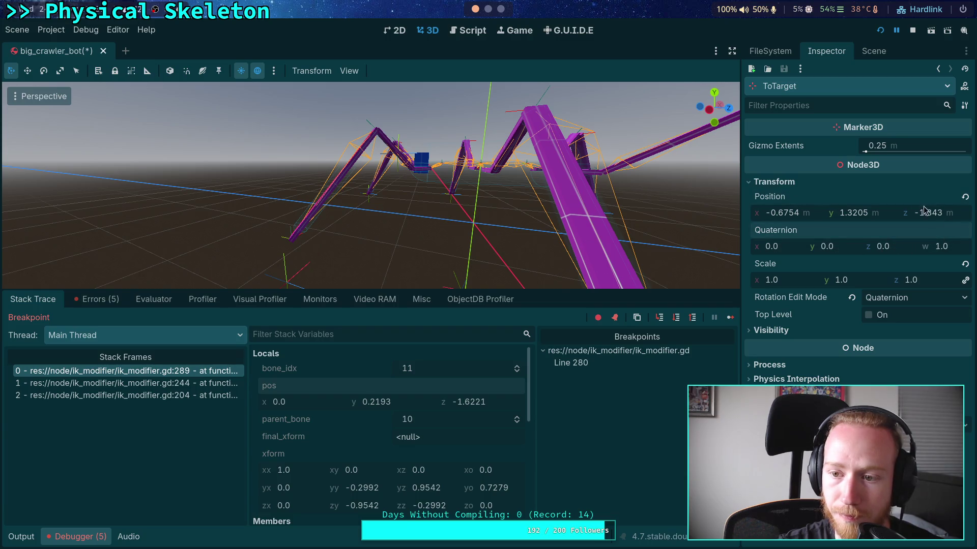
left_click(965, 264)
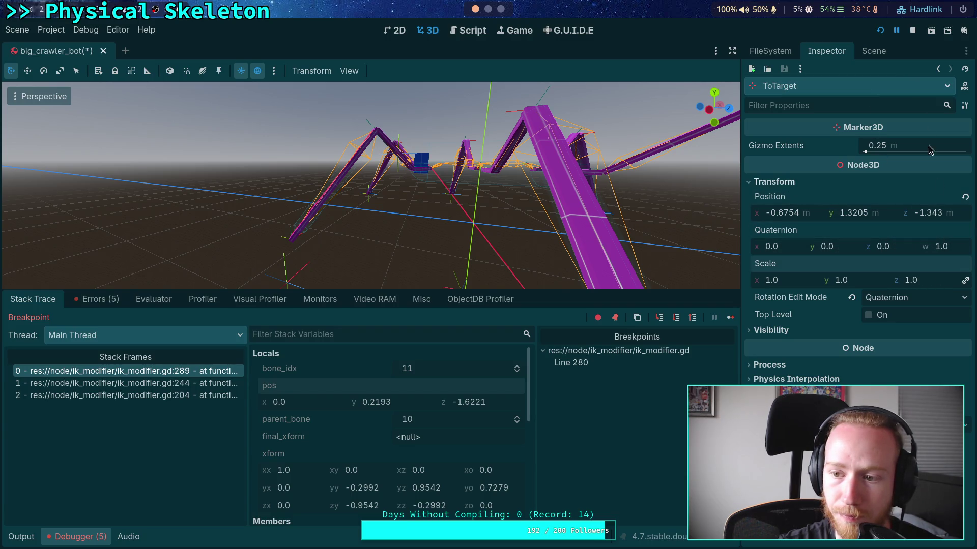
- Reset the AxisCorrection marker's position to the origin and orbit to look down on the crawler
left_click(872, 53)
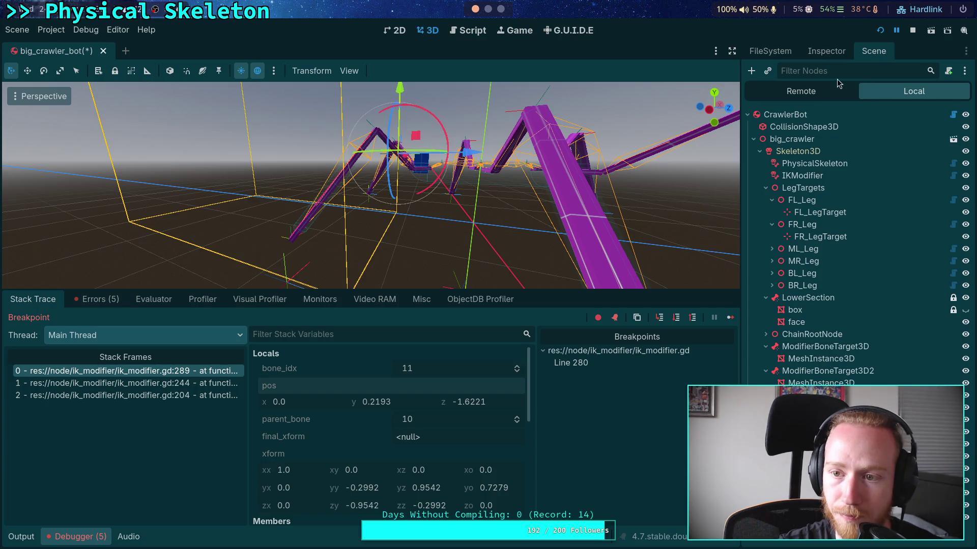
left_click(826, 50)
left_click(961, 196)
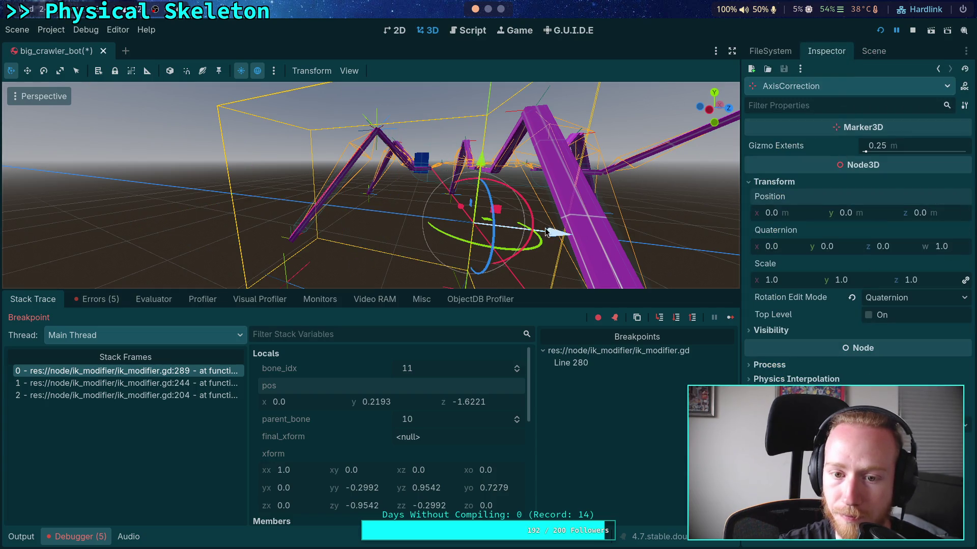
left_click(873, 53)
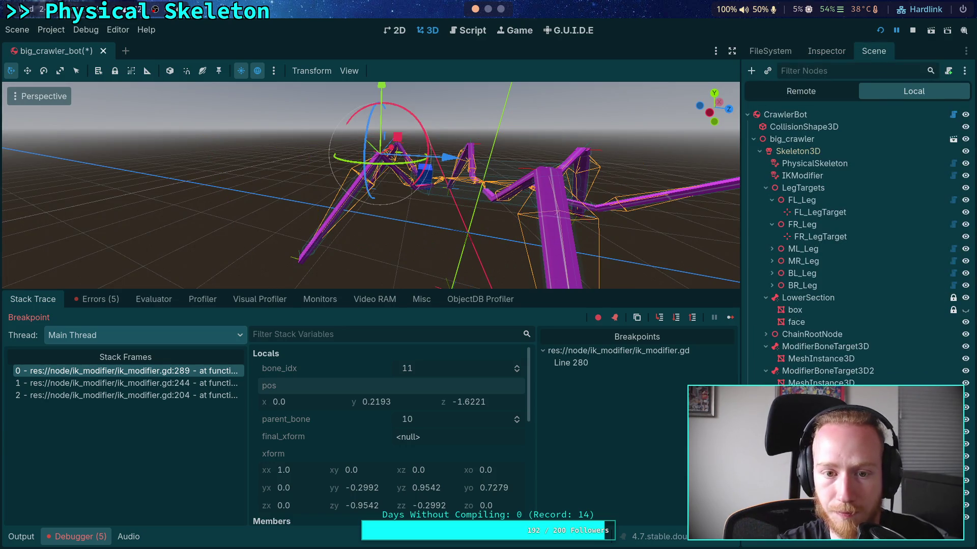
mouse_move(483, 254)
left_mouse_down()
mouse_move(564, 278)
mouse_move(631, 283)
left_mouse_up()
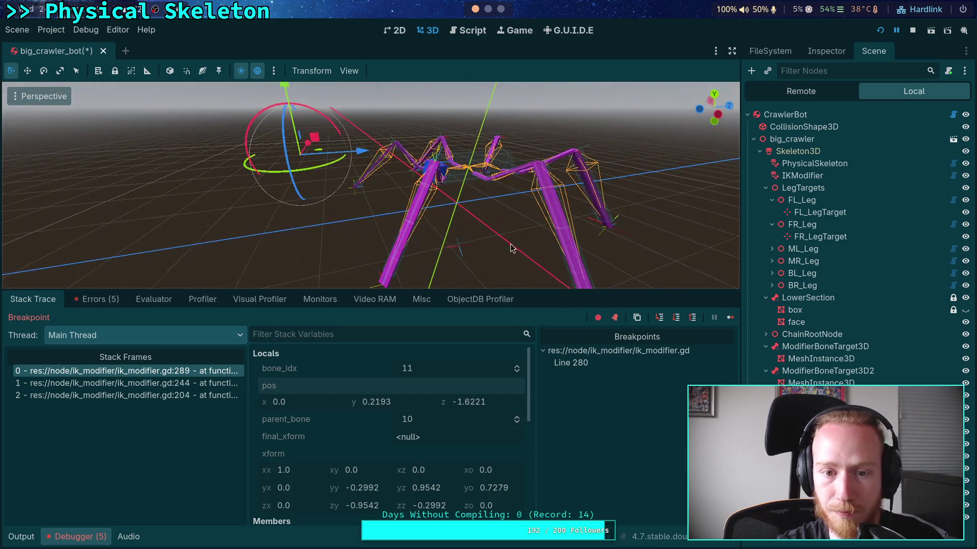
- Copy pos from the debugger and paste it into the Node3D marker's Position
left_click(826, 51)
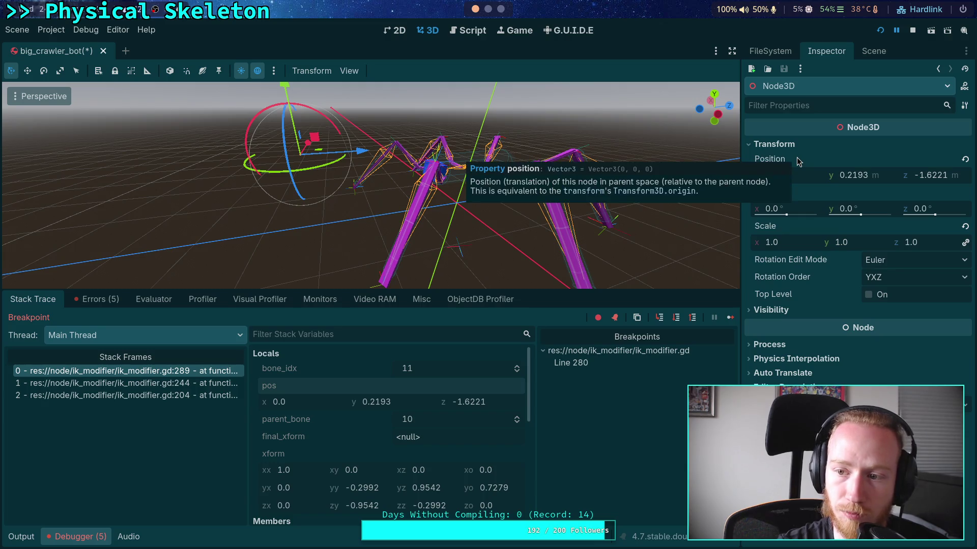
right_click(796, 157)
left_click(839, 180)
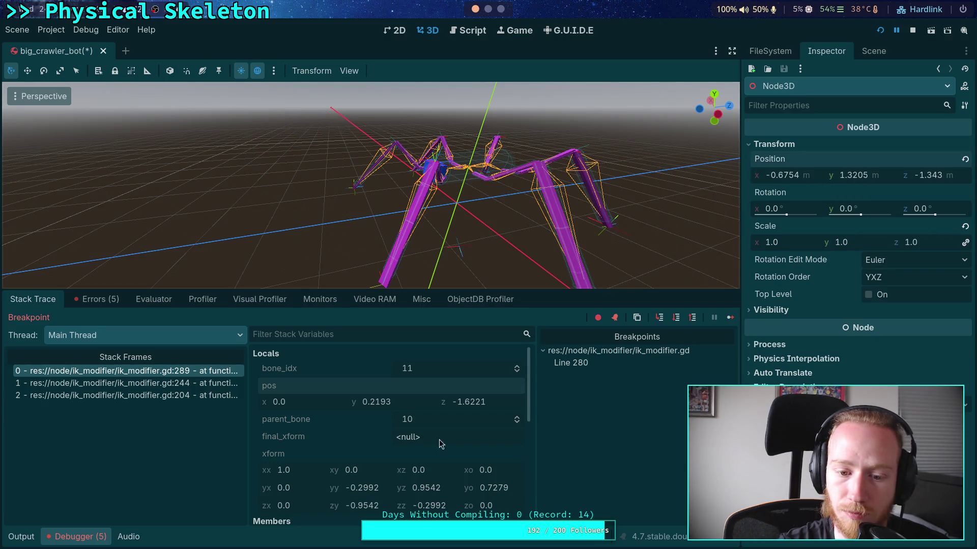
right_click(397, 387)
left_click(421, 405)
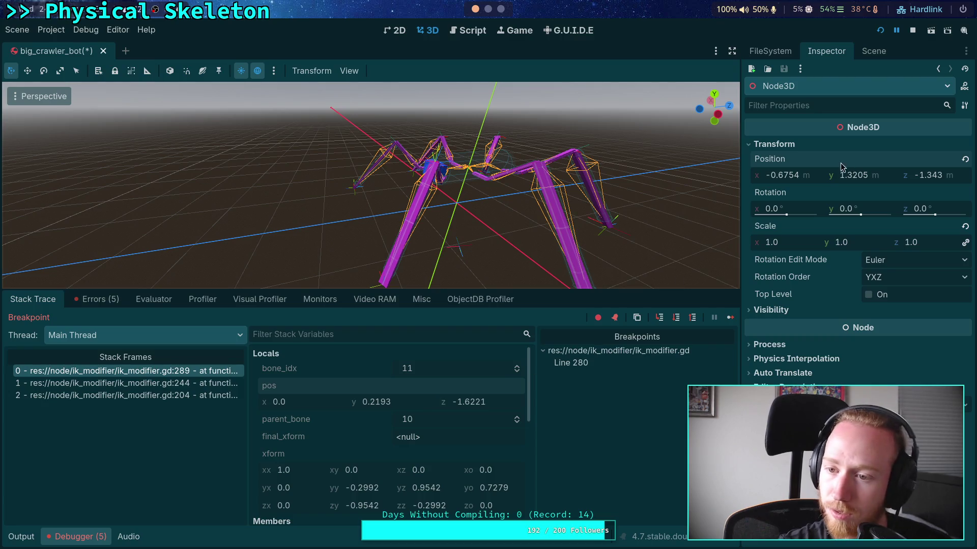
right_click(838, 158)
left_click(864, 181)
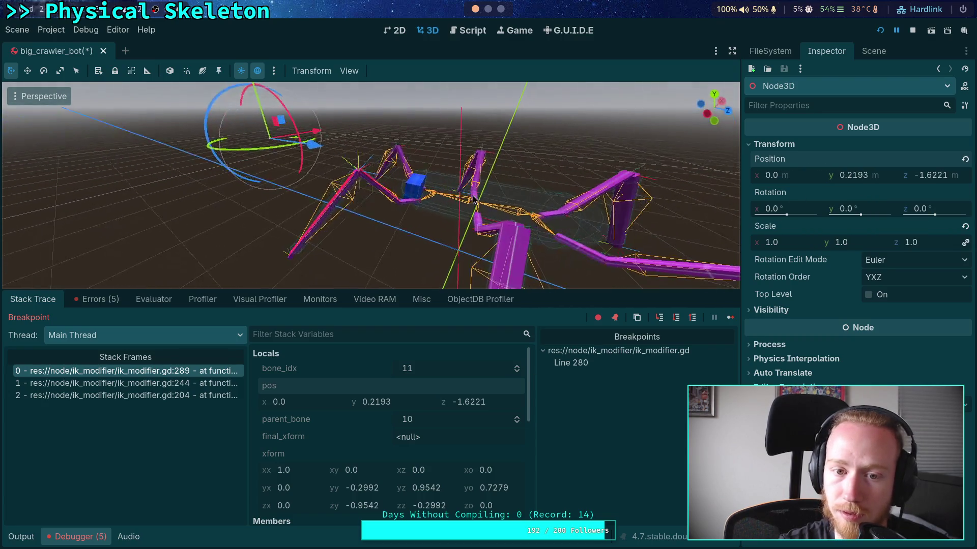
- Paste the copied rotation into the ToTarget marker's Quaternion
left_click(870, 54)
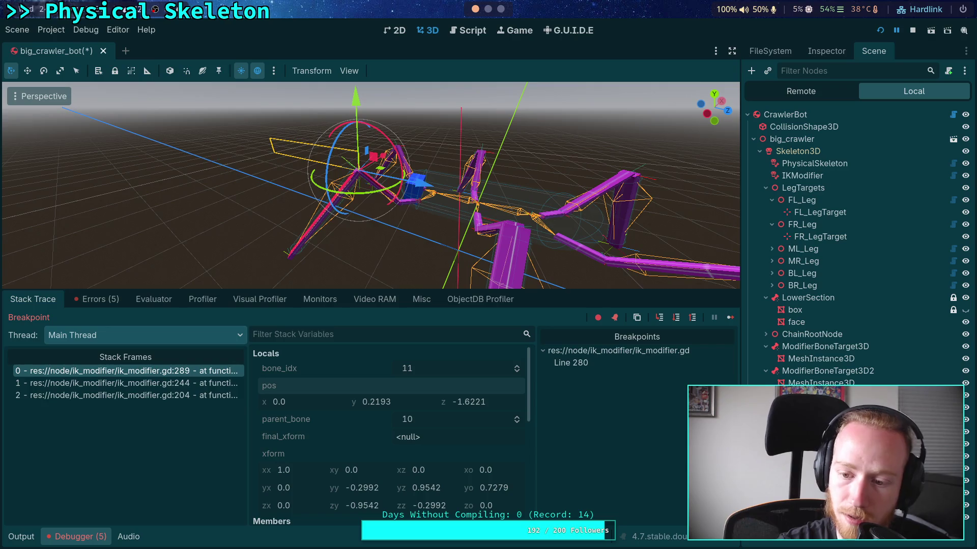
left_click(837, 55)
right_click(783, 269)
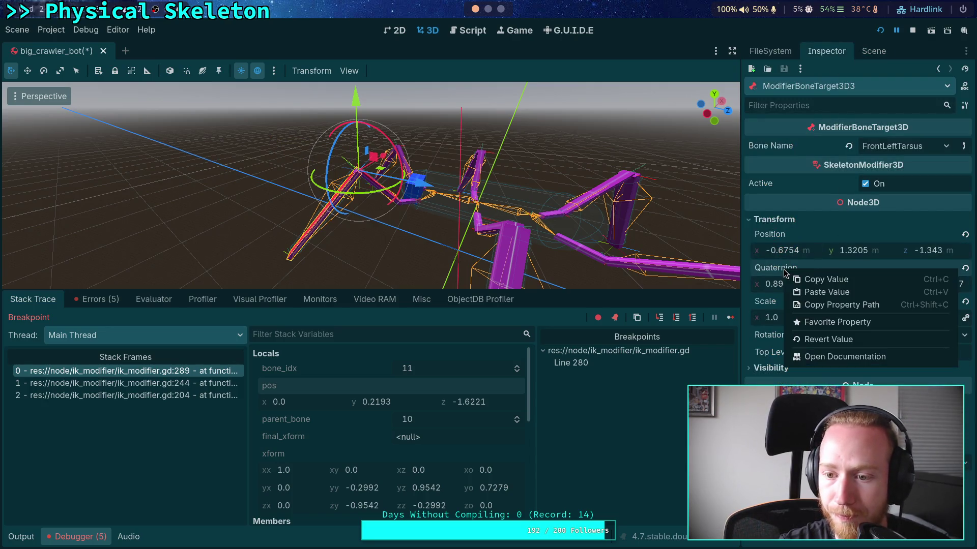
left_click(819, 295)
left_click(872, 53)
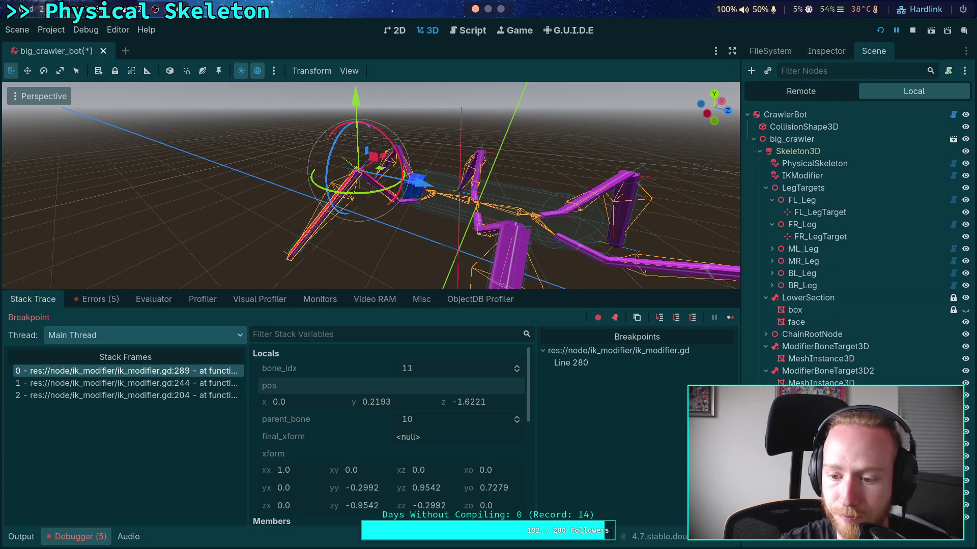
left_click(814, 395)
left_click(818, 54)
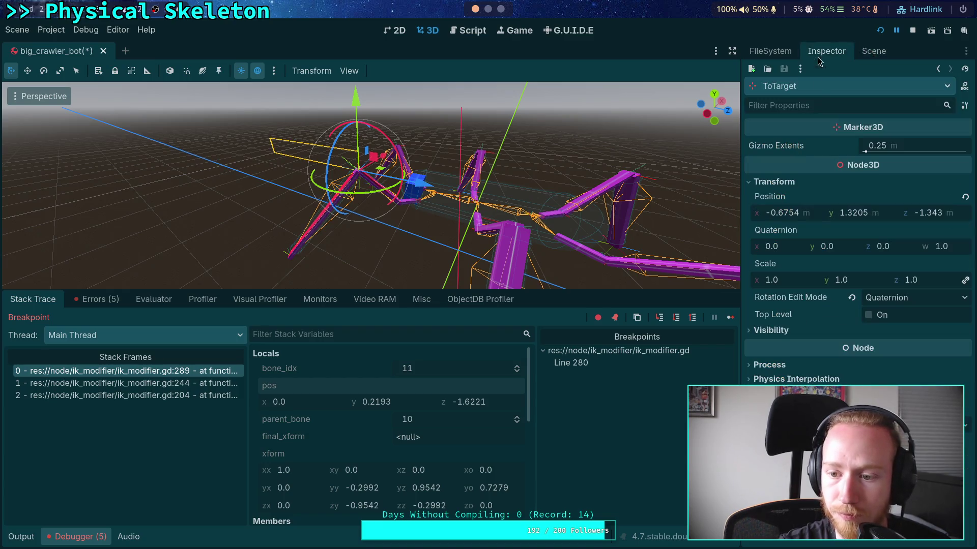
right_click(777, 230)
left_click(800, 252)
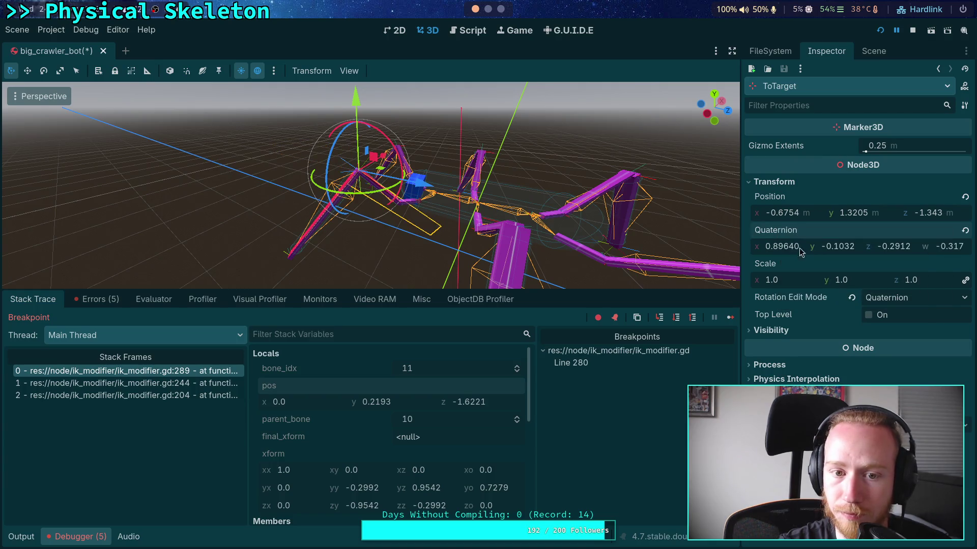
- Inspect the crawler bot, its front-left leg and body centre from new 3D angles
left_click_drag(498, 217, 513, 203)
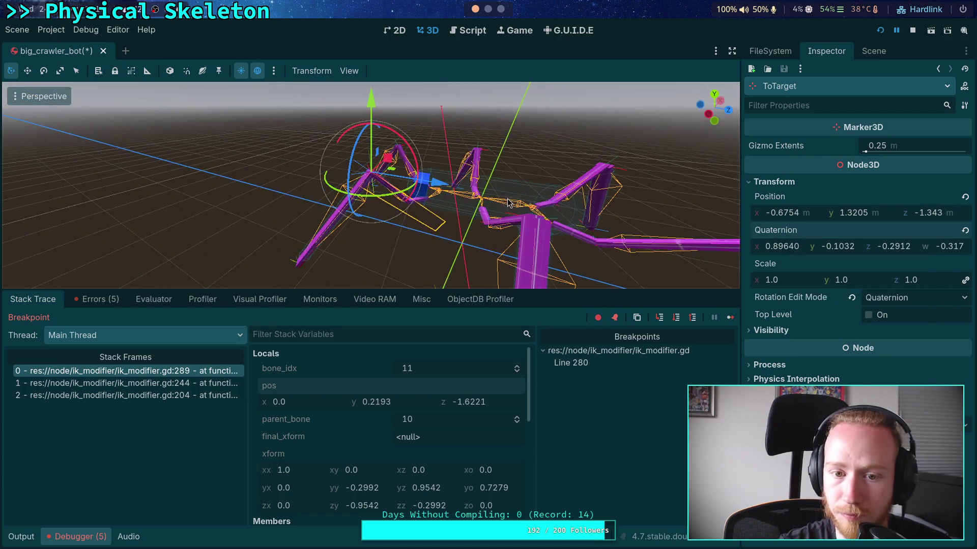
left_click(876, 54)
left_click(866, 113)
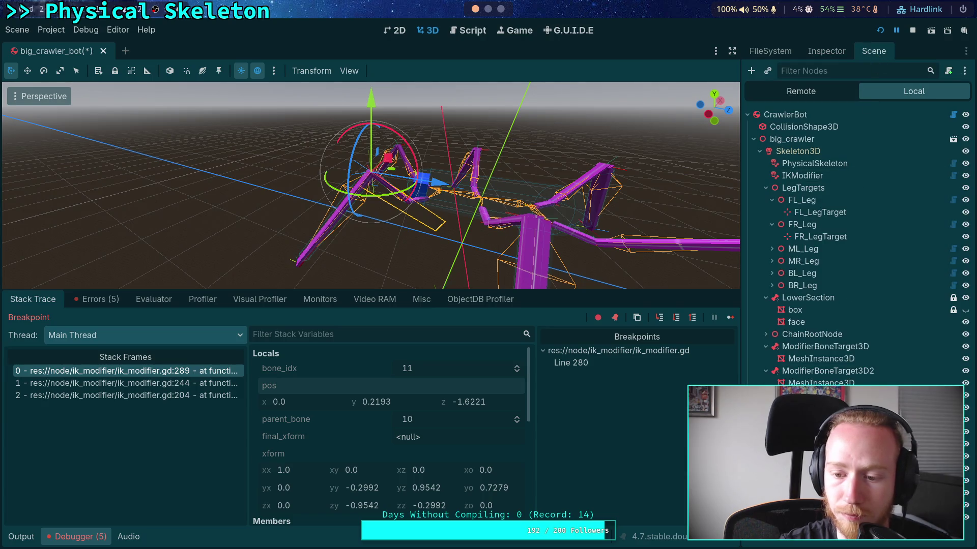
left_click(376, 168)
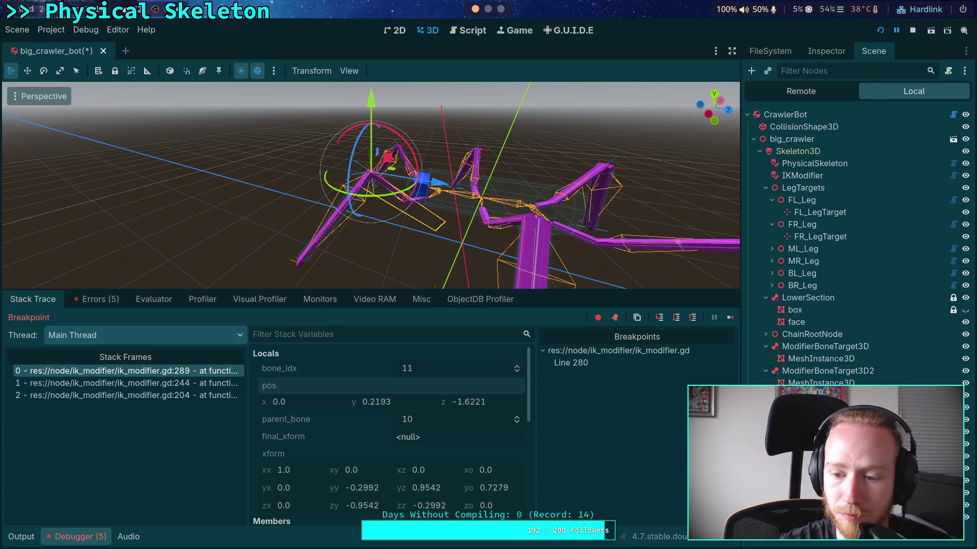
left_click(450, 223)
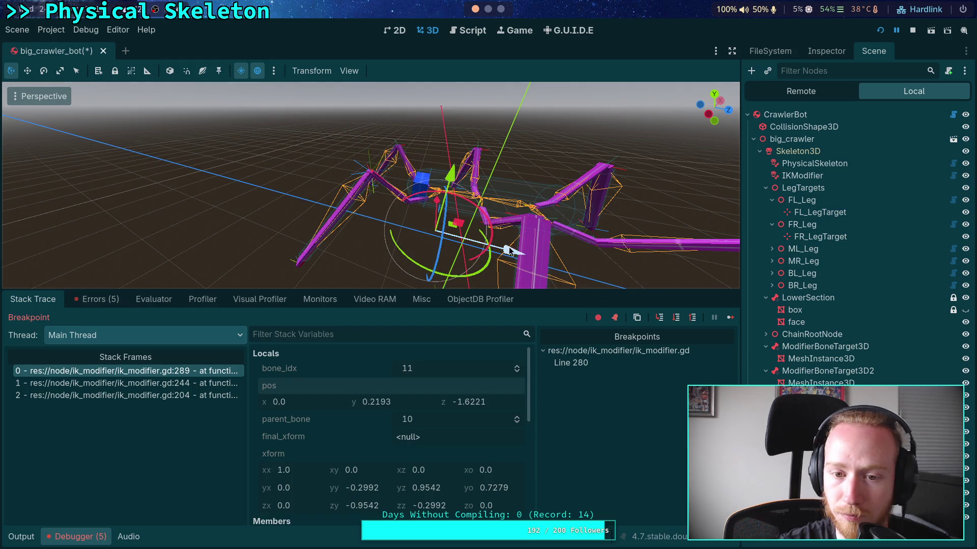
mouse_move(458, 224)
left_mouse_down()
mouse_move(514, 224)
mouse_move(473, 182)
mouse_move(454, 208)
left_mouse_up()
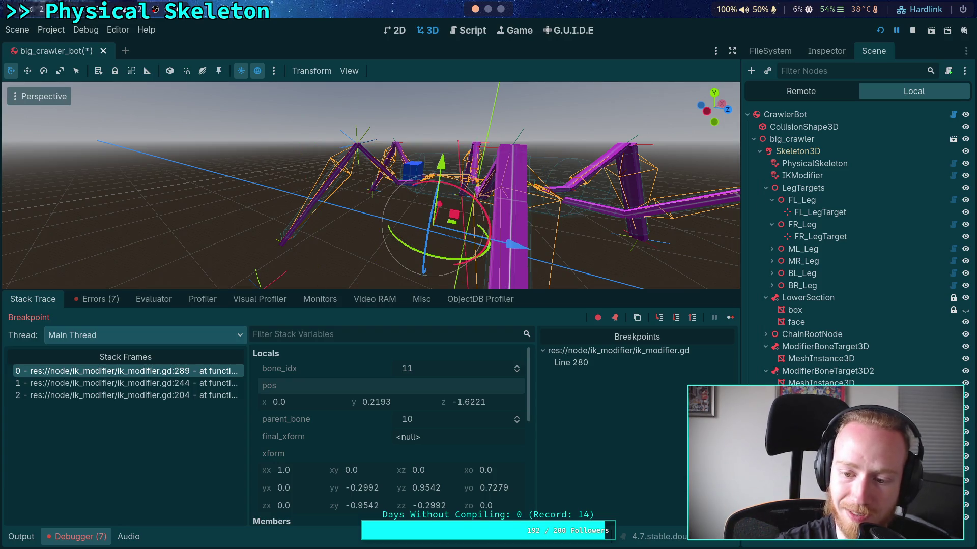
- Paste the debugger's pos 0.0, 0.2193, -1.6221 into the Node3D marker, then orbit out to view the whole spider
right_click(313, 388)
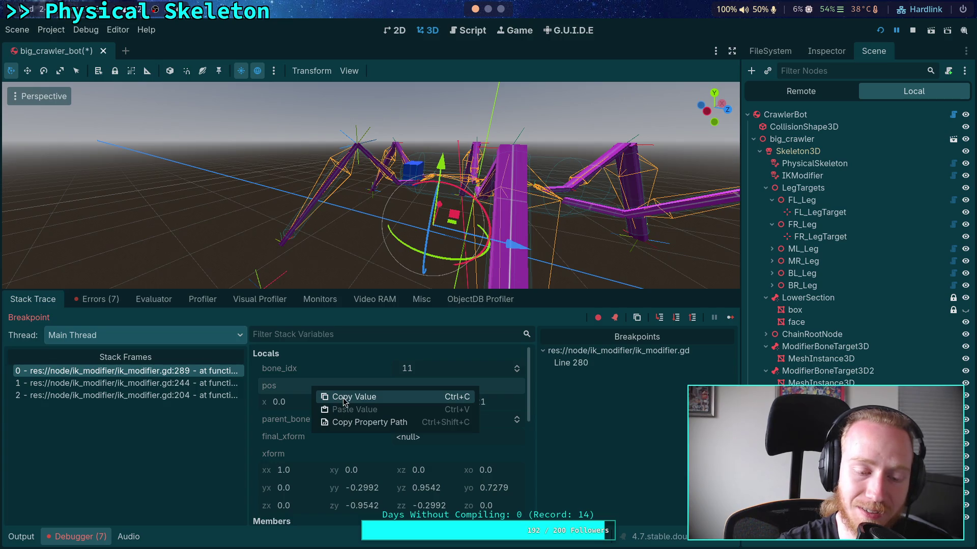
left_click(344, 402)
left_click(826, 51)
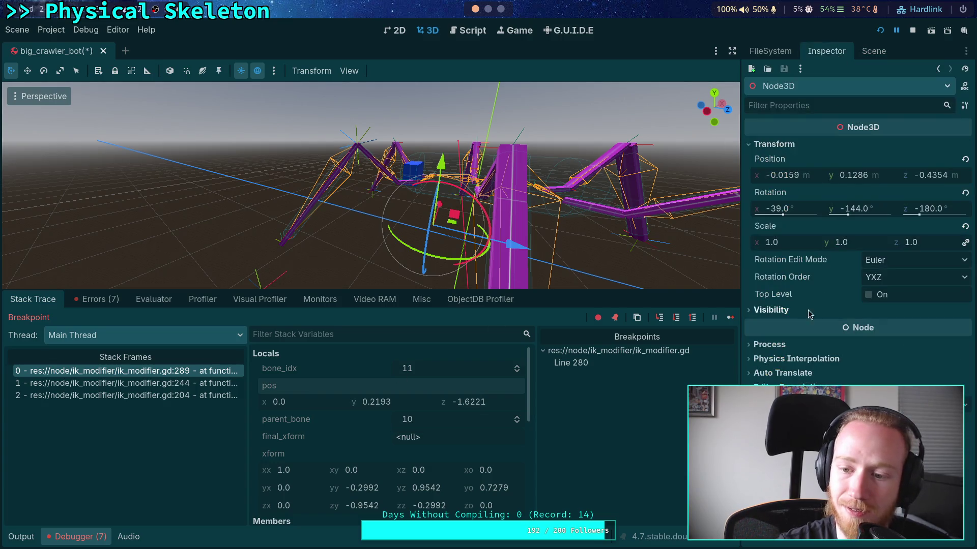
right_click(803, 162)
left_click(825, 184)
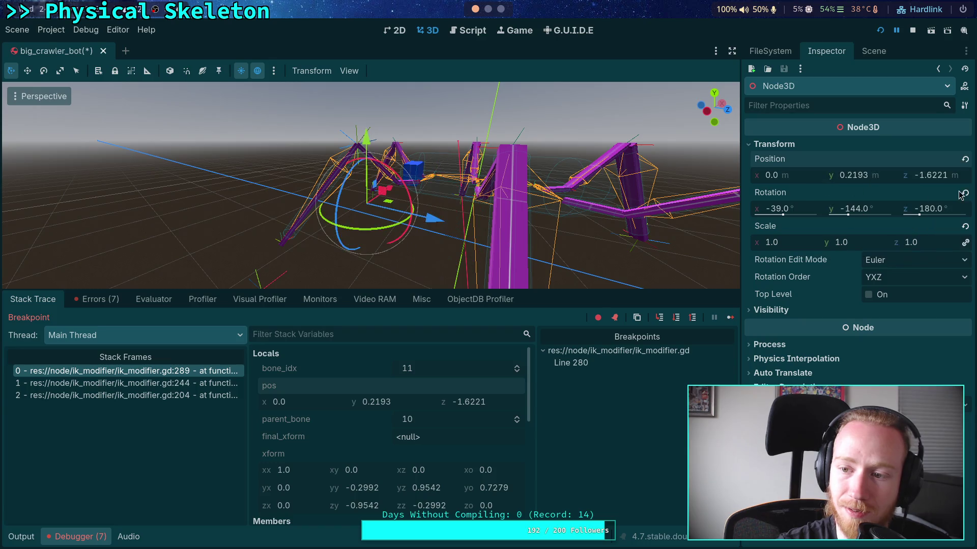
mouse_move(692, 224)
left_mouse_down()
mouse_move(617, 226)
mouse_move(737, 218)
mouse_move(686, 199)
mouse_move(510, 172)
mouse_move(527, 184)
left_mouse_up()
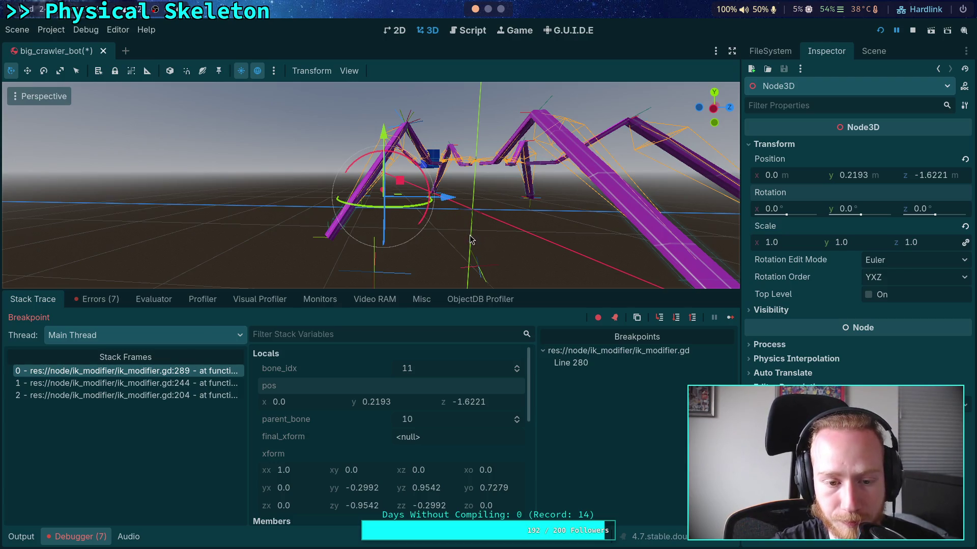
mouse_move(470, 239)
left_mouse_down()
mouse_move(484, 257)
mouse_move(472, 251)
left_mouse_up()
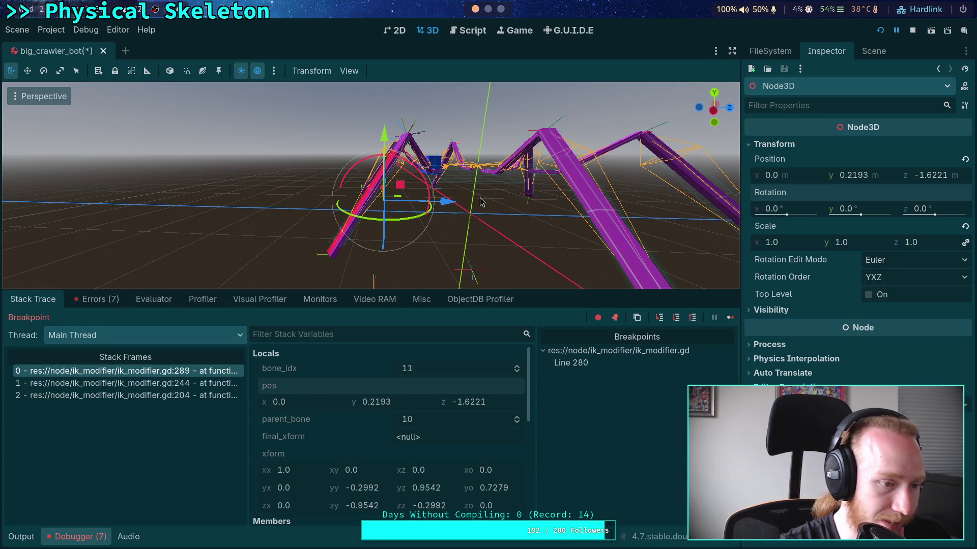
- Return to ik_modifier.gd at the breakpoint and copy the xform value
left_click(465, 31)
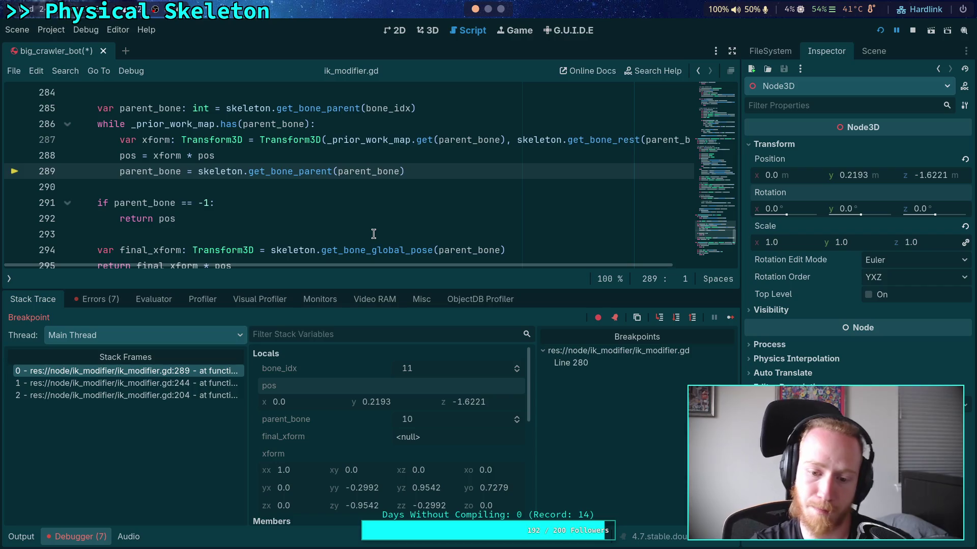
scroll(397, 440, "down", 1)
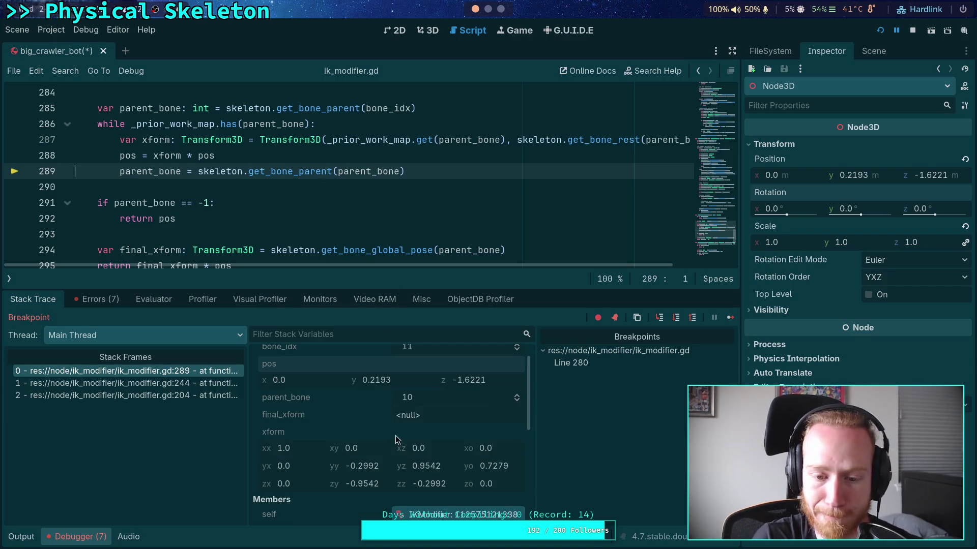
right_click(279, 431)
left_click(301, 443)
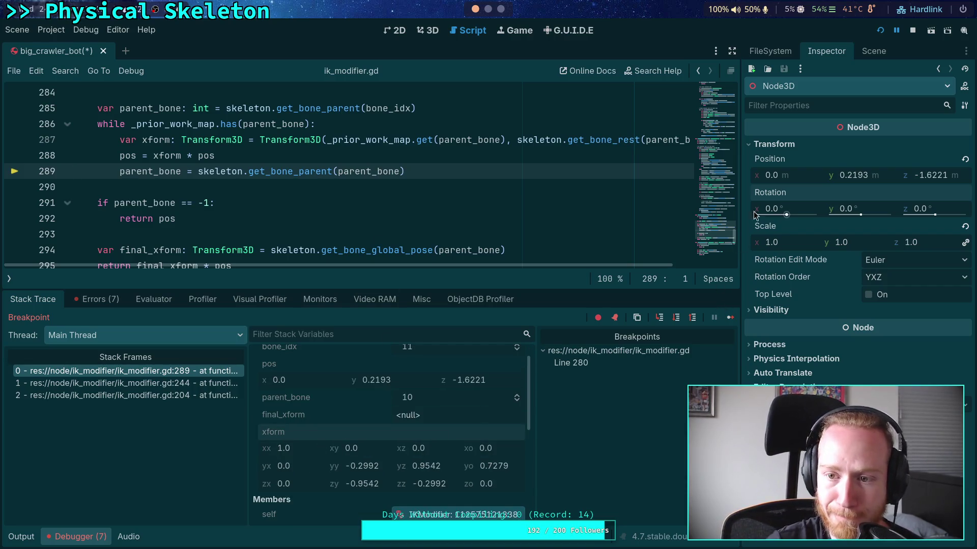
- Paste xform as the marker's Basis, switch to Quaternion mode (-0.8059, 0, 0, 0.5919), and inspect in 3D
right_click(774, 194)
left_click(788, 218)
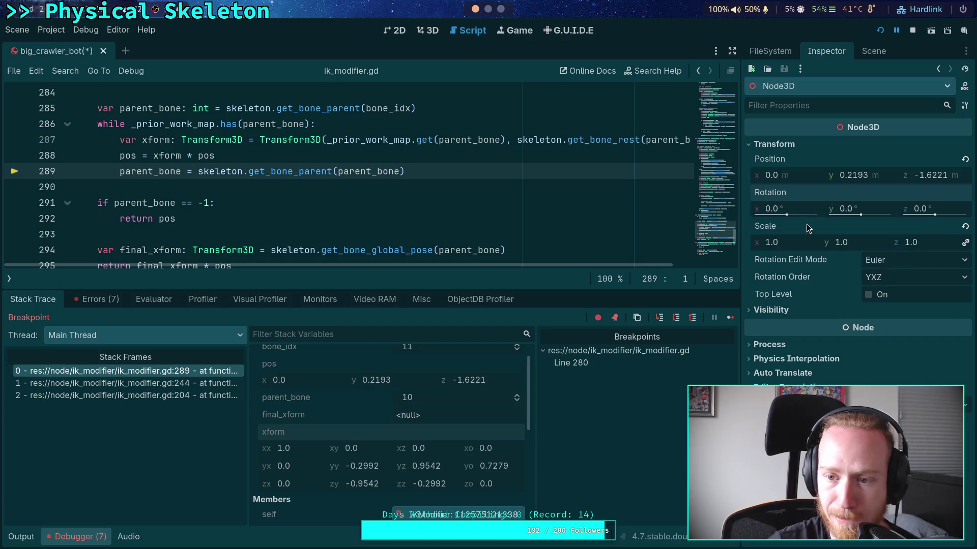
left_click(911, 260)
left_click(900, 305)
right_click(770, 195)
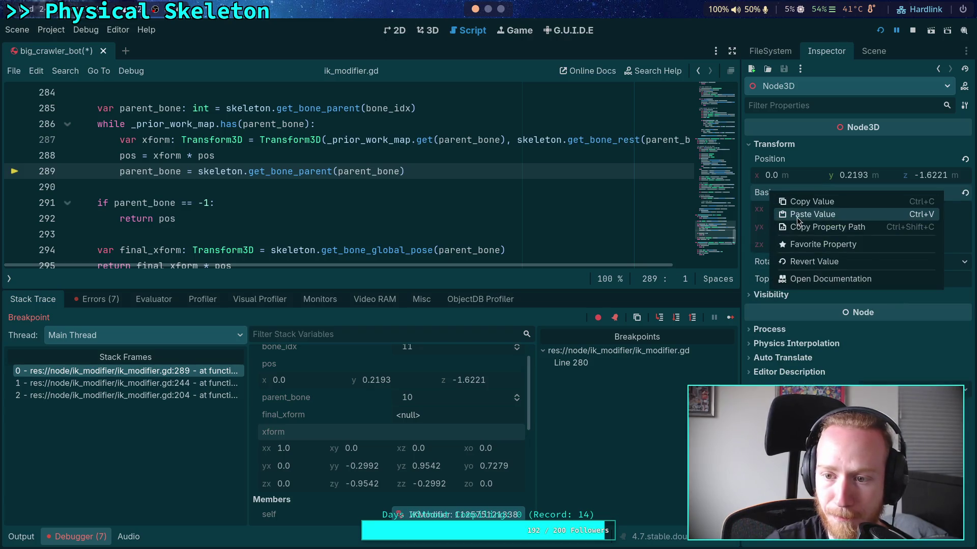
left_click(793, 219)
left_click(899, 268)
left_click(900, 294)
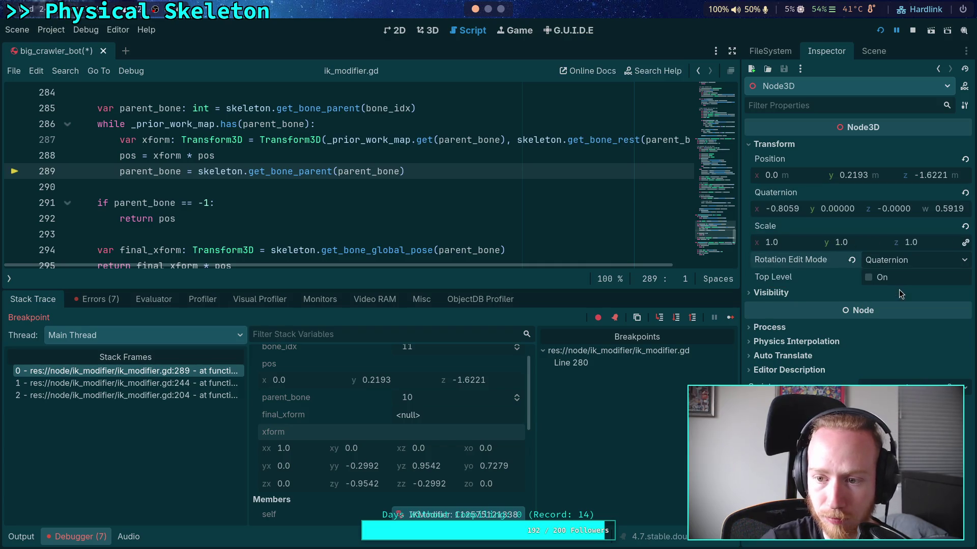
left_click(426, 31)
left_click_drag(426, 177, 396, 180)
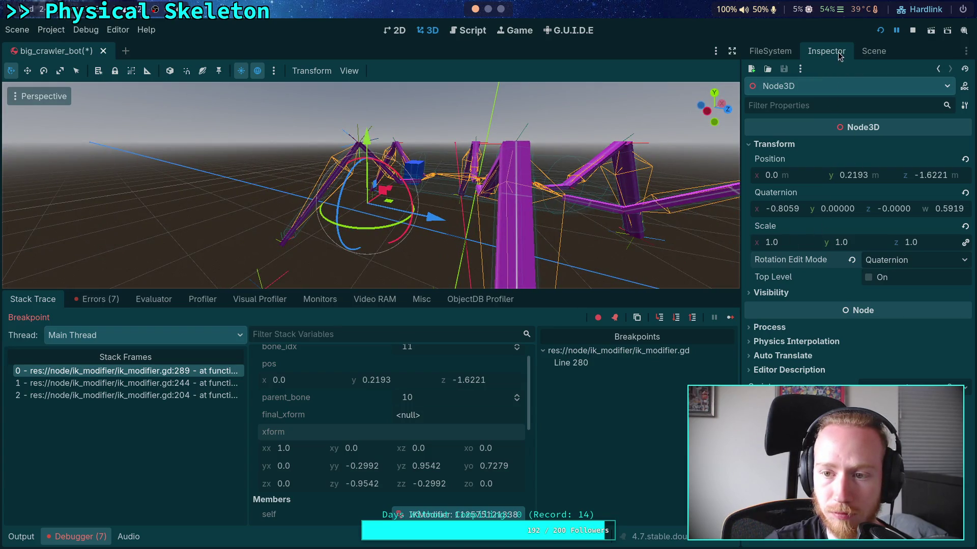
- Use local-space gizmos, reset the marker's position to 0, 0, 0, and return to ik_modifier.gd
left_click(170, 70)
left_click_drag(396, 226, 536, 230)
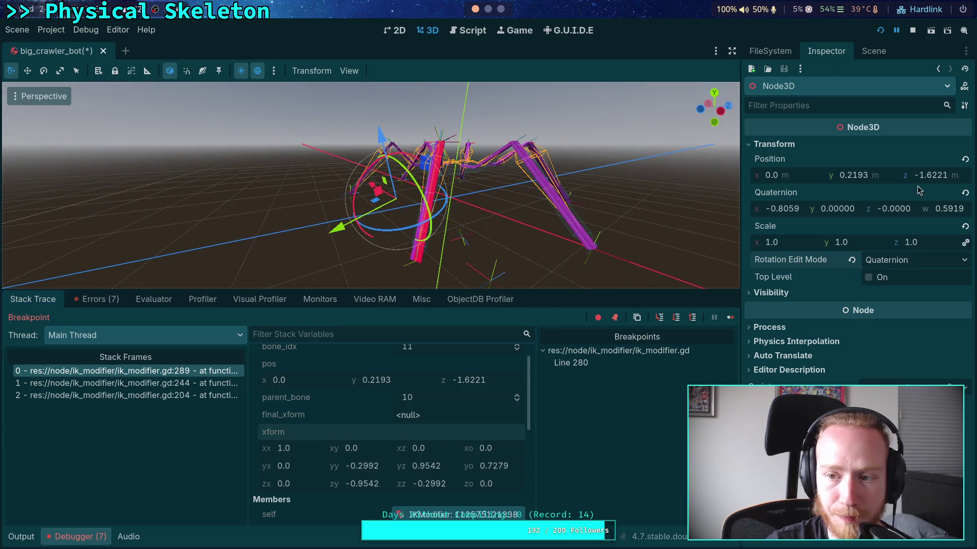
left_click(964, 159)
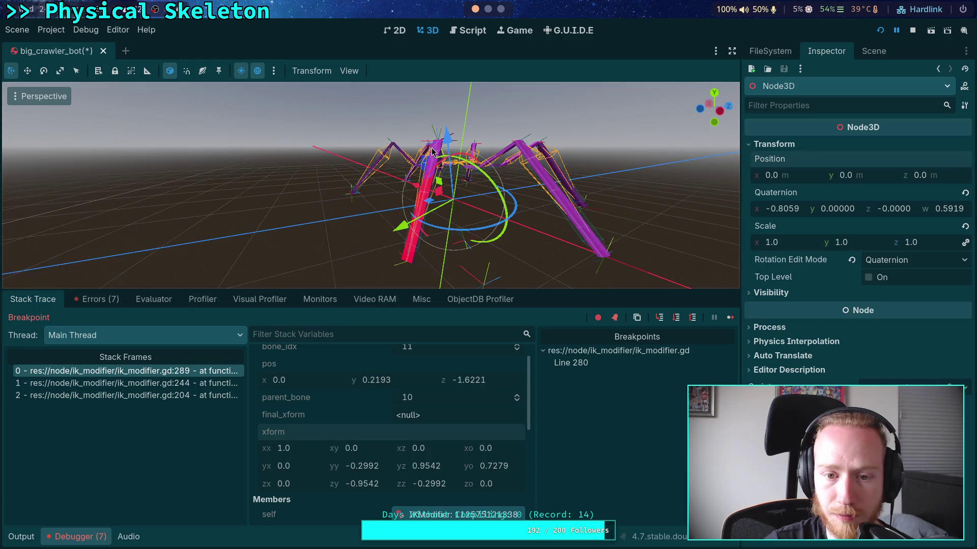
scroll(325, 135, "up", 5)
mouse_move(321, 136)
left_mouse_down()
mouse_move(366, 137)
mouse_move(348, 138)
left_mouse_up()
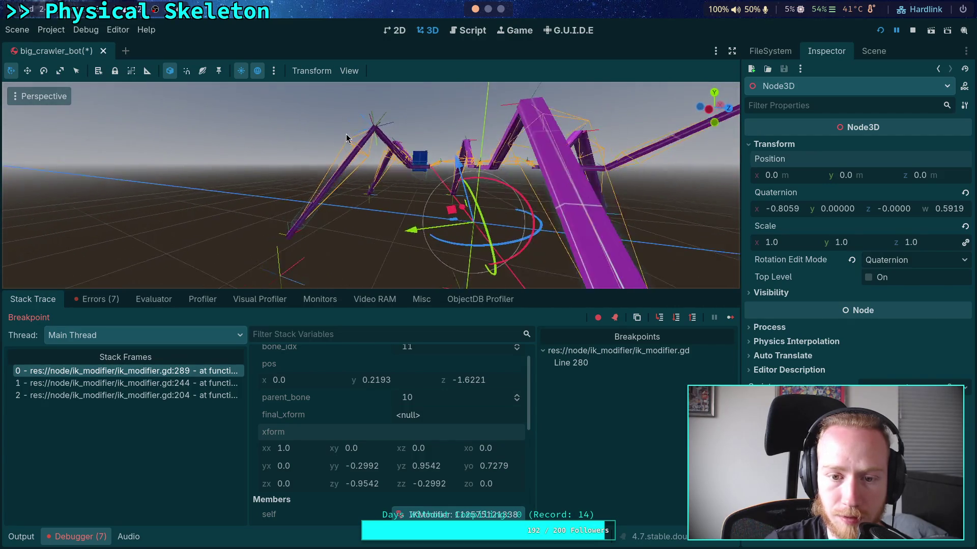
left_click(465, 30)
- Highlight new_bone_rot and drag the debugger splitter down to give the script more room
scroll(435, 194, "up", 3)
scroll(435, 194, "up", 2)
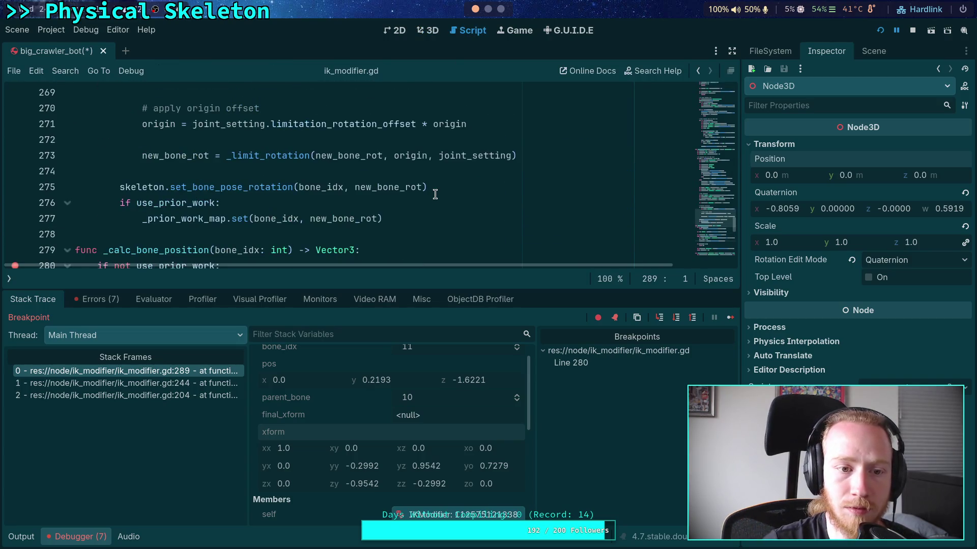
left_click(434, 194)
scroll(463, 188, "up", 3)
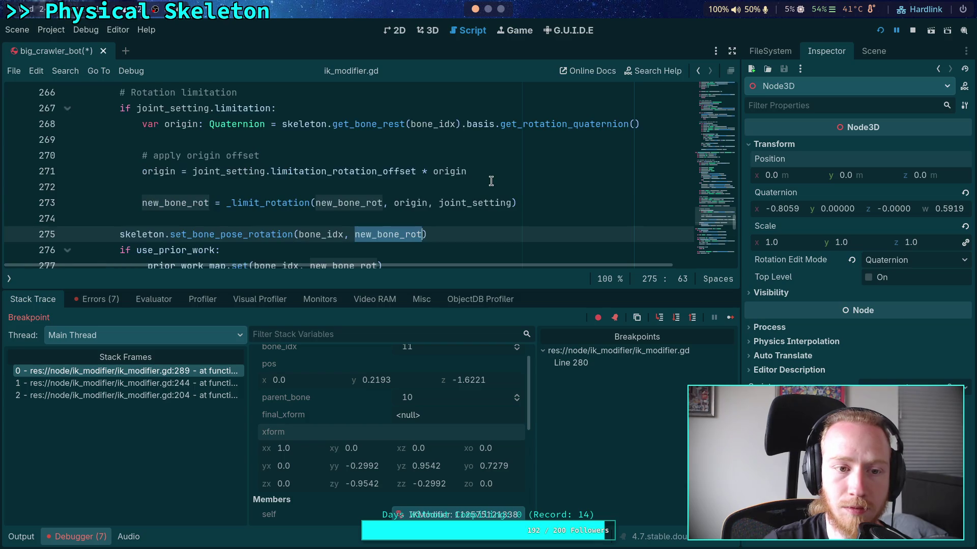
scroll(491, 181, "down", 1)
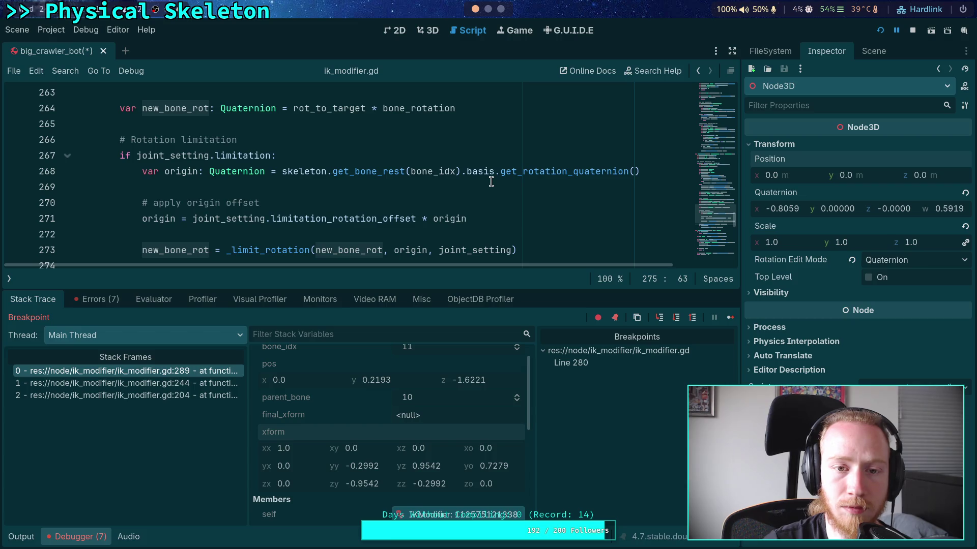
scroll(491, 182, "down", 1)
left_click_drag(450, 289, 461, 360)
scroll(446, 282, "up", 1)
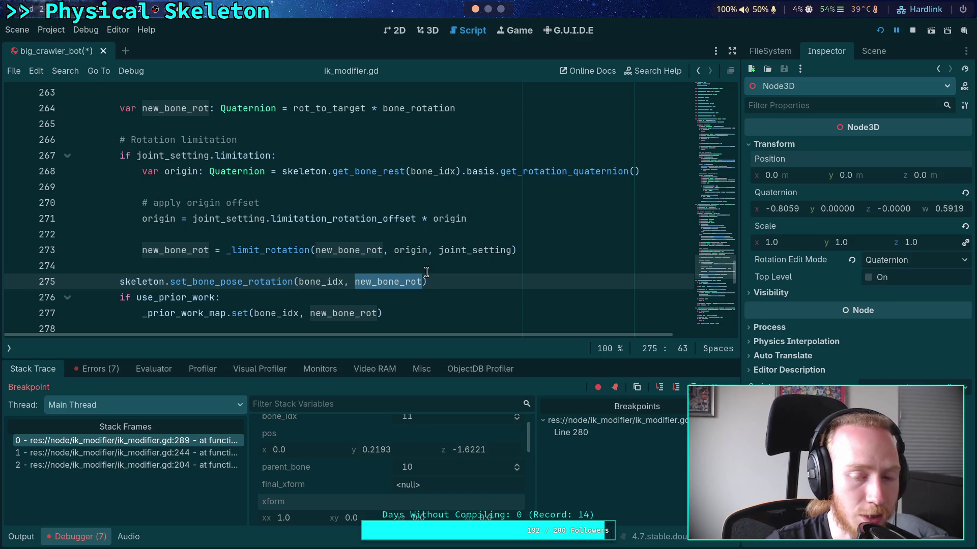
- Highlight the uses of origin, new_bone_rot and bone_rotation to trace how the rotation is limited
double_click(422, 250)
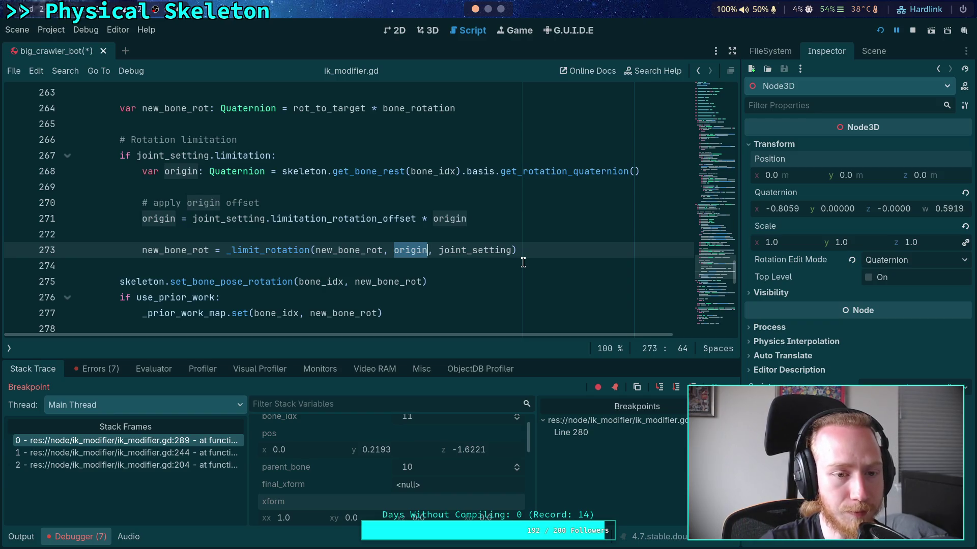
double_click(349, 250)
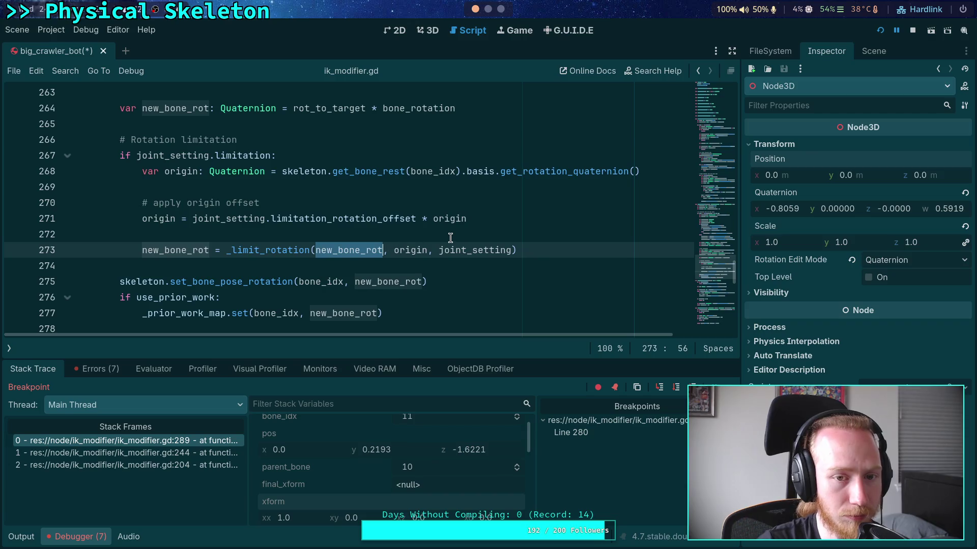
scroll(450, 238, "up", 1)
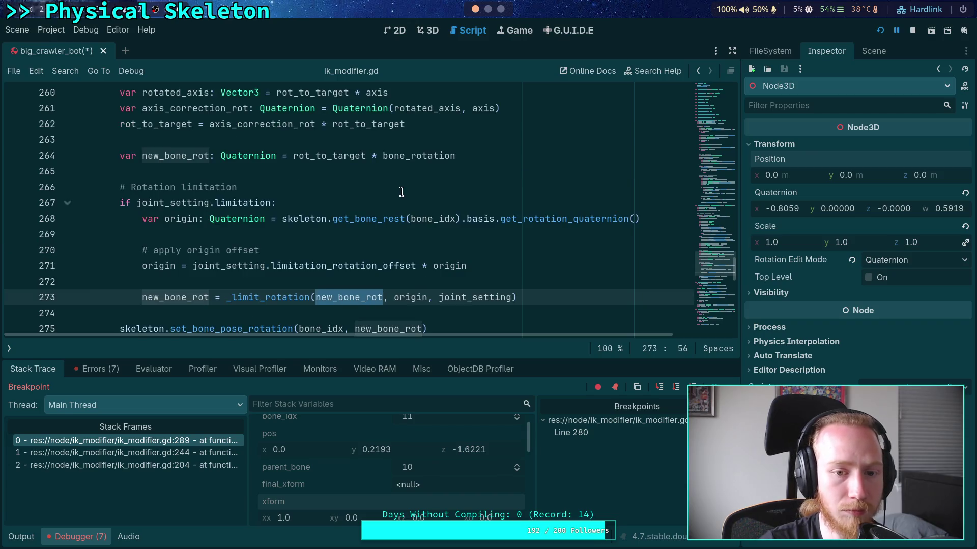
double_click(426, 154)
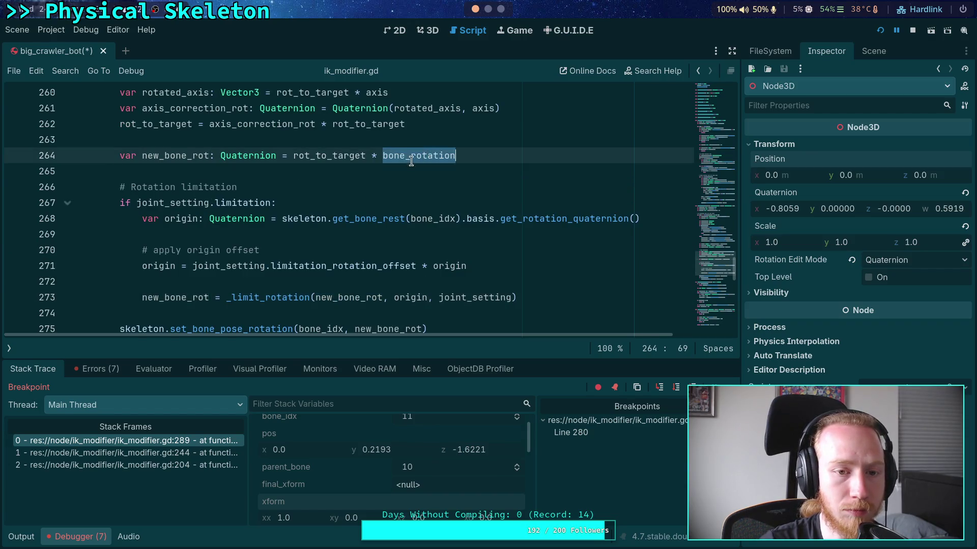
scroll(401, 198, "up", 3)
scroll(401, 198, "up", 3)
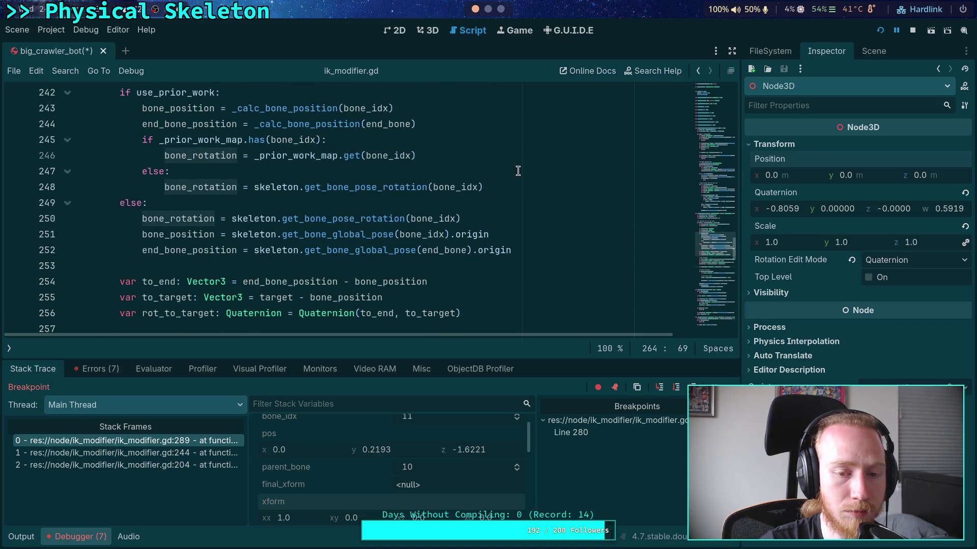
scroll(515, 172, "down", 1)
scroll(515, 172, "up", 2)
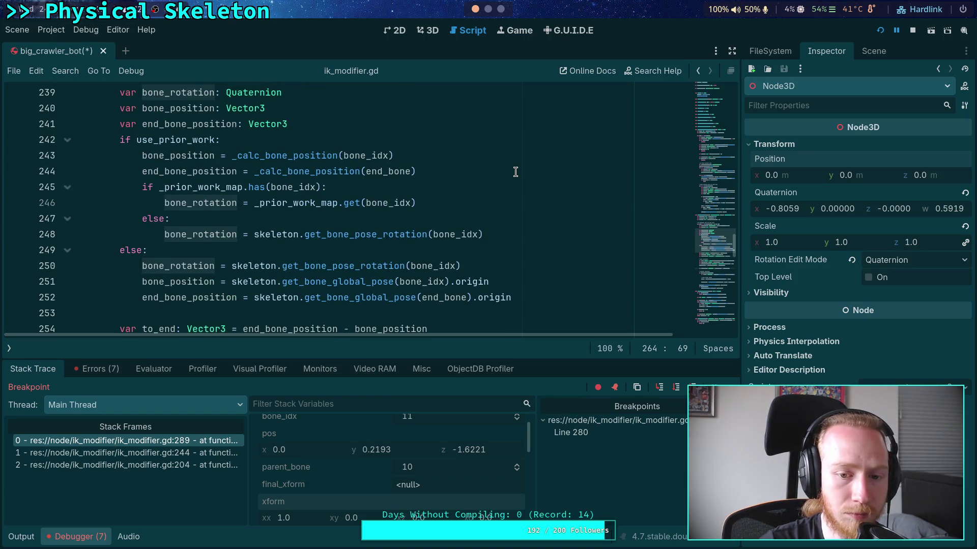
scroll(515, 172, "down", 1)
scroll(515, 172, "down", 4)
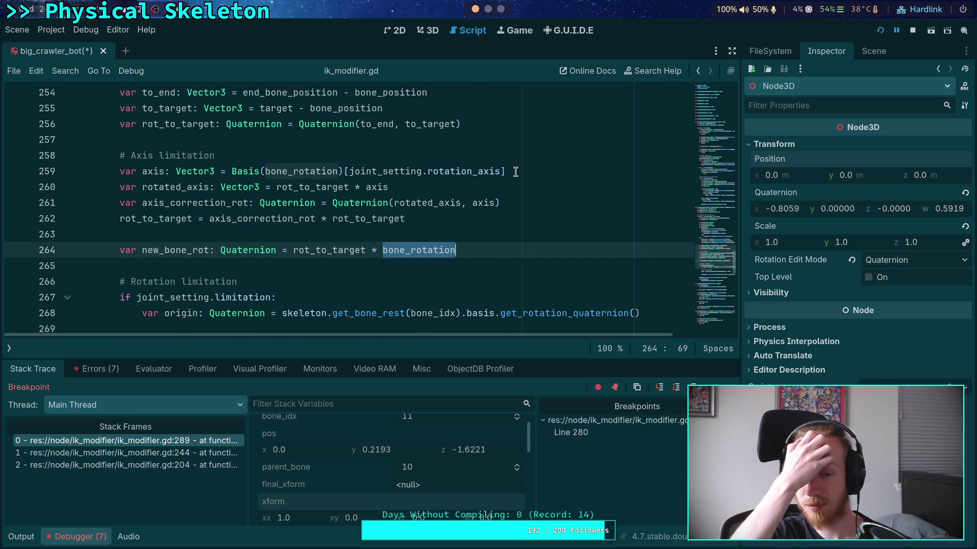
scroll(515, 172, "down", 2)
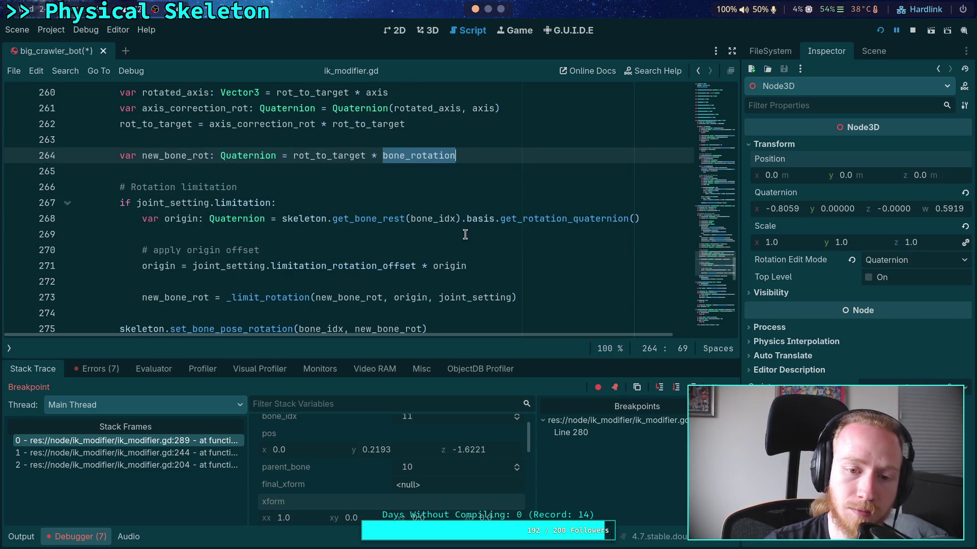
scroll(465, 234, "down", 1)
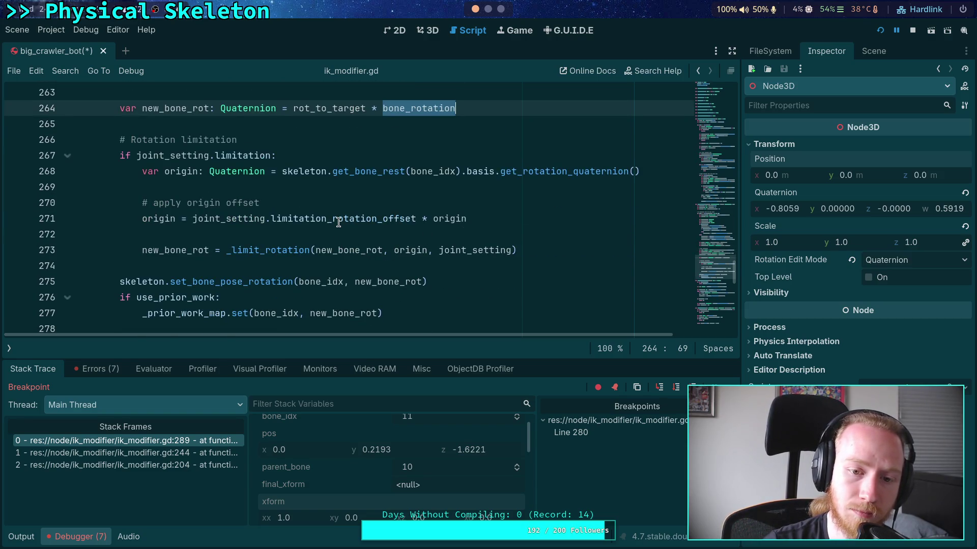
left_click(401, 250)
left_click(269, 260)
left_click(270, 250, "ctrl")
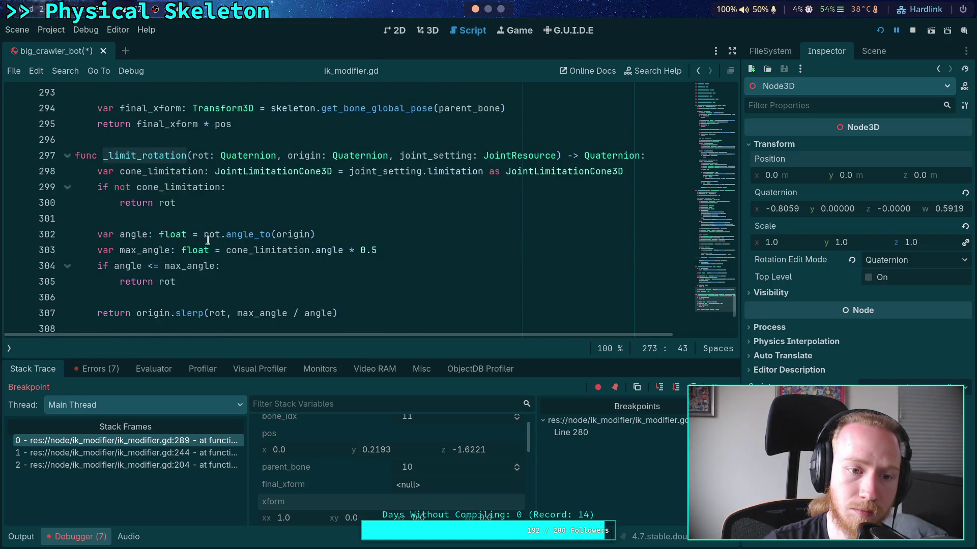
double_click(302, 154)
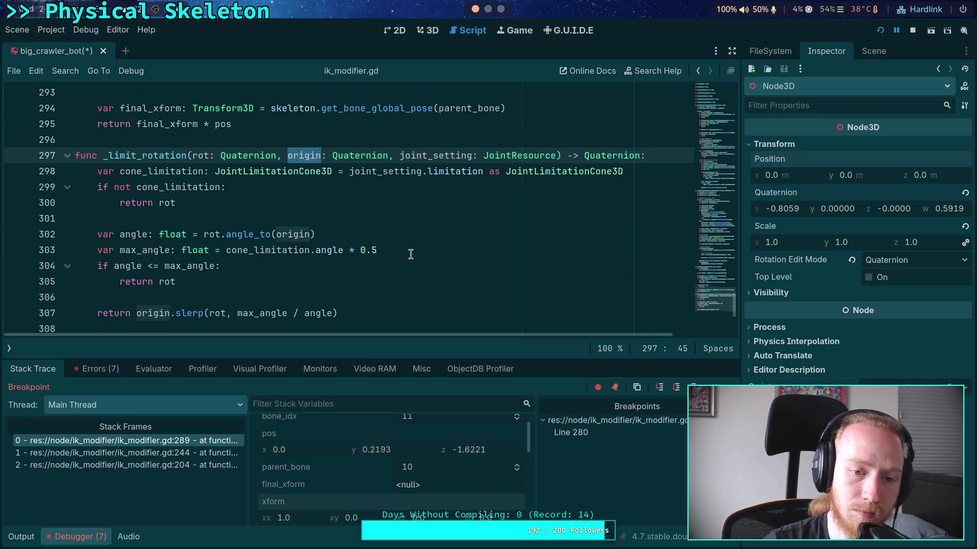
scroll(411, 254, "up", 8)
scroll(411, 254, "down", 8)
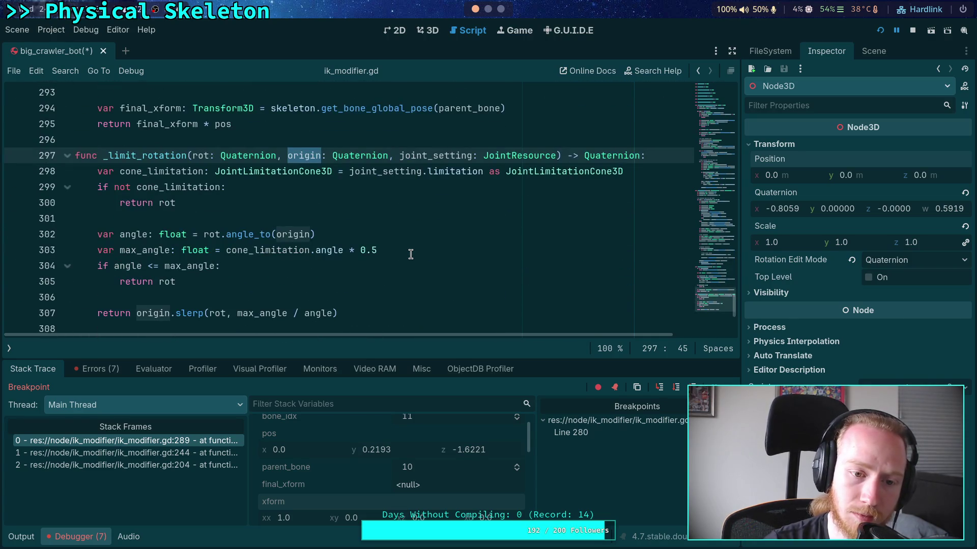
scroll(411, 254, "up", 10)
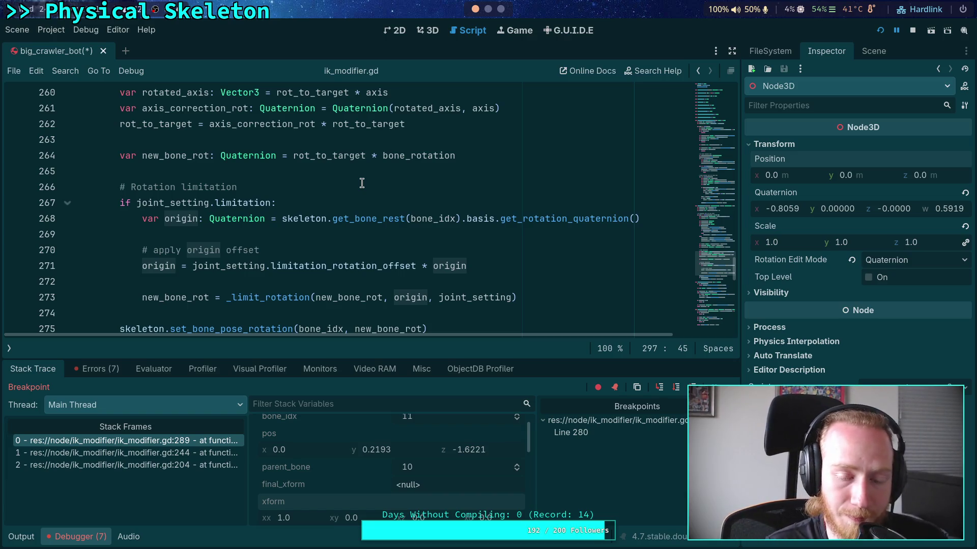
- Place the caret on blank lines 269 and 272, then drag the debugger splitter up to enlarge it
left_click(354, 234)
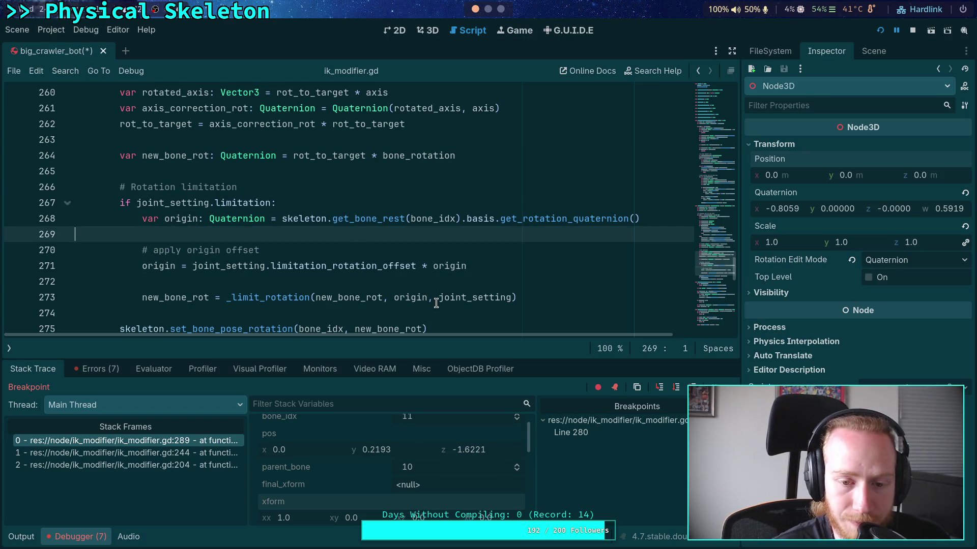
left_click(435, 283)
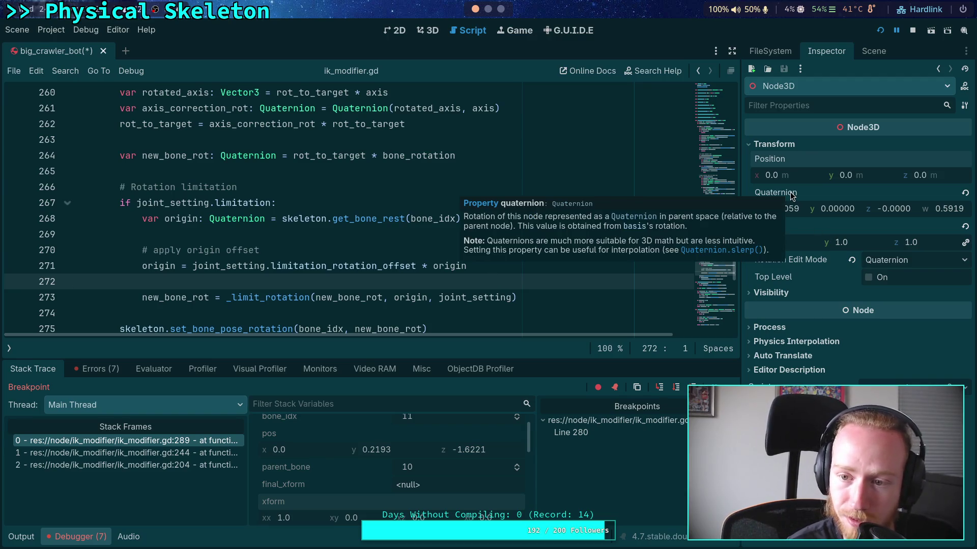
mouse_move(838, 216)
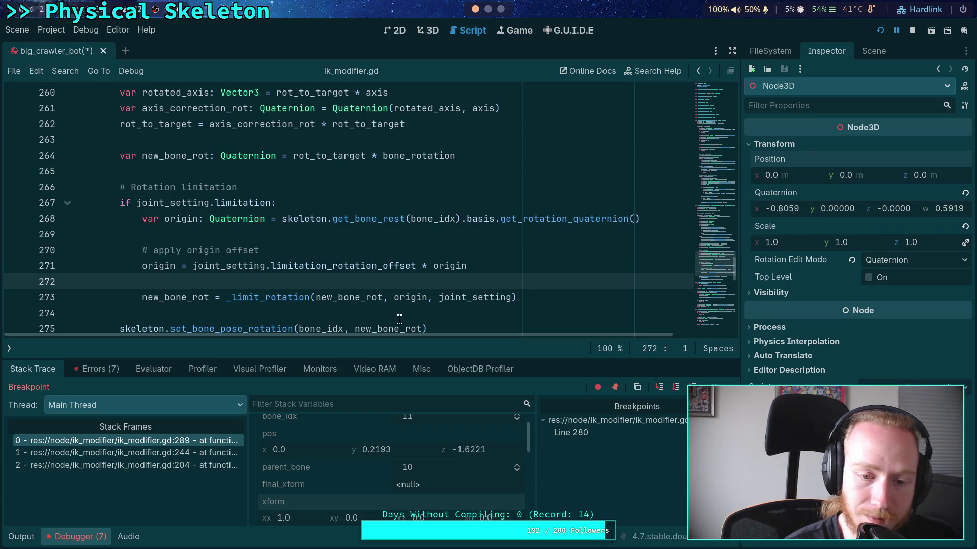
left_click(399, 301)
left_click(420, 280)
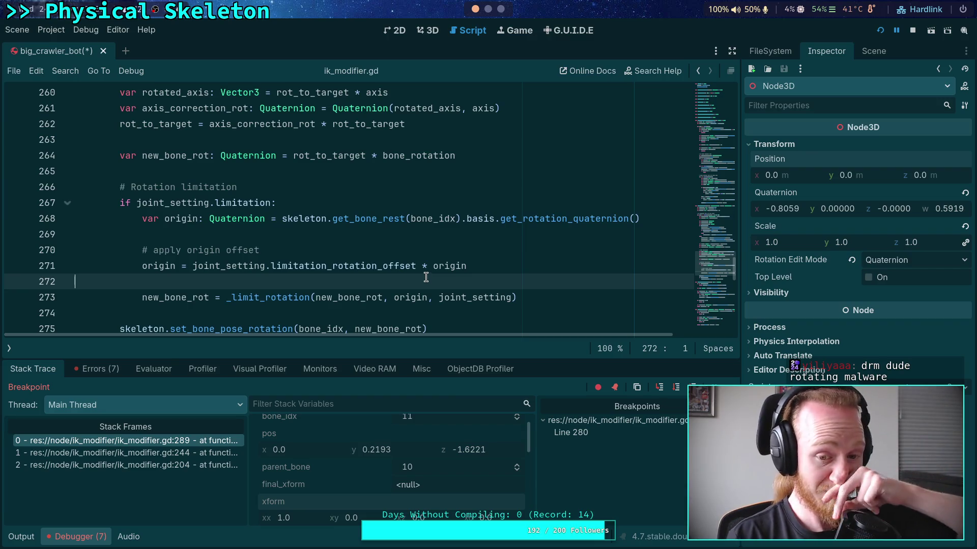
left_click_drag(545, 360, 555, 330)
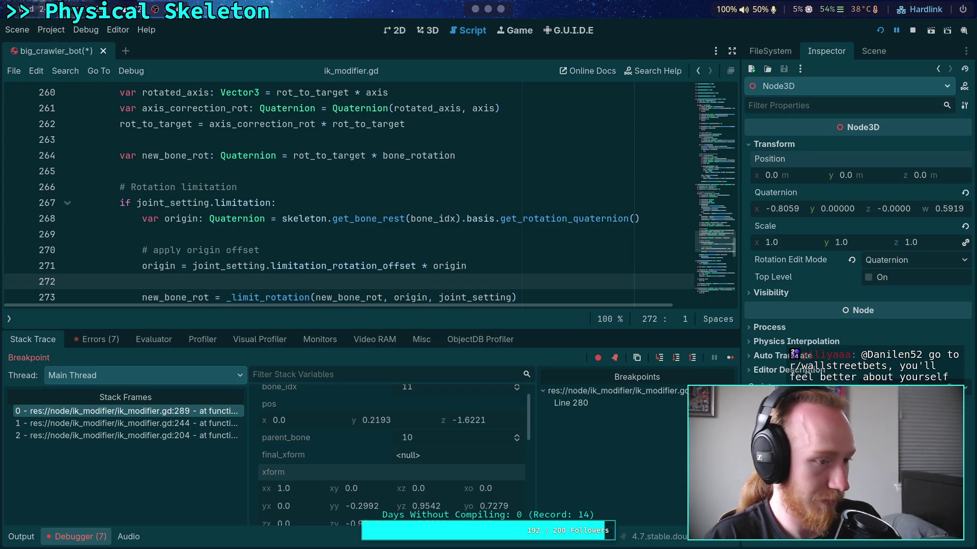
- Stop the running ik_modifier.gd debug session to clear the stack frames and variables
key("F8")
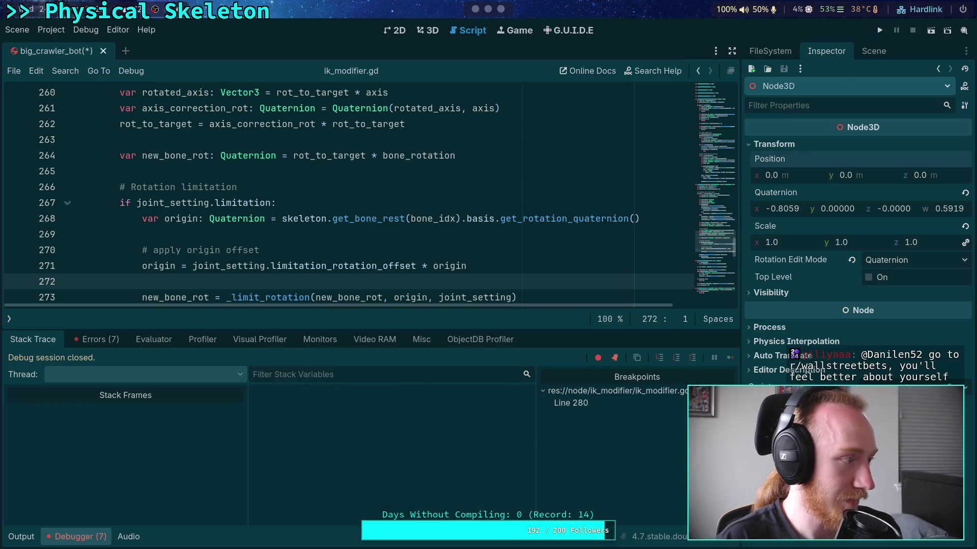
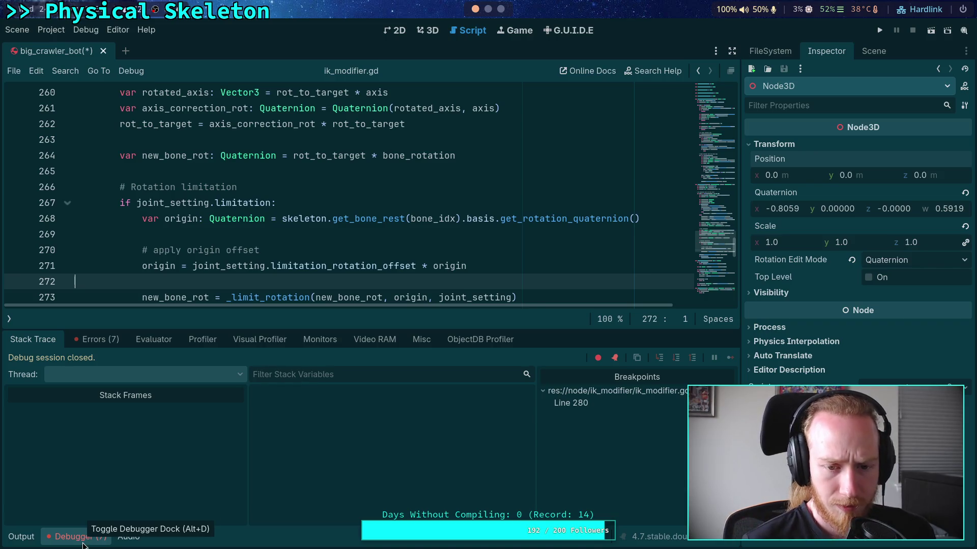
- Set a breakpoint on line 254 of ik_modifier.gd and run the project for debugging
scroll(211, 248, "down", 1)
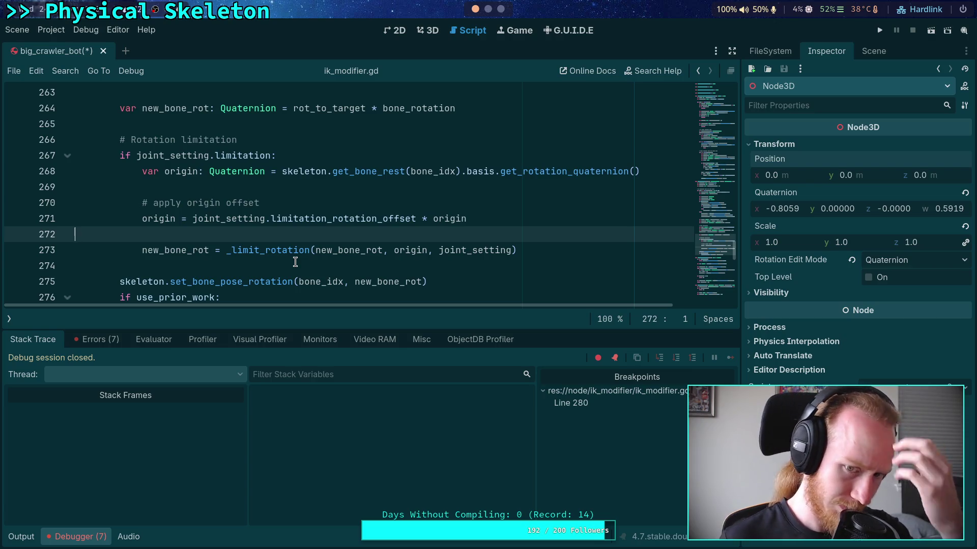
key("ctrl+j")
scroll(308, 399, "up", 2)
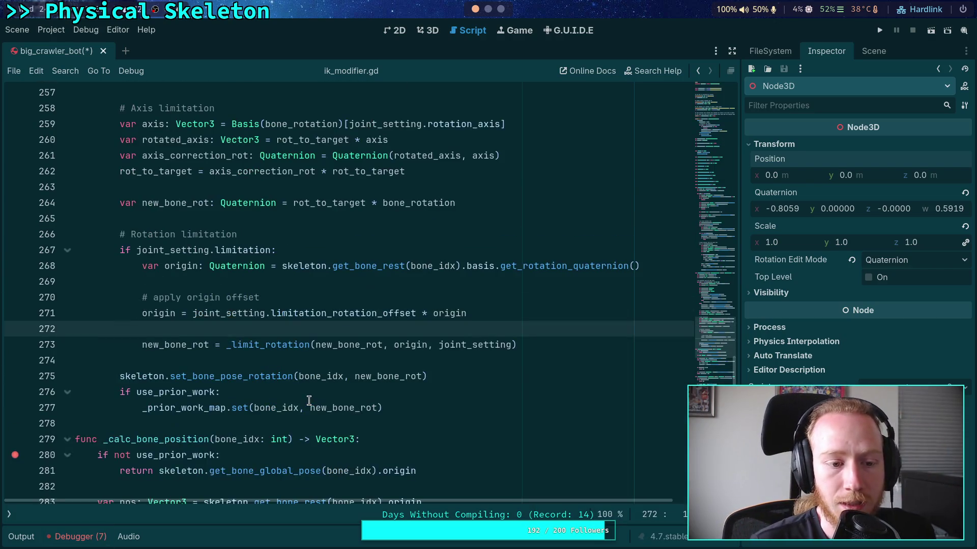
scroll(50, 446, "up", 4)
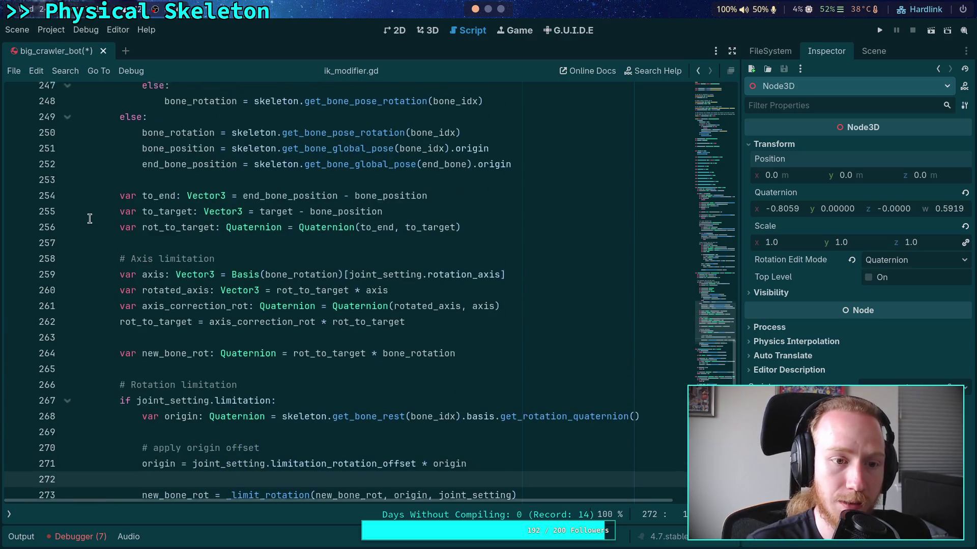
left_click(16, 235)
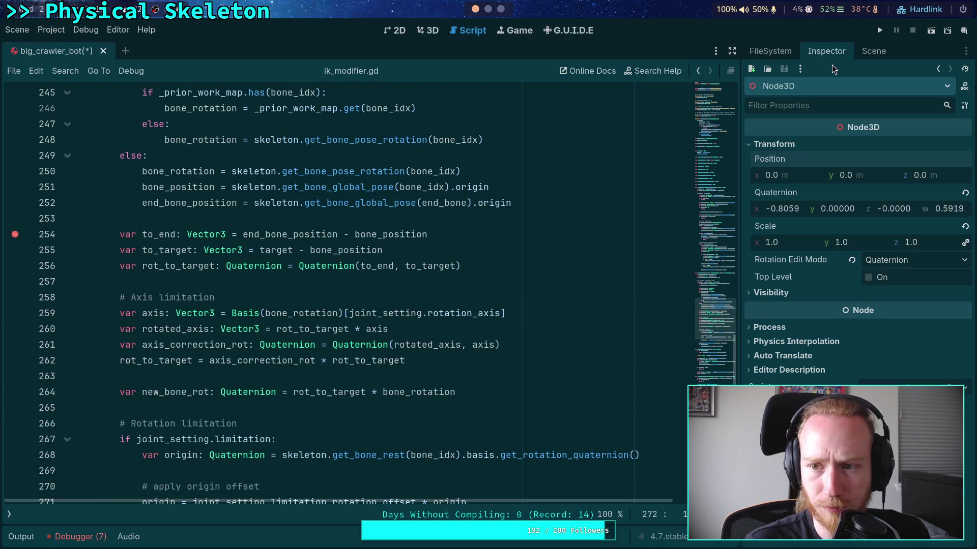
left_click(878, 32)
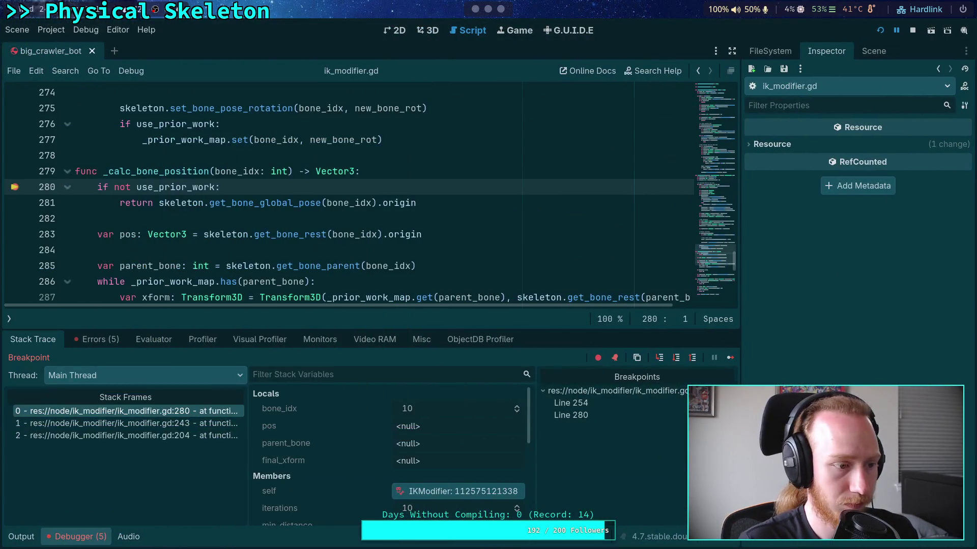
- Step over the bone and end-bone position calculations until execution halts at line 245
left_click(675, 357)
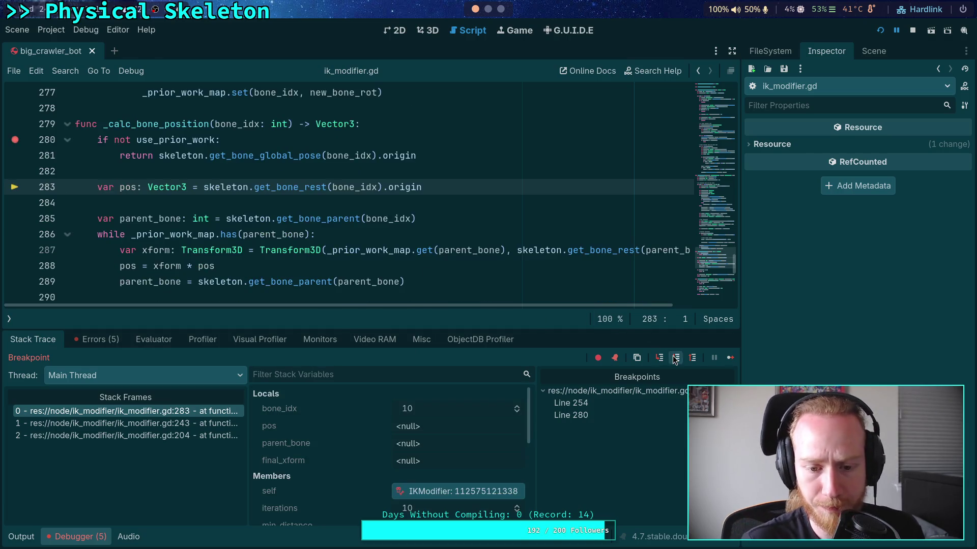
left_click(675, 358)
left_click(675, 358)
left_click(675, 358)
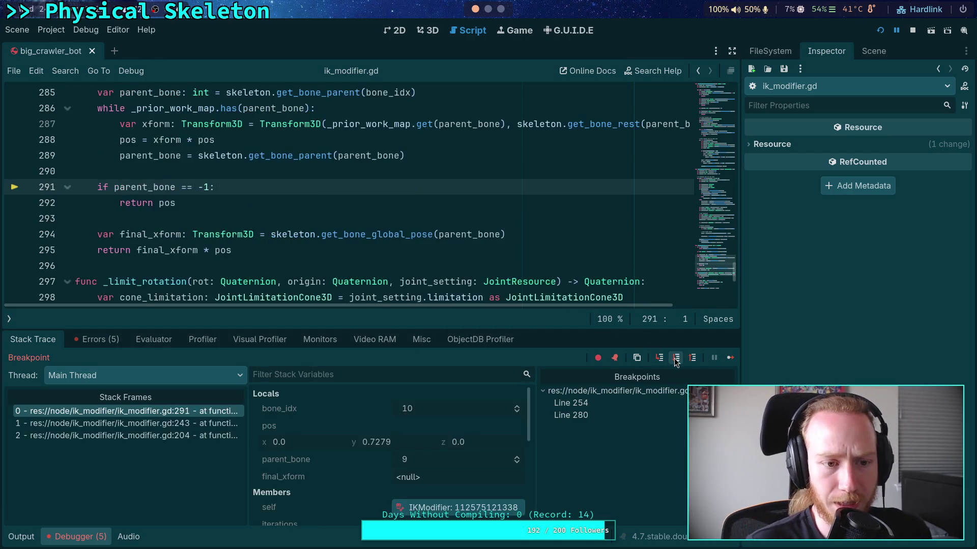
left_click(675, 358)
left_click(675, 358)
left_click(676, 358)
left_click(675, 358)
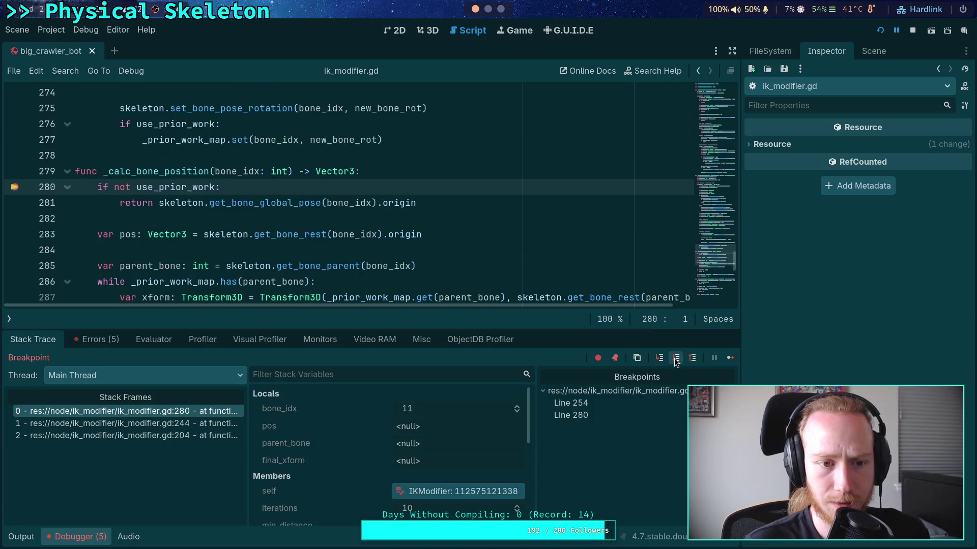
left_click(676, 358)
left_click(675, 358)
left_click(675, 358)
left_click(676, 358)
left_click(676, 358)
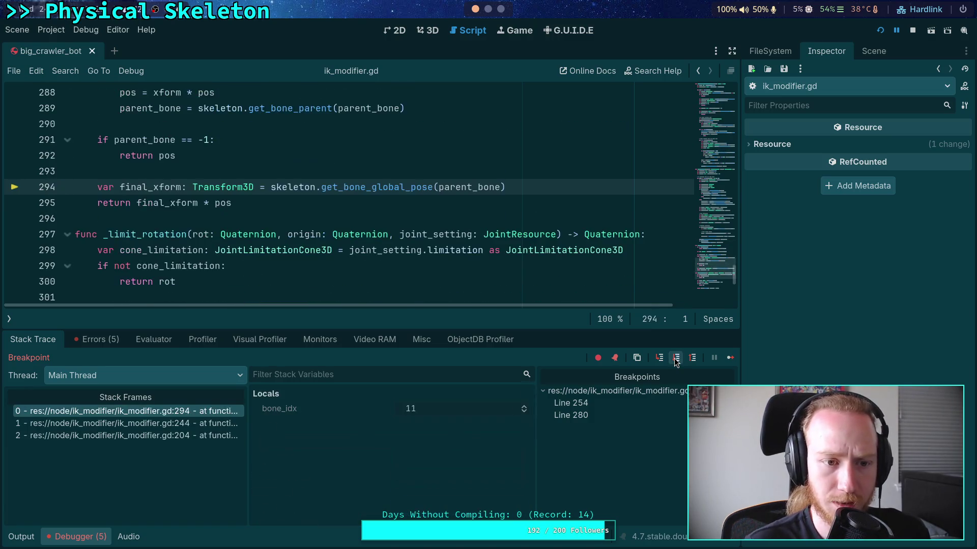
left_click(675, 358)
left_click(676, 358)
left_click(675, 358)
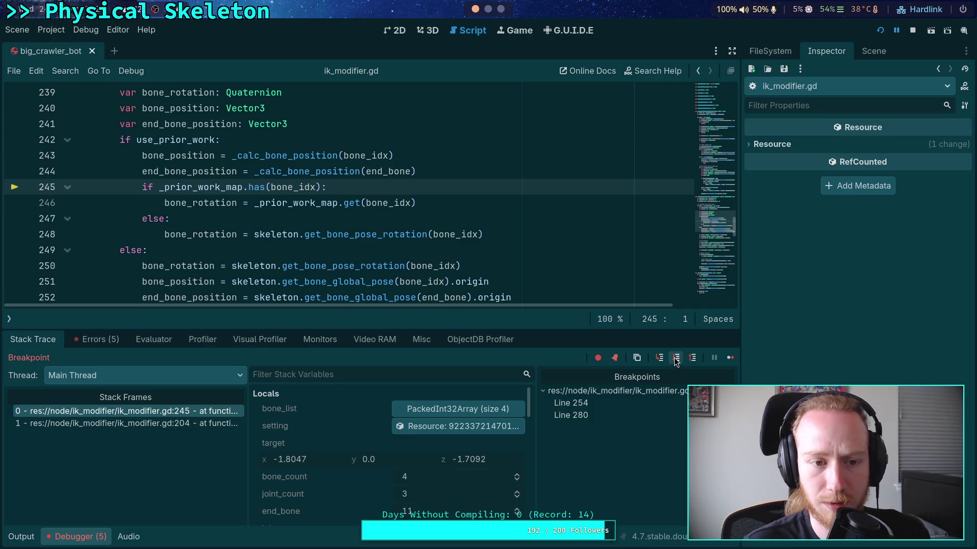
- Enlarge the debugger panel and scroll the locals to bone_position and end_bone_position
scroll(369, 442, "down", 2)
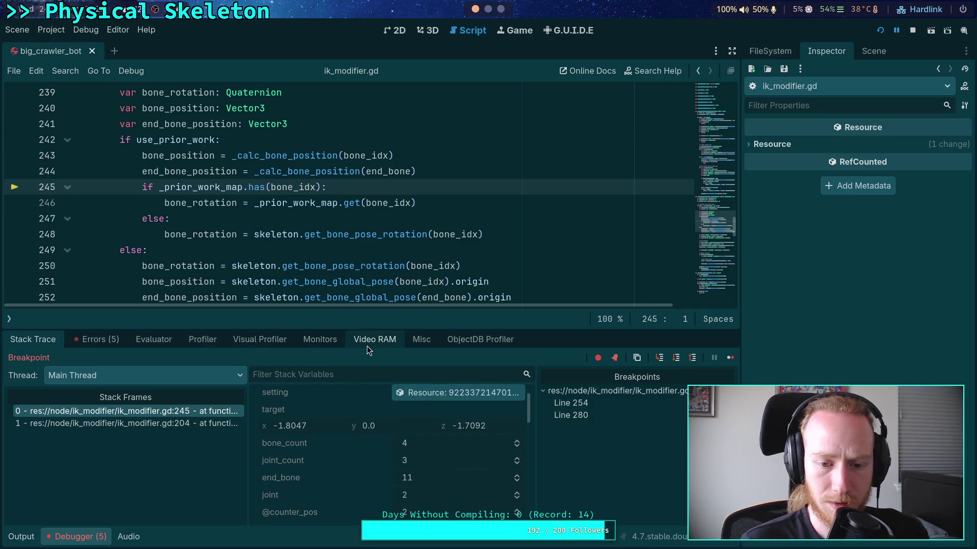
left_click_drag(366, 328, 366, 242)
scroll(347, 372, "down", 2)
scroll(348, 367, "down", 8)
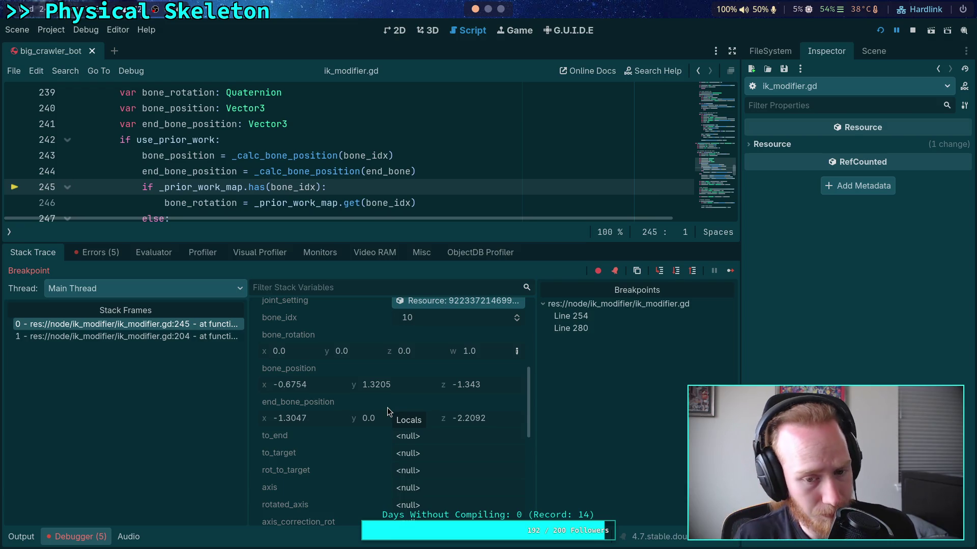
- Paste bone_position into Node3D2's Position and reset its rotation to identity
right_click(294, 368)
left_click(318, 375)
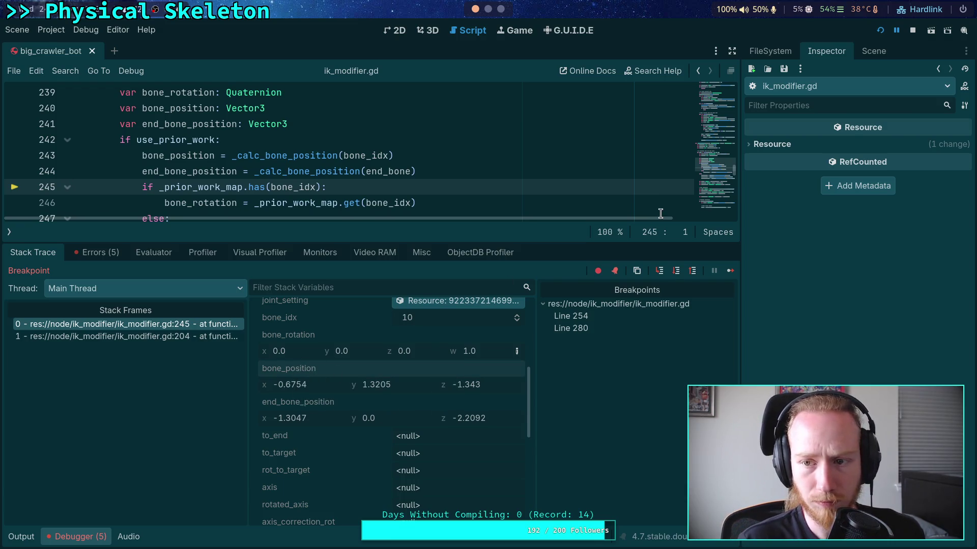
left_click(873, 51)
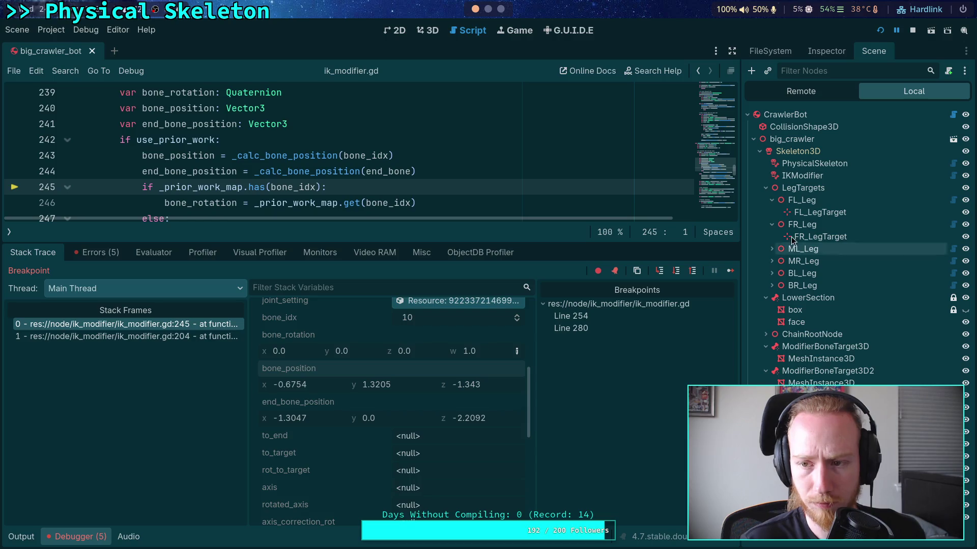
left_click(826, 51)
right_click(805, 156)
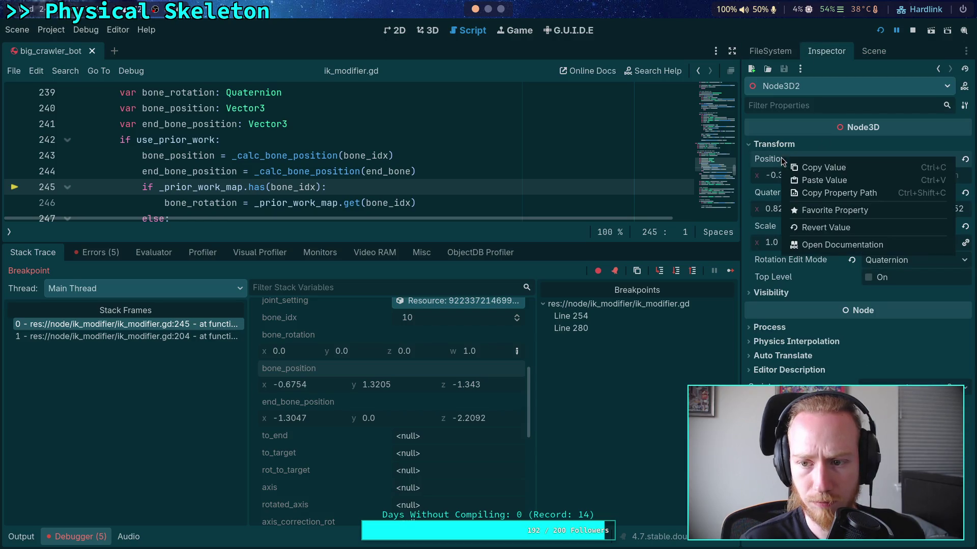
left_click(817, 183)
left_click(428, 36)
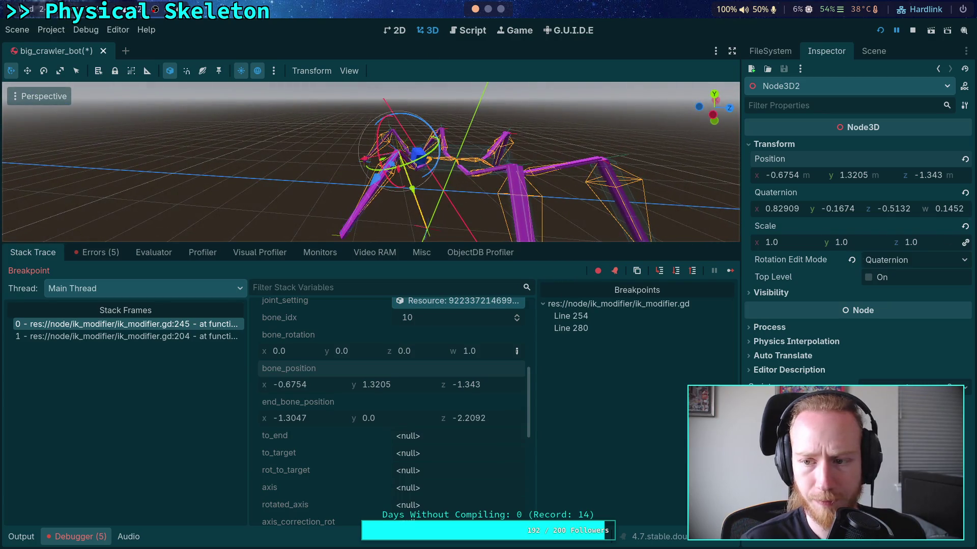
left_click(965, 193)
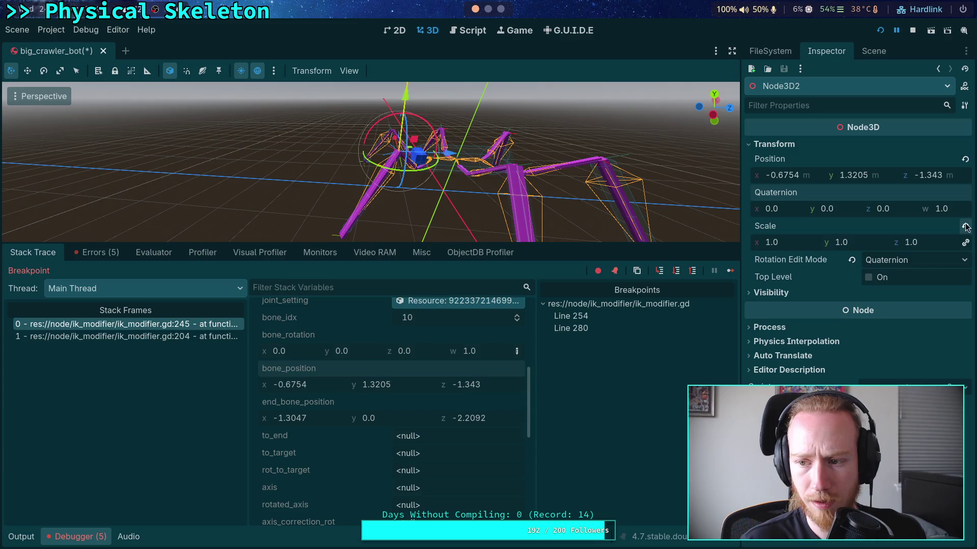
left_click(874, 50)
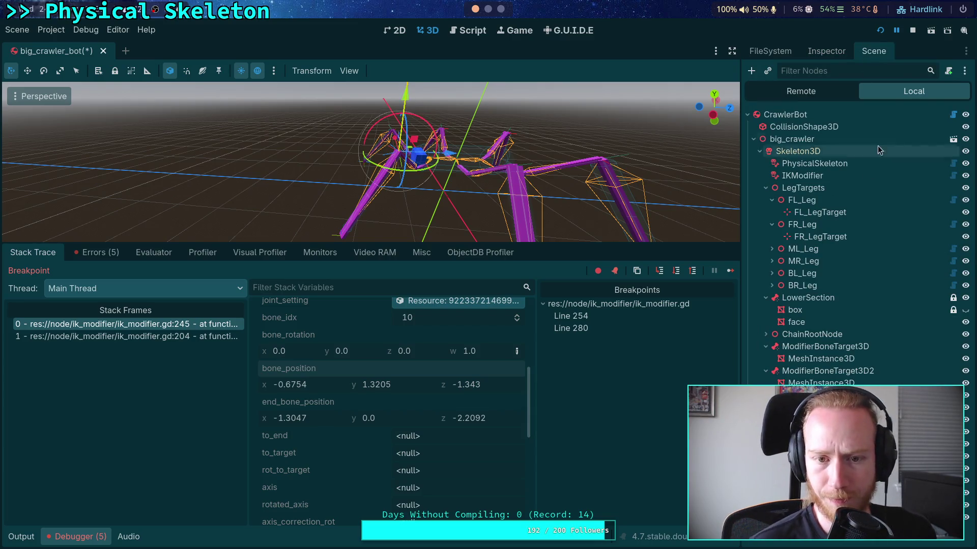
- Move Node3D2 to end_bone_position (-1.3047, 0, -2.2092) copied from the debugger
right_click(290, 411)
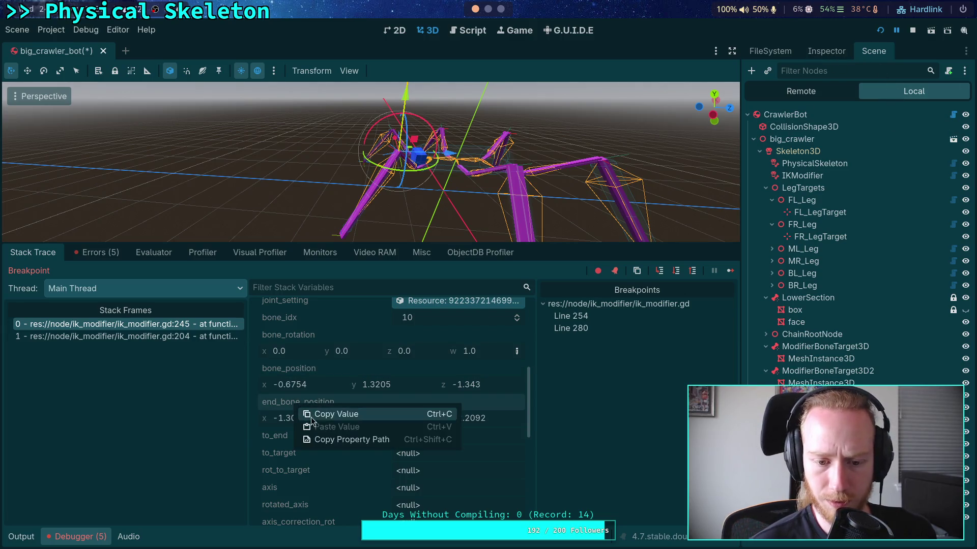
left_click(321, 413)
left_click(832, 53)
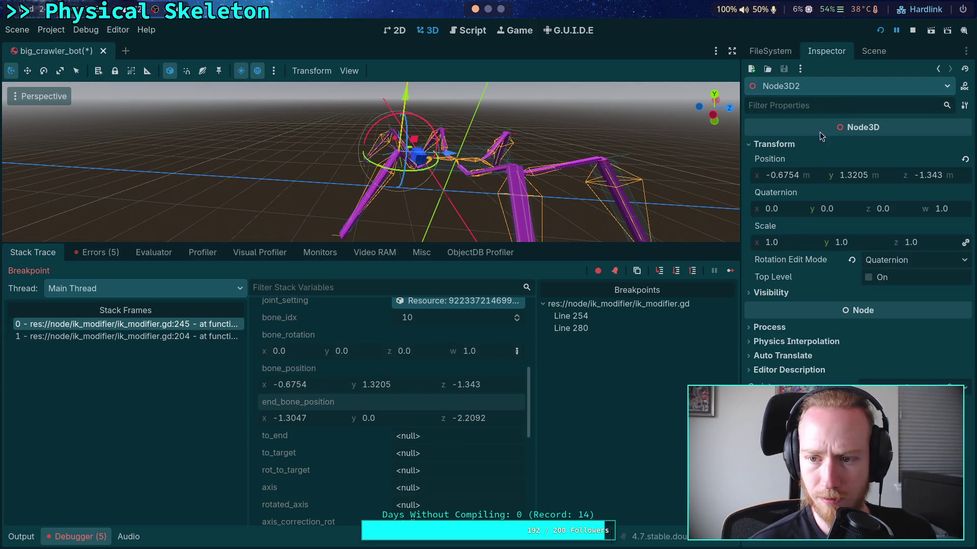
right_click(814, 160)
left_click(829, 178)
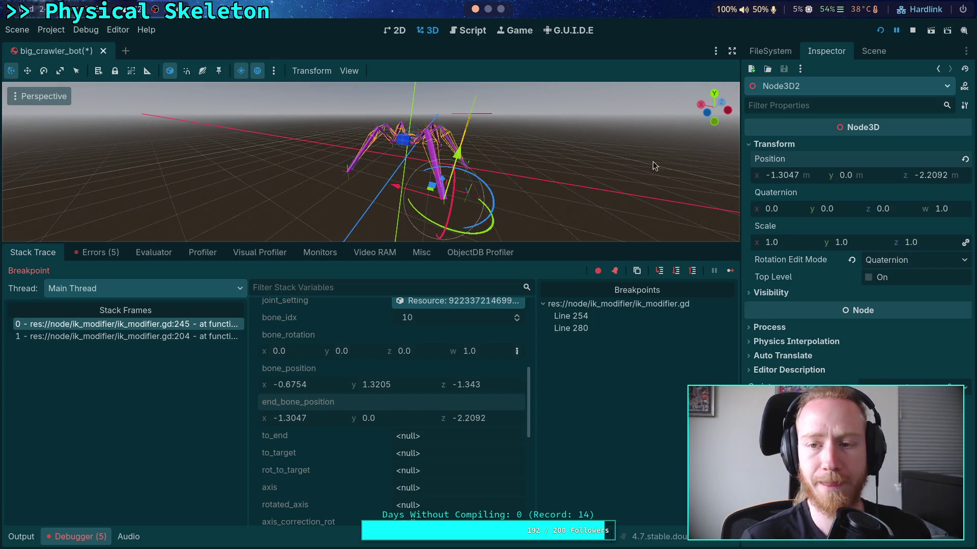
left_click(468, 30)
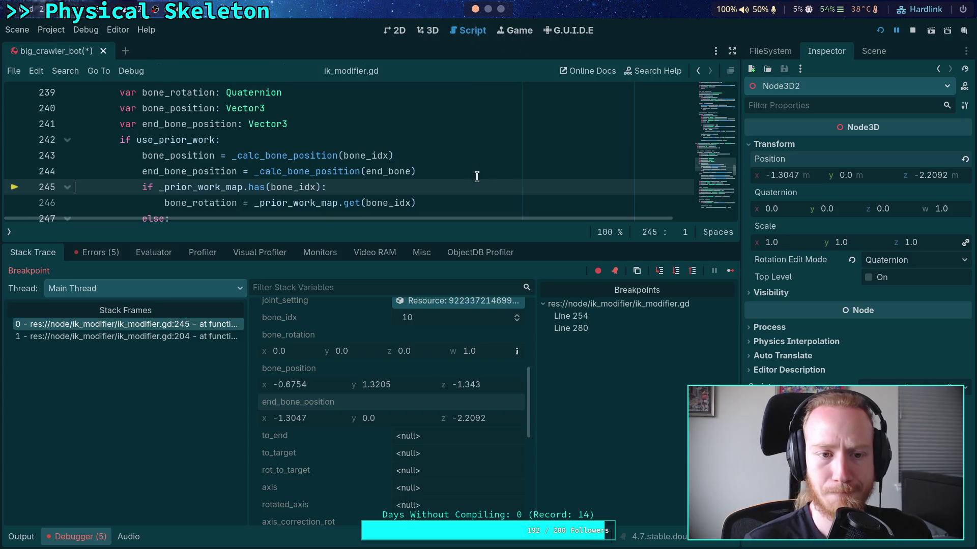
- Step execution past line 254 to the rot_to_target line
left_click(676, 271)
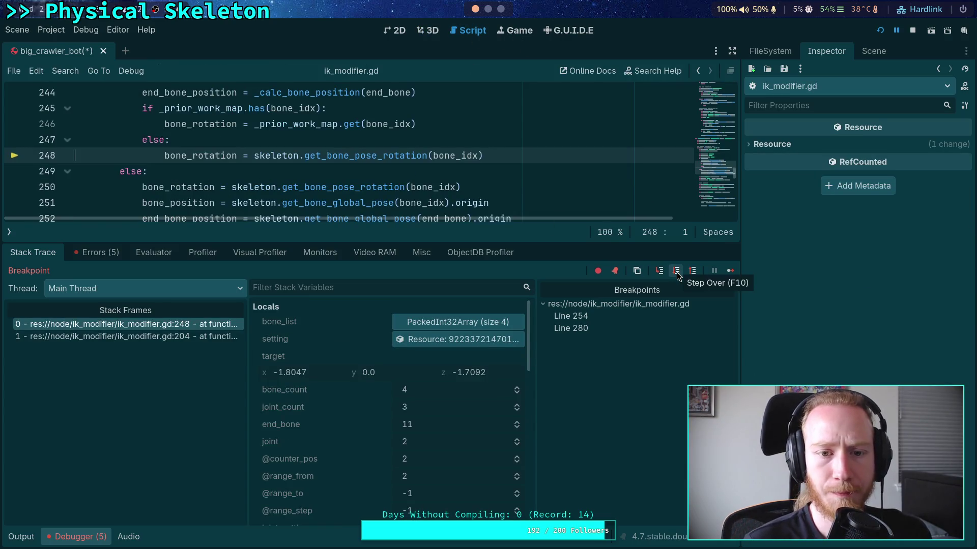
left_click(676, 271)
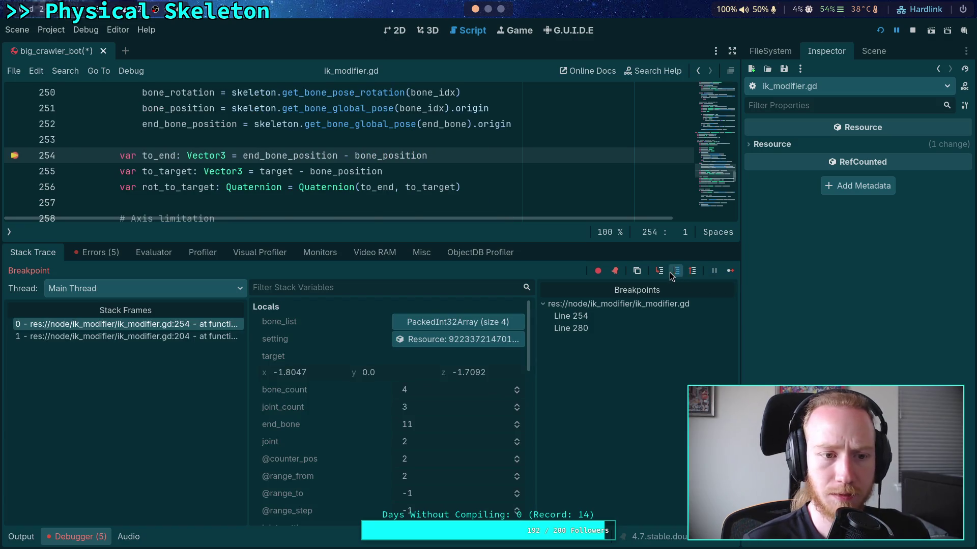
left_click(676, 271)
left_click(676, 271)
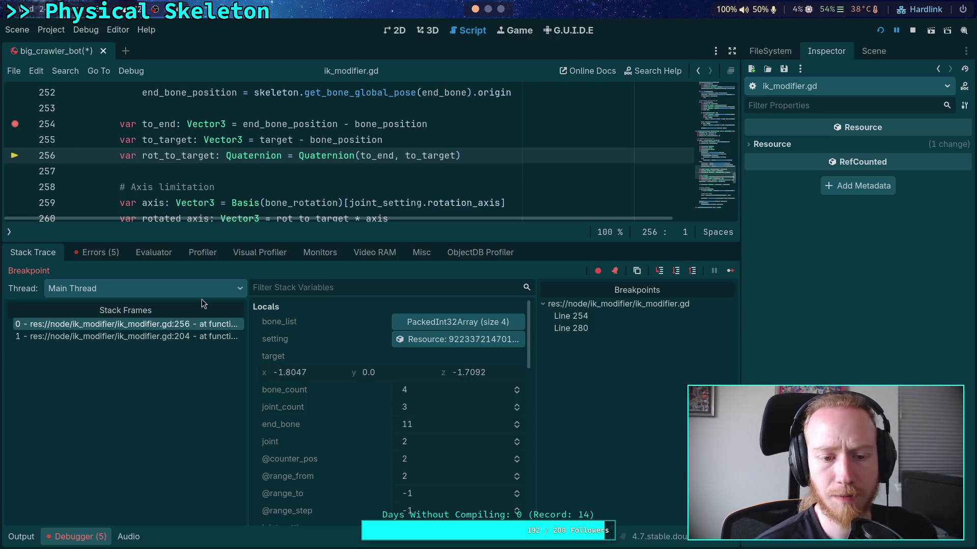
scroll(426, 431, "down", 5)
scroll(392, 430, "down", 1)
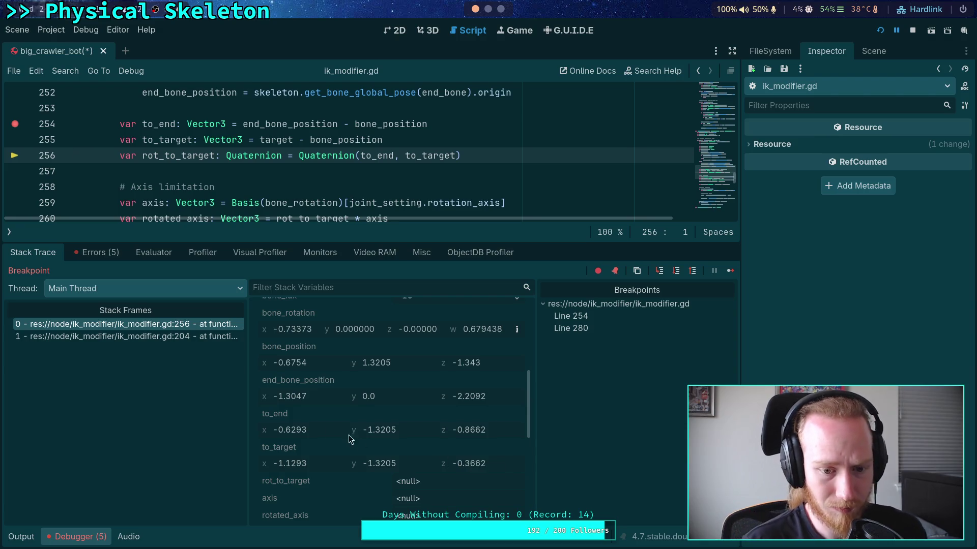
- Paste the debugger's to_end value into the Marker3D's Position
right_click(325, 412)
left_click(350, 424)
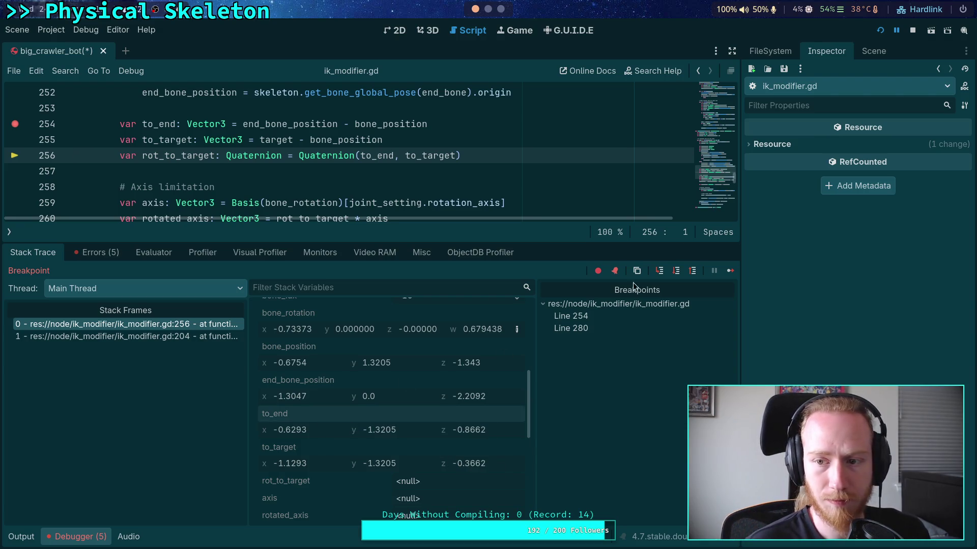
left_click(865, 53)
left_click(827, 51)
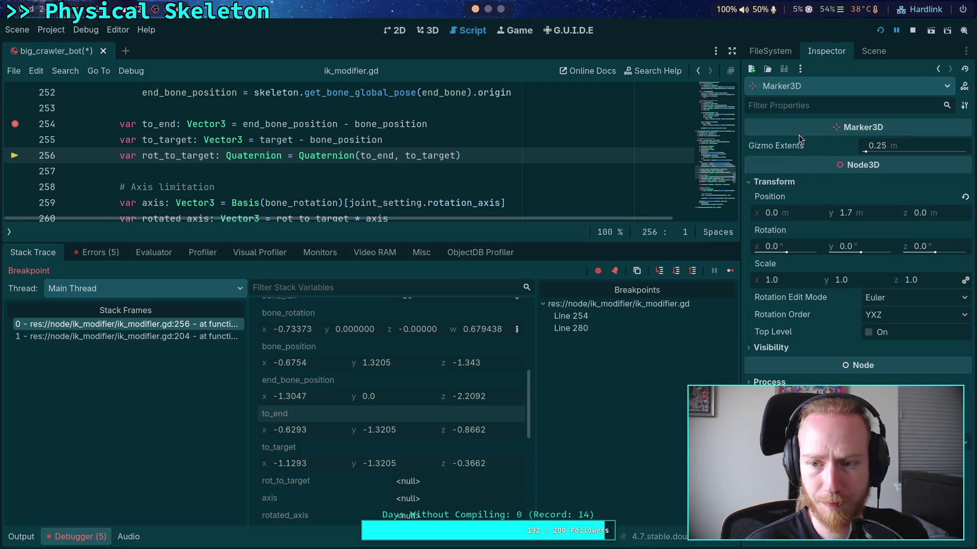
right_click(783, 200)
left_click(806, 222)
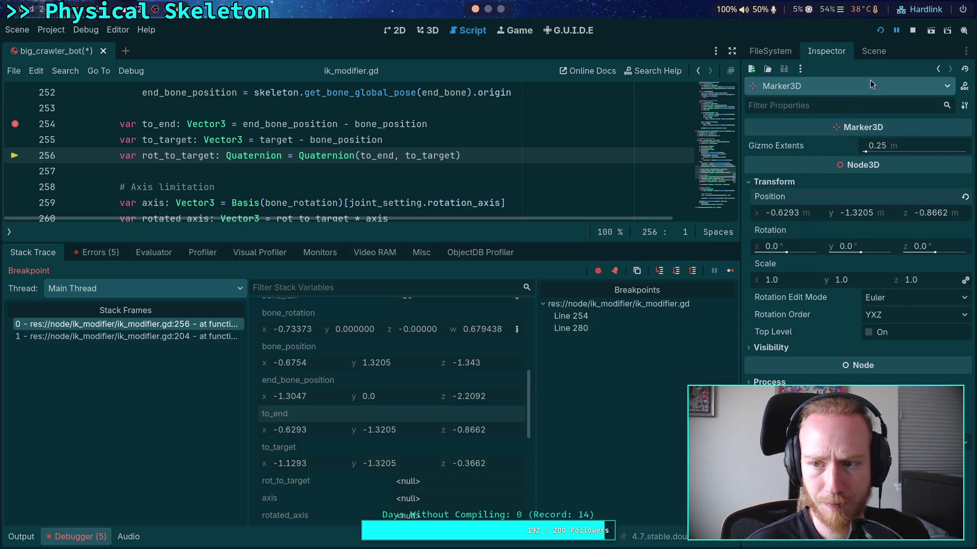
- Paste the bone_position value into Node3D2's Position and view it in 3D
left_click(873, 51)
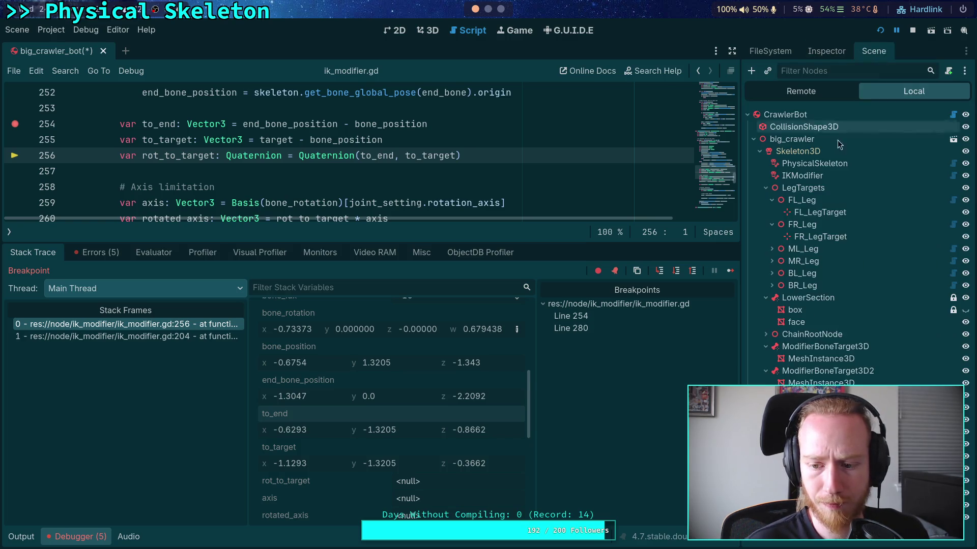
left_click(829, 51)
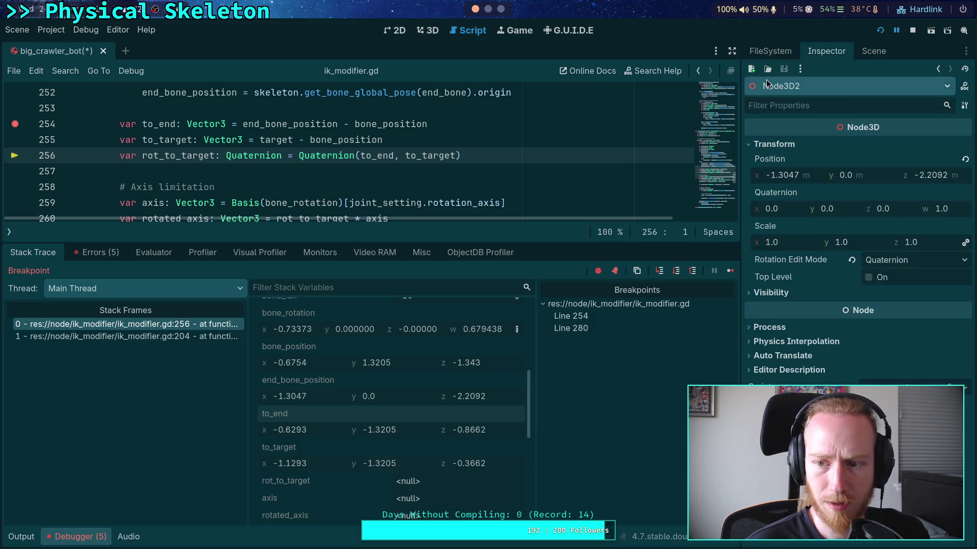
right_click(300, 349)
left_click(328, 360)
right_click(802, 163)
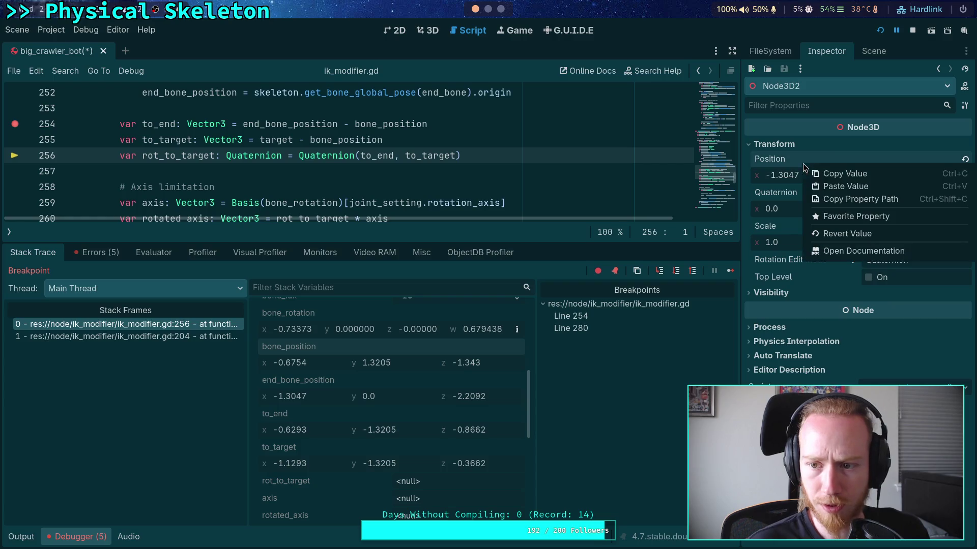
left_click(824, 187)
left_click(429, 30)
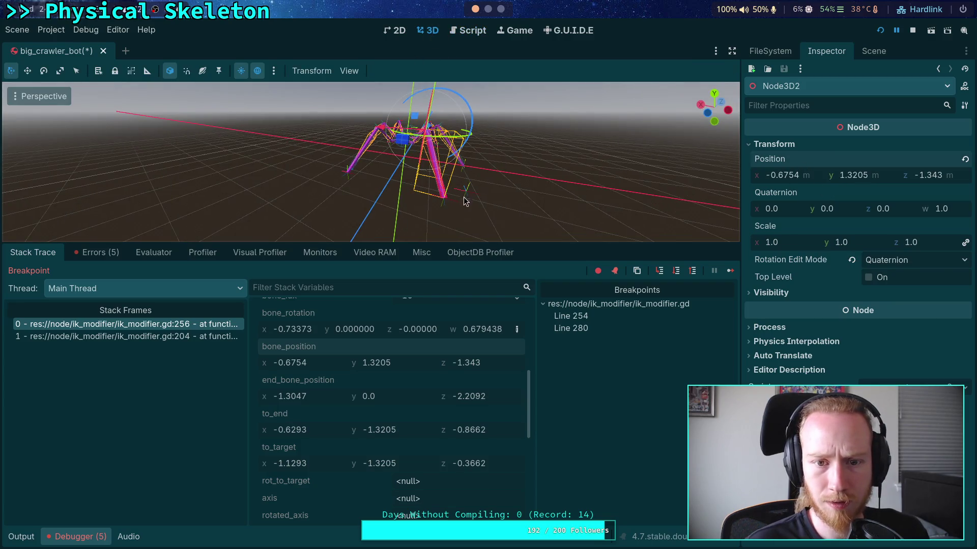
- Set the Marker3D's Position to to_target (-1.1293, -1.3205, -0.3662), then return to the script
left_click(873, 51)
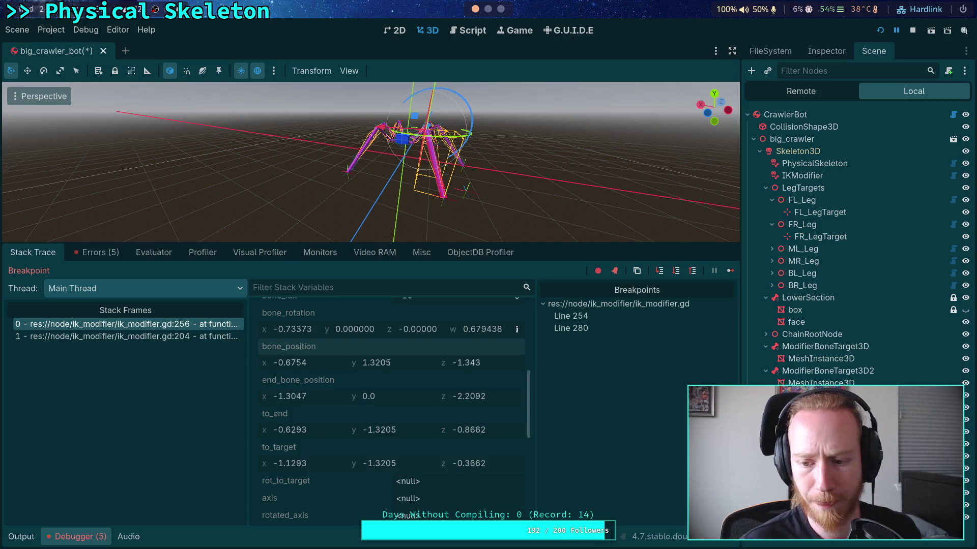
left_click(497, 188)
left_click_drag(498, 188, 386, 204)
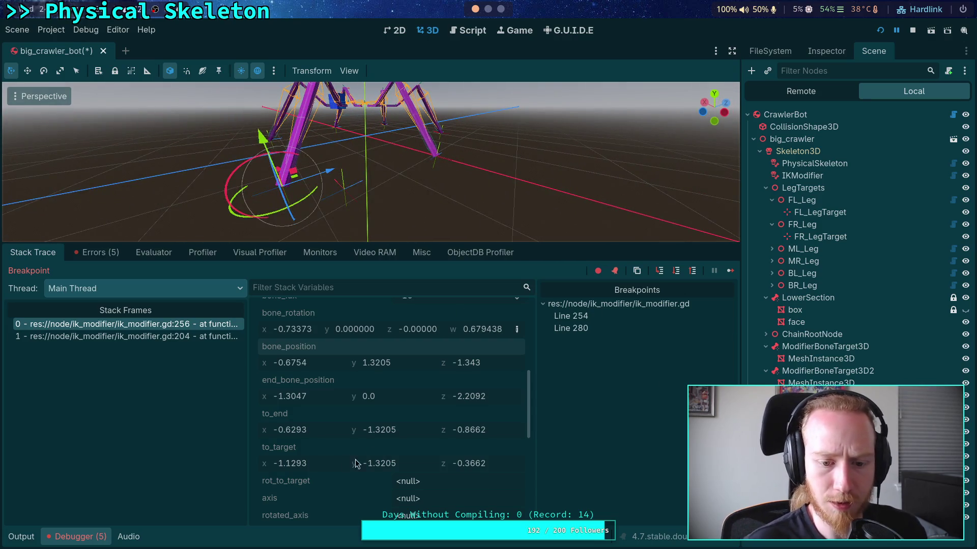
right_click(280, 447)
left_click(305, 454)
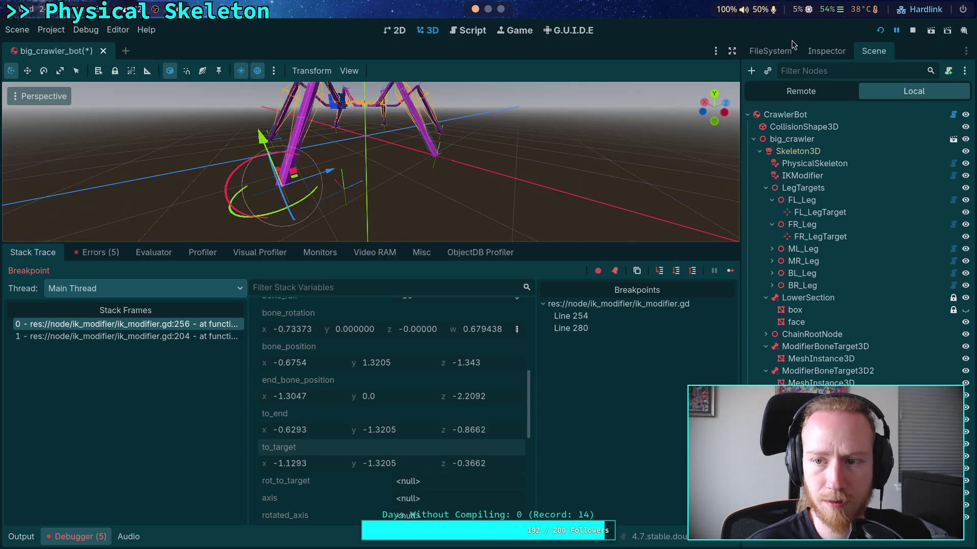
left_click(826, 51)
right_click(797, 199)
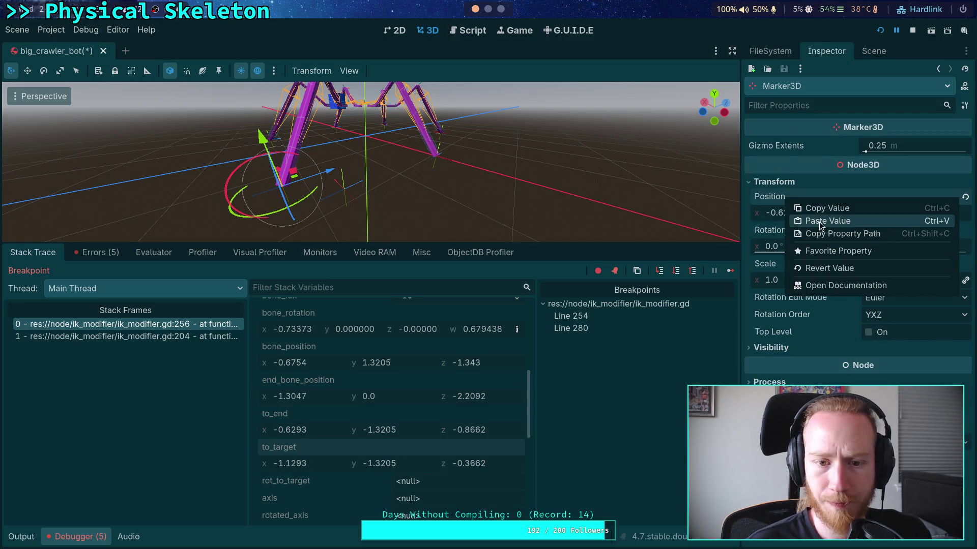
left_click(819, 219)
mouse_move(514, 181)
left_mouse_down()
mouse_move(548, 191)
mouse_move(543, 243)
left_mouse_up()
left_click(468, 30)
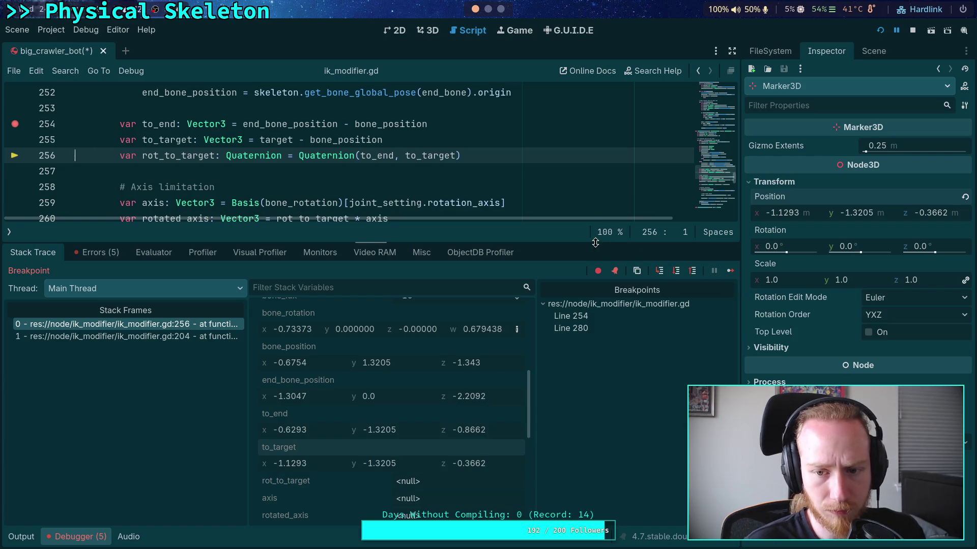
left_click_drag(593, 242, 592, 265)
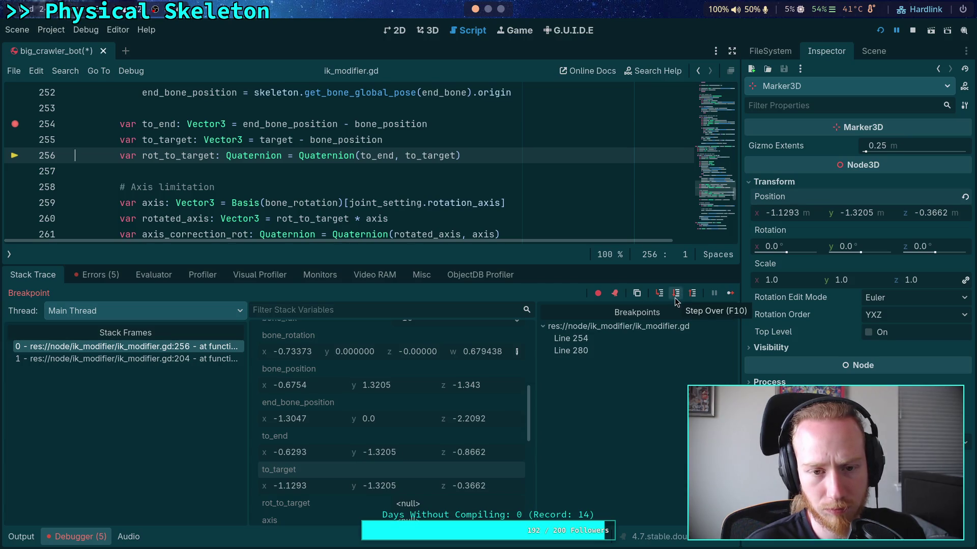
- Advance execution to line 259 and copy the rot_to_target value
left_click(676, 293)
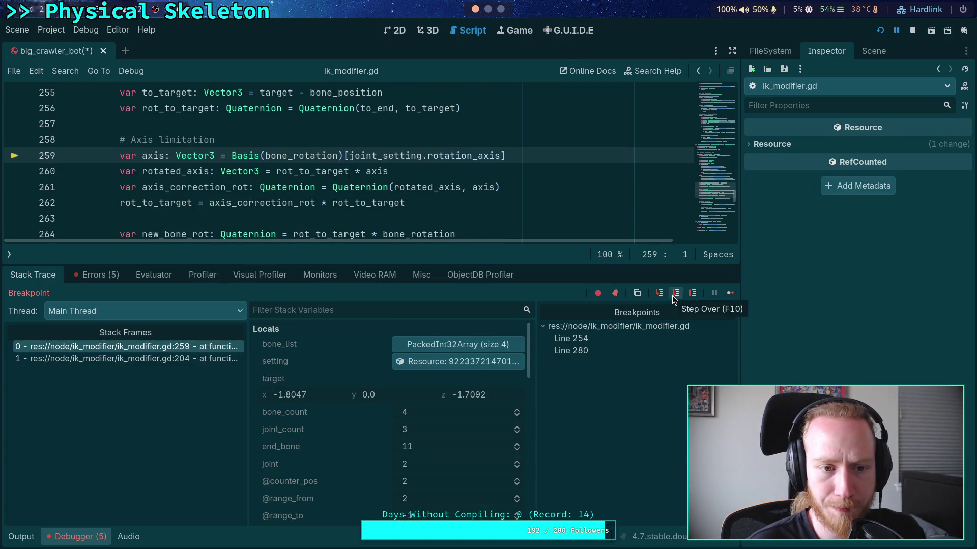
scroll(346, 385, "down", 8)
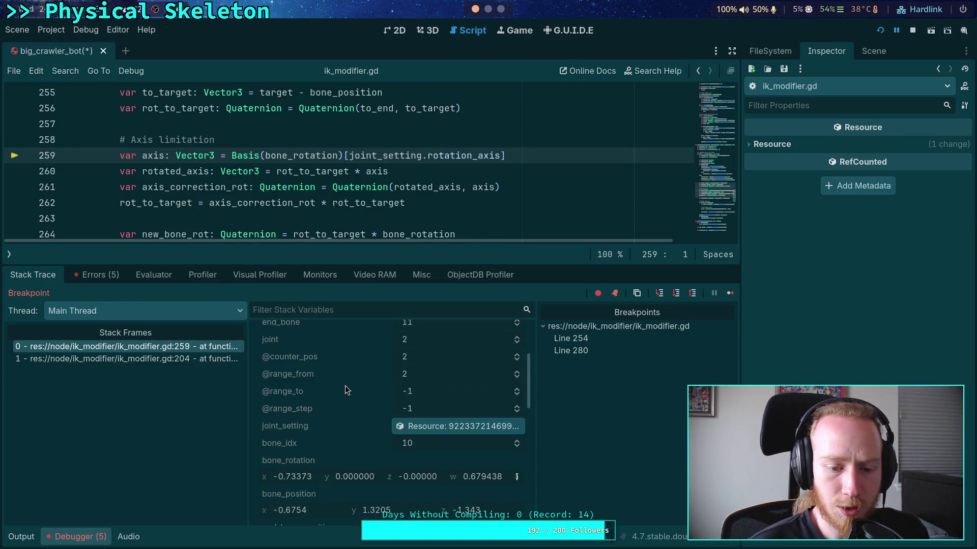
right_click(299, 480)
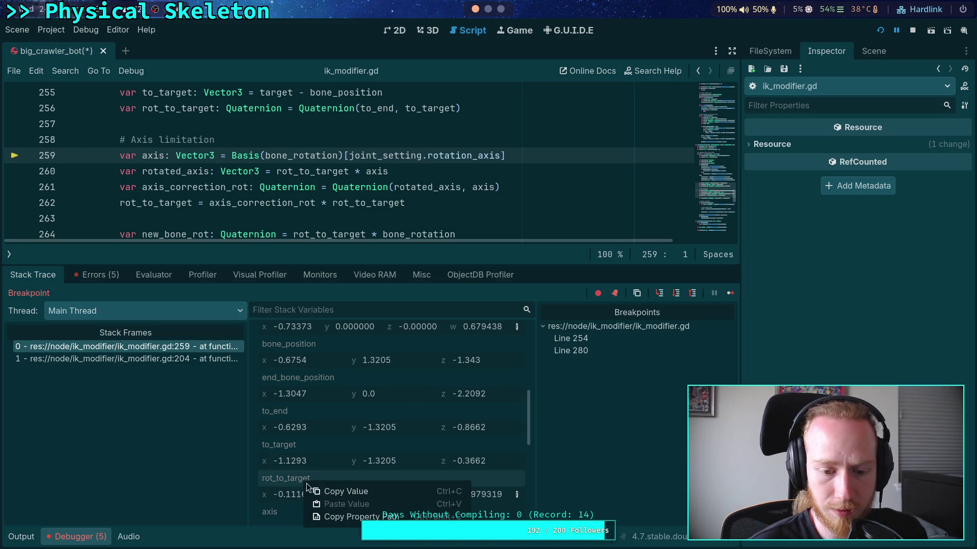
left_click(328, 491)
- Show Node3D3's transform properties in the Inspector
left_click(873, 51)
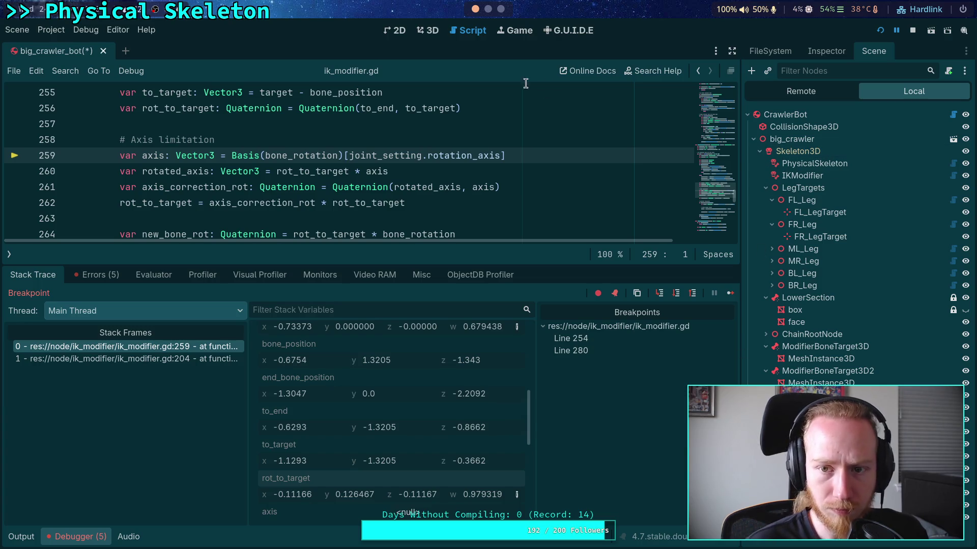
left_click(751, 71)
key("Escape")
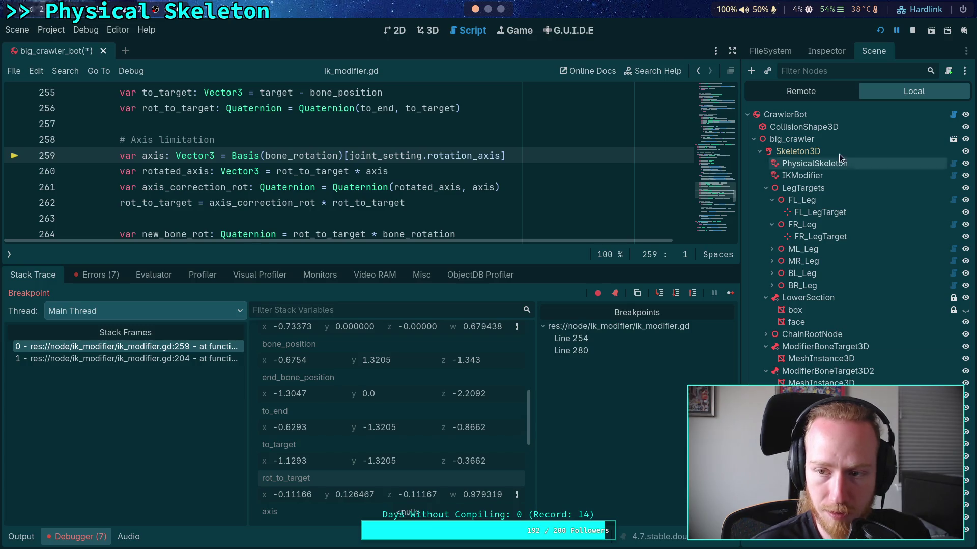
left_click(824, 52)
left_click(865, 148)
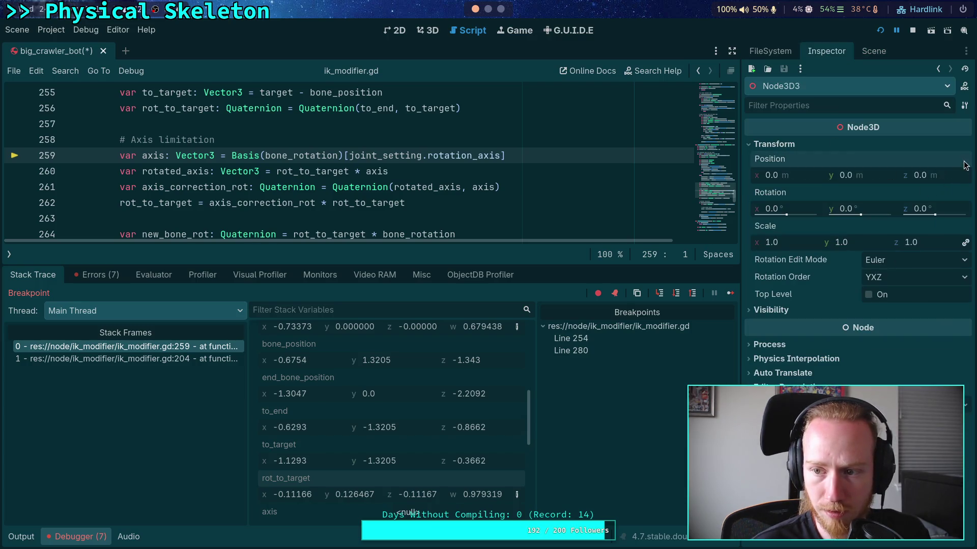
- Copy Node3D2's position onto Node3D3
left_click(871, 52)
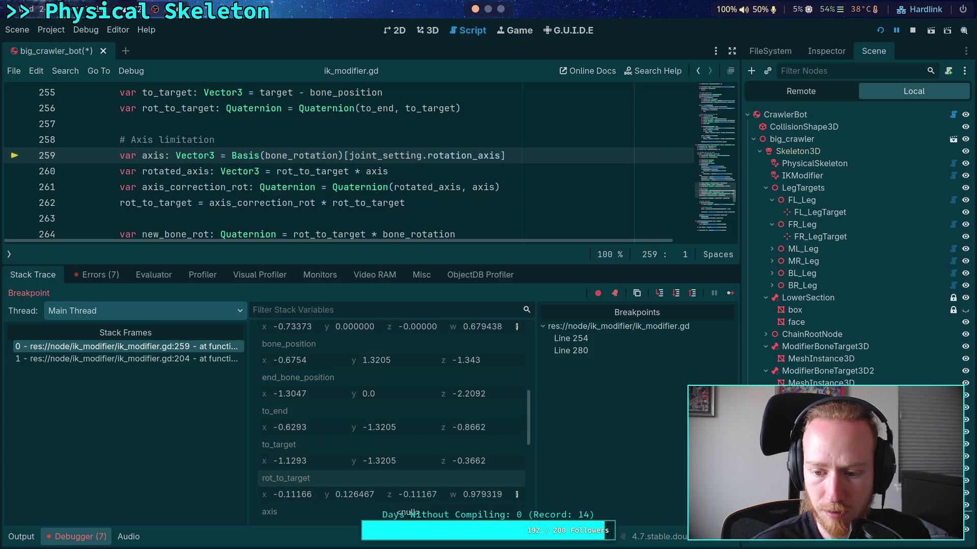
left_click(824, 51)
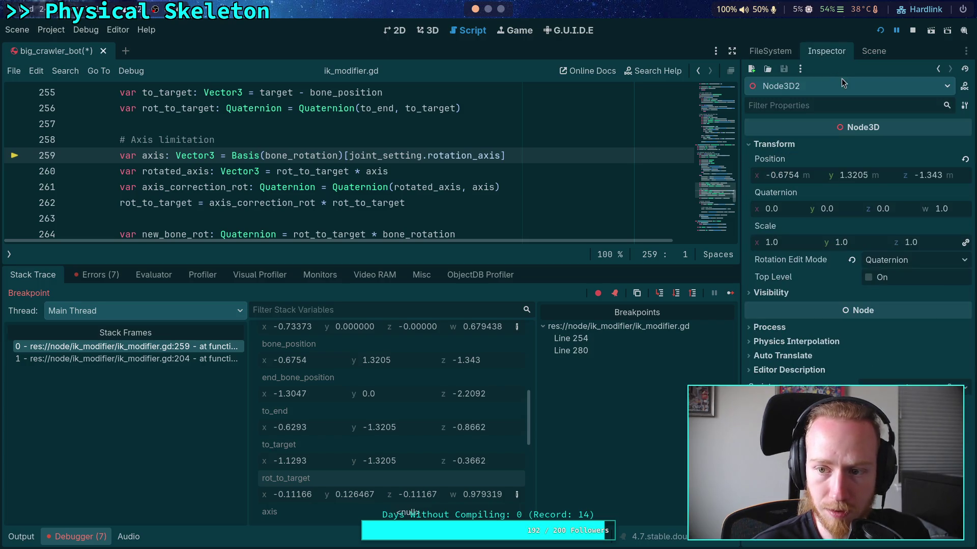
right_click(783, 159)
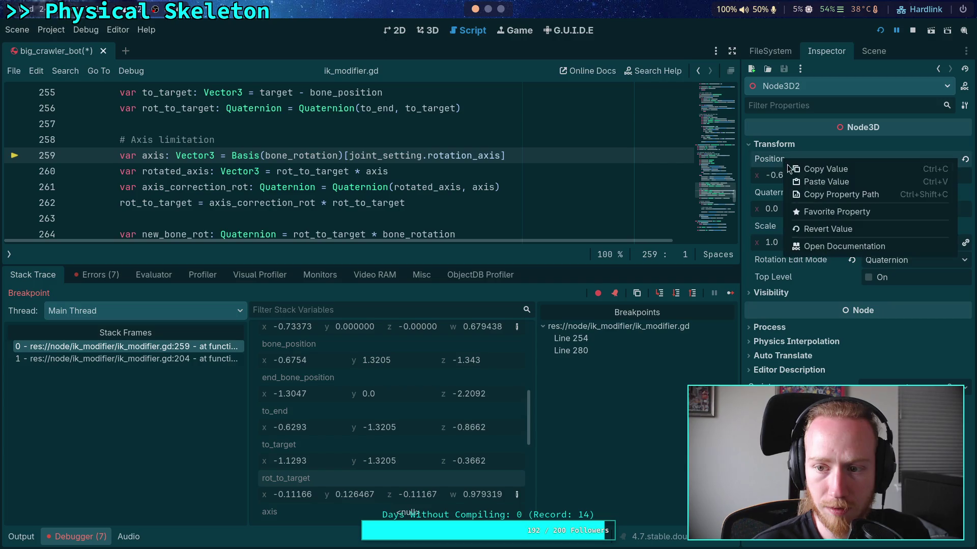
left_click(796, 165)
left_click(874, 51)
left_click(809, 381)
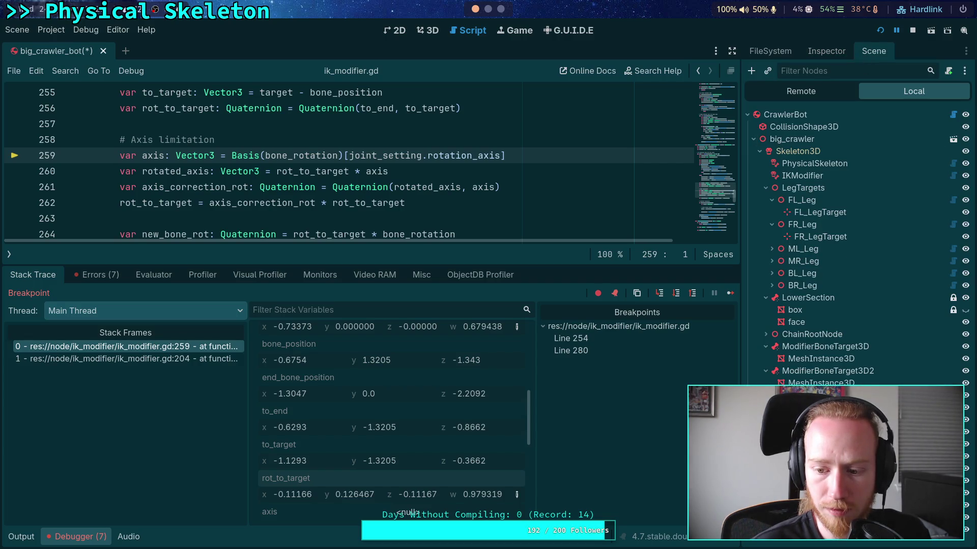
left_click(826, 51)
right_click(786, 159)
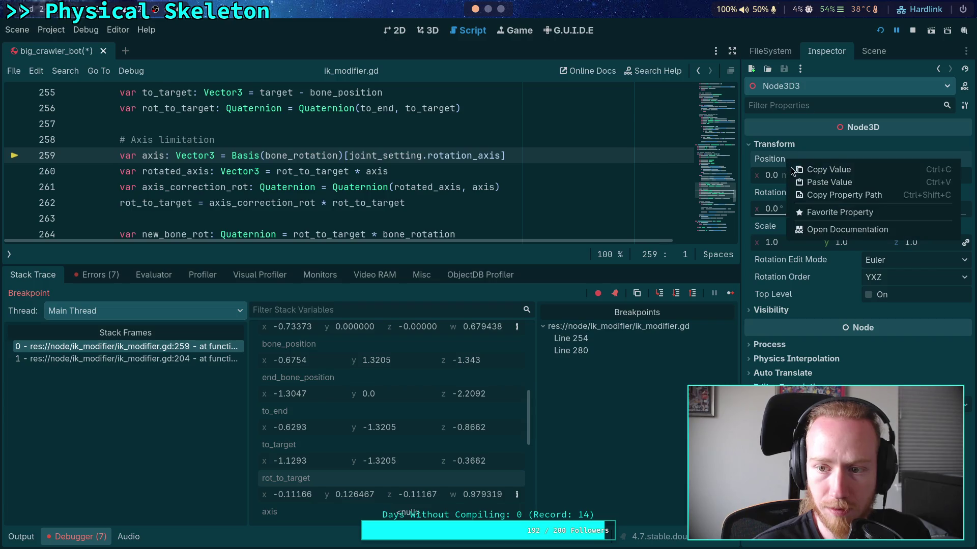
left_click(817, 176)
left_click(873, 51)
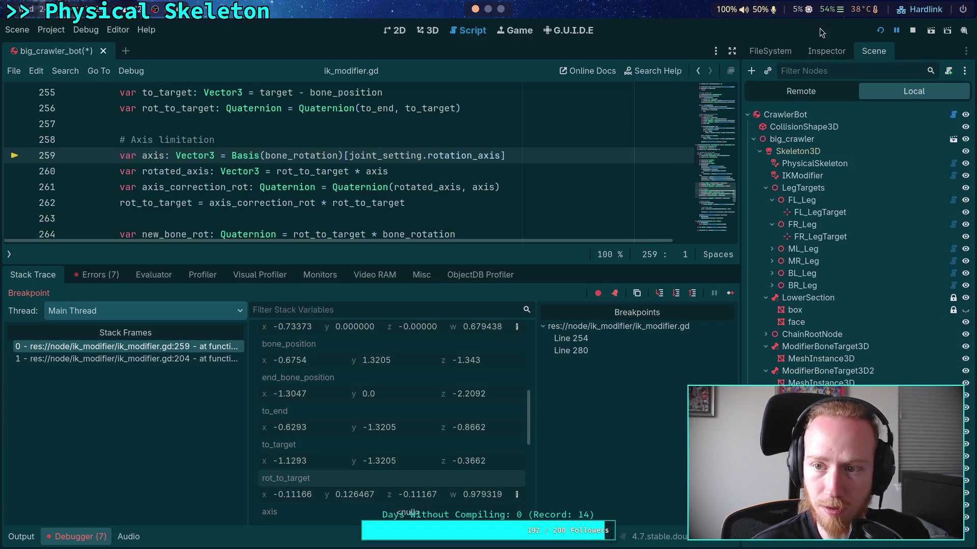
- Paste bone_rotation (-0.7337, 0, 0, 0.6794) into Node3D2's Quaternion
left_click(826, 51)
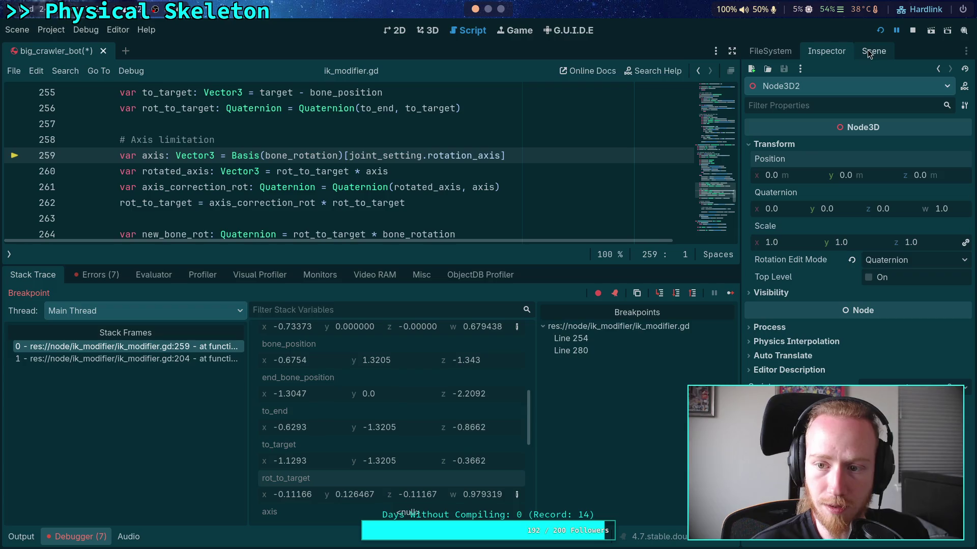
scroll(314, 454, "up", 1)
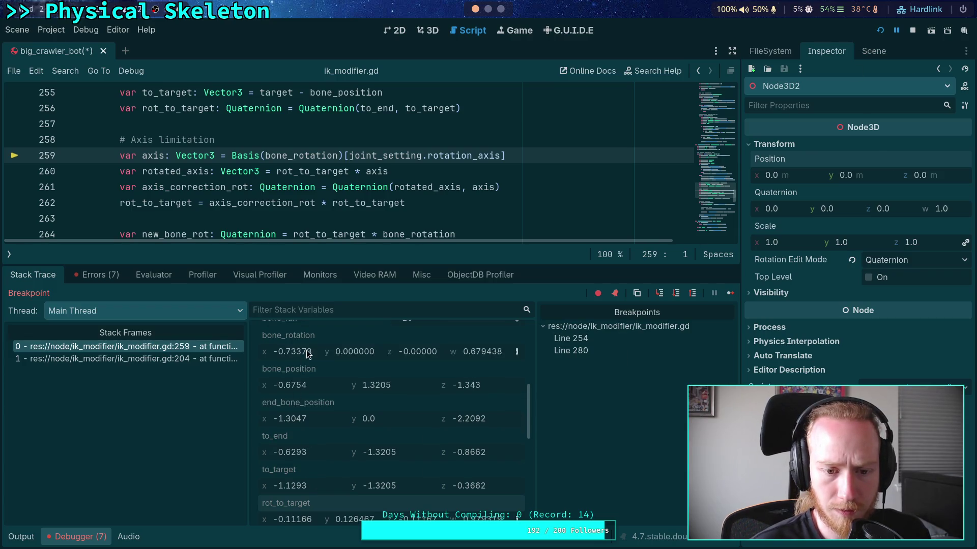
right_click(302, 336)
left_click(332, 346)
right_click(760, 204)
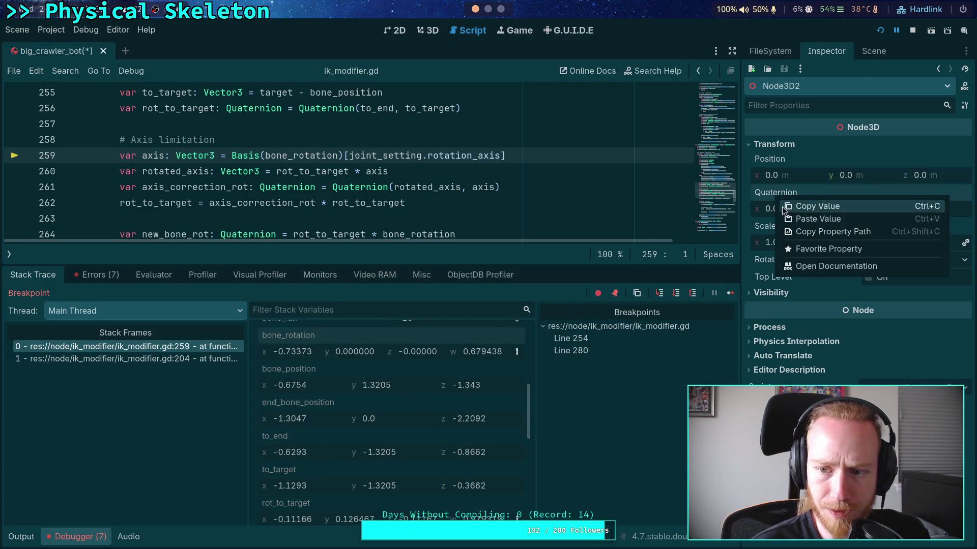
left_click(803, 218)
- Orbit around the crawler skeleton in 3D to inspect the rotated Node3D2
left_click(432, 31)
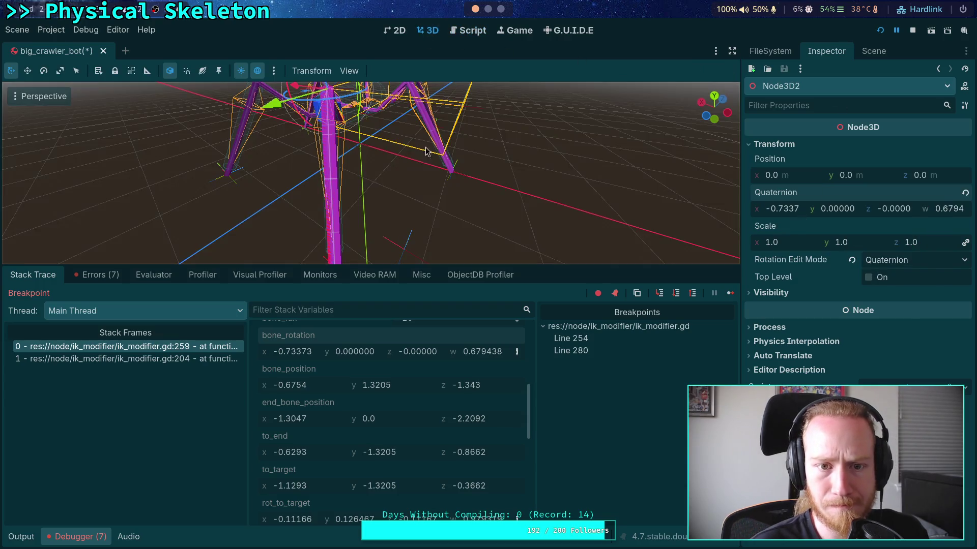
mouse_move(487, 173)
left_mouse_down()
mouse_move(529, 181)
mouse_move(466, 176)
mouse_move(437, 201)
left_mouse_up()
left_click(873, 51)
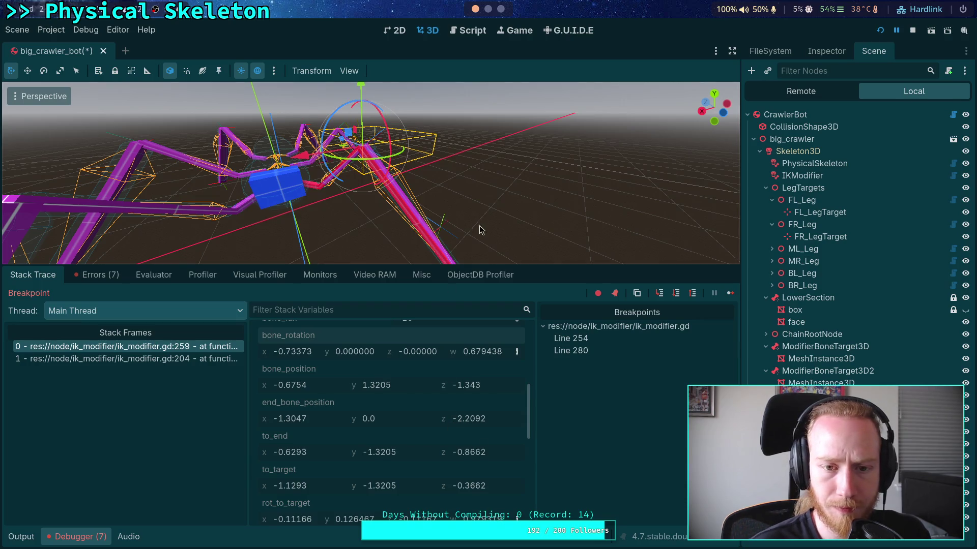
left_click_drag(480, 230, 445, 206)
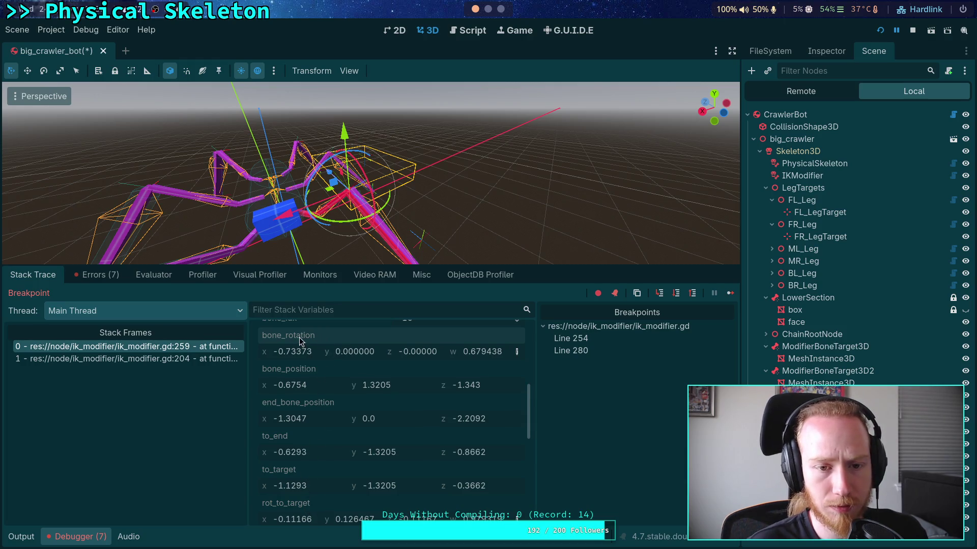
- Paste the debugger's bone_rotation quaternion into Node3D2's Quaternion again
scroll(310, 403, "up", 1)
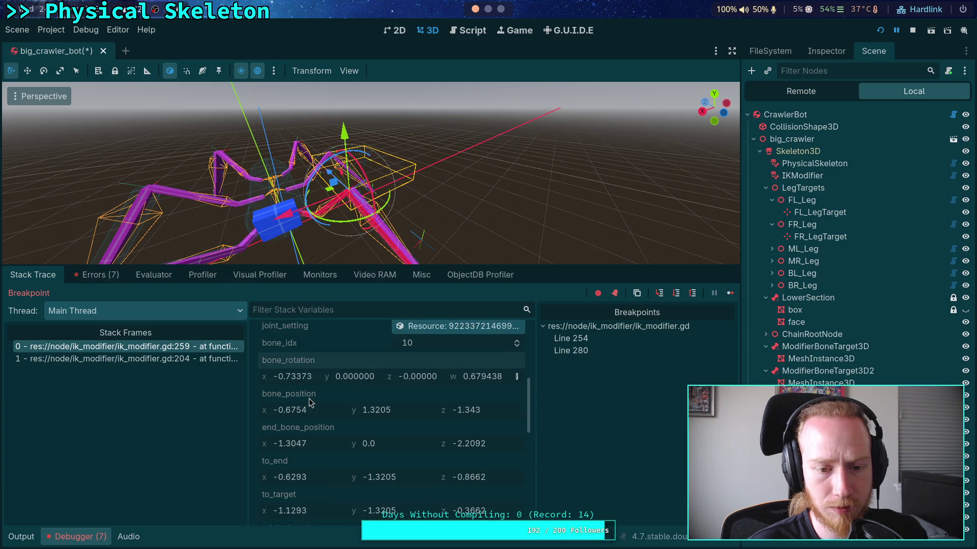
right_click(310, 363)
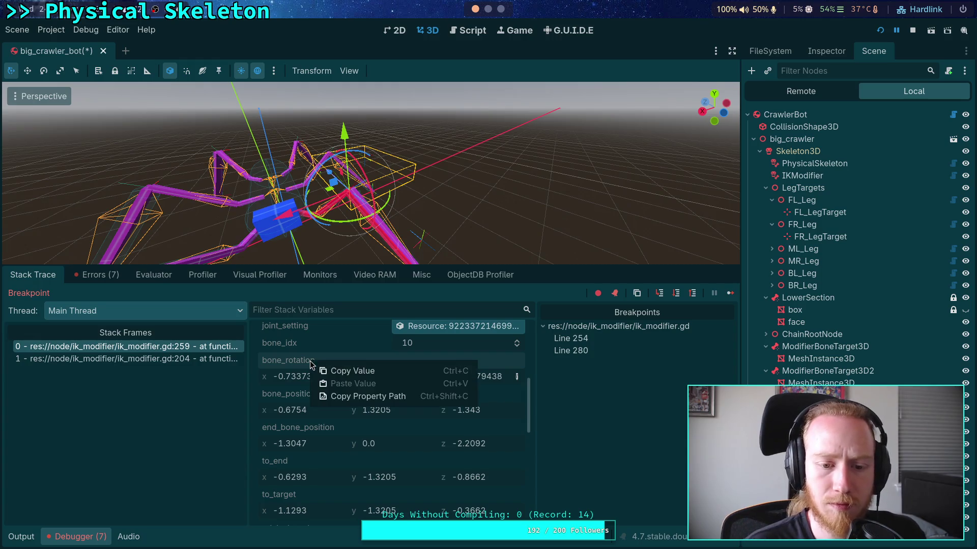
left_click(351, 371)
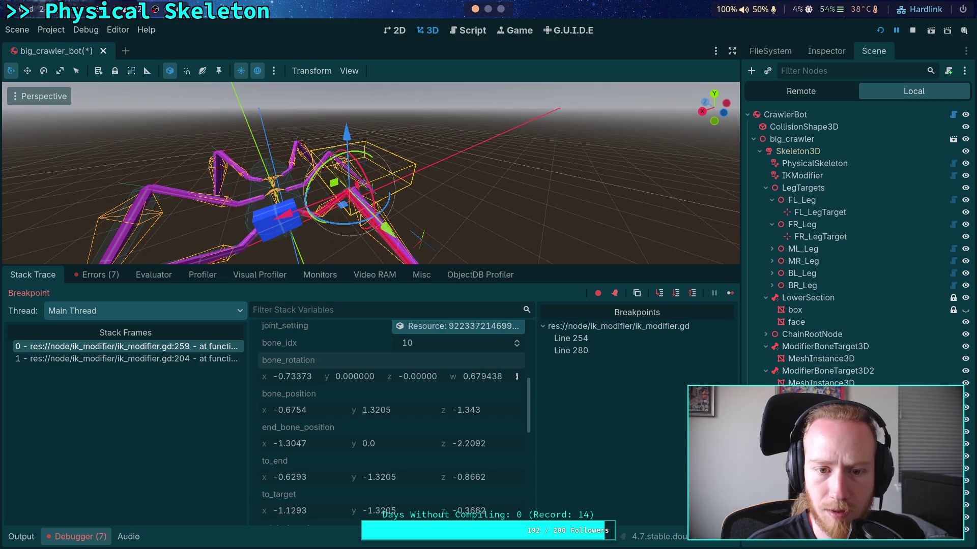
left_click(826, 51)
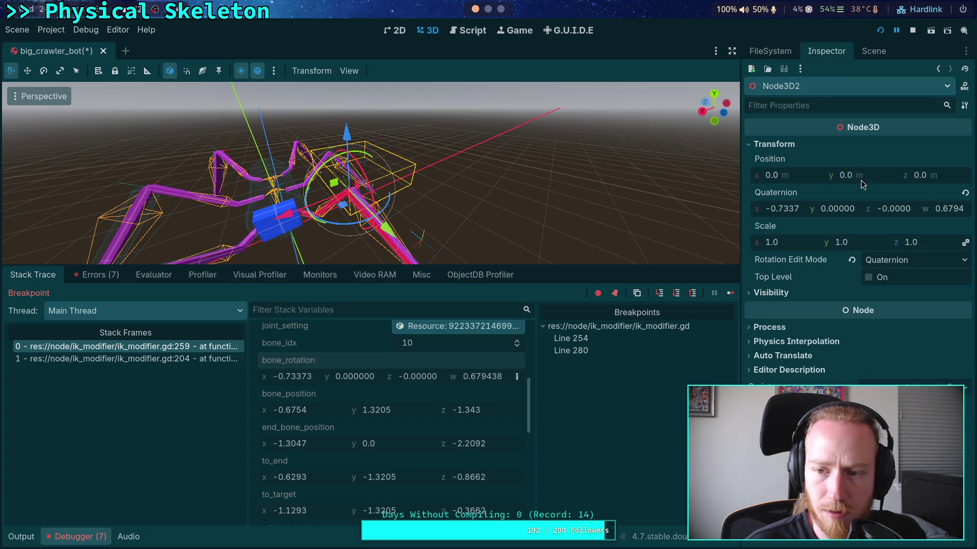
right_click(794, 194)
left_click(828, 213)
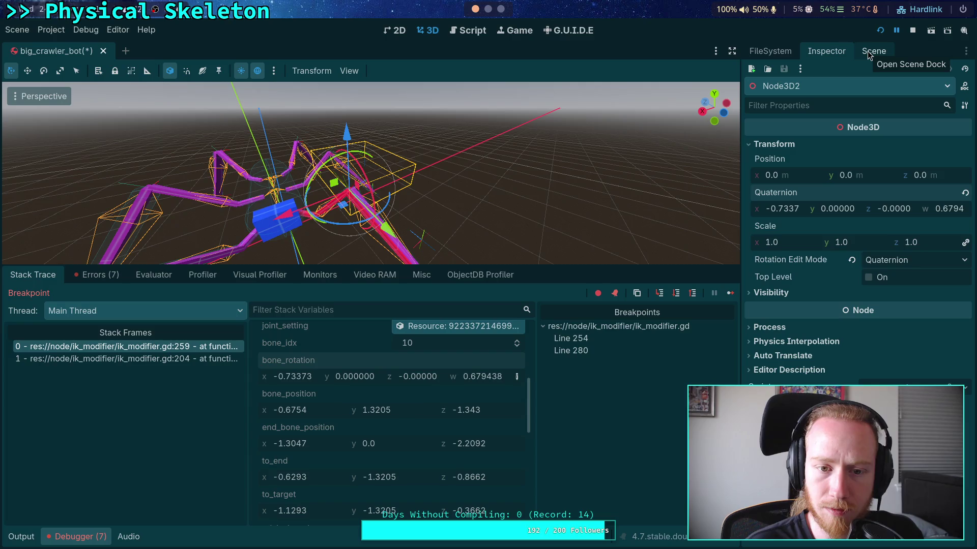
- Orbit around the crawler's leg to check the result, then return to ik_modifier.gd
left_click(868, 55)
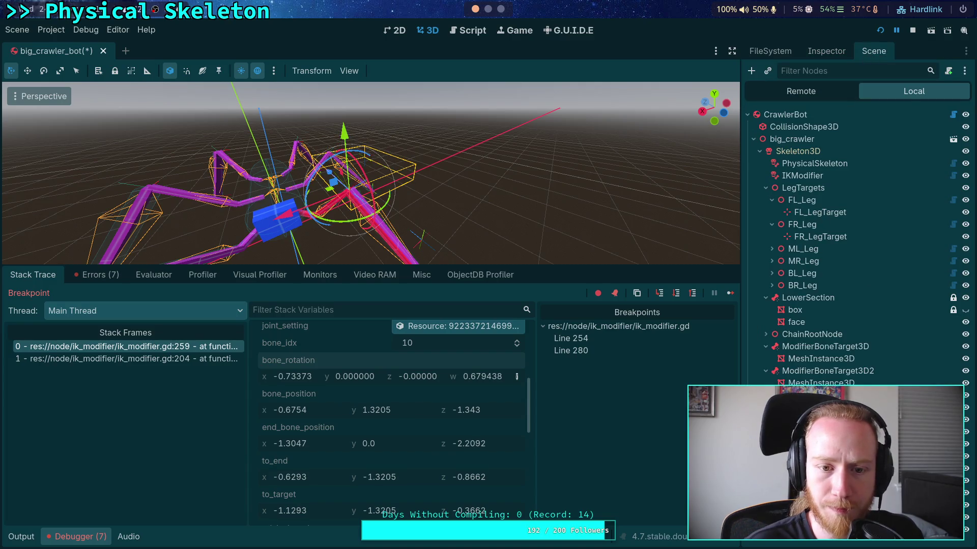
left_click_drag(488, 204, 535, 176)
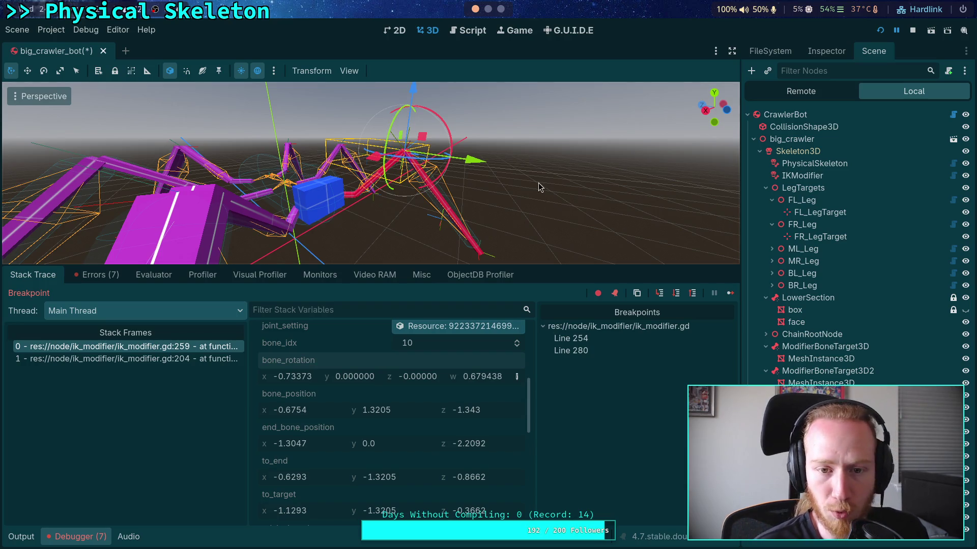
left_click_drag(540, 187, 516, 212)
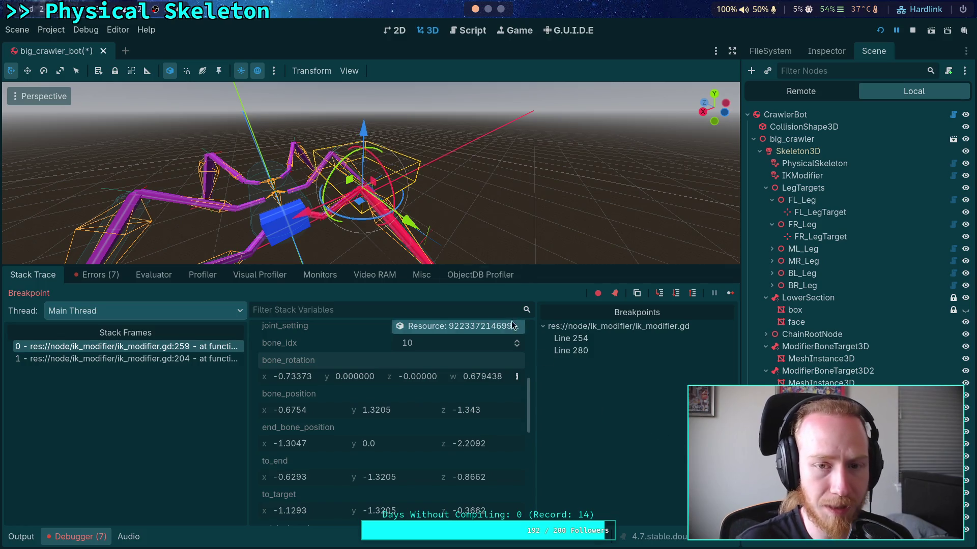
left_click(461, 31)
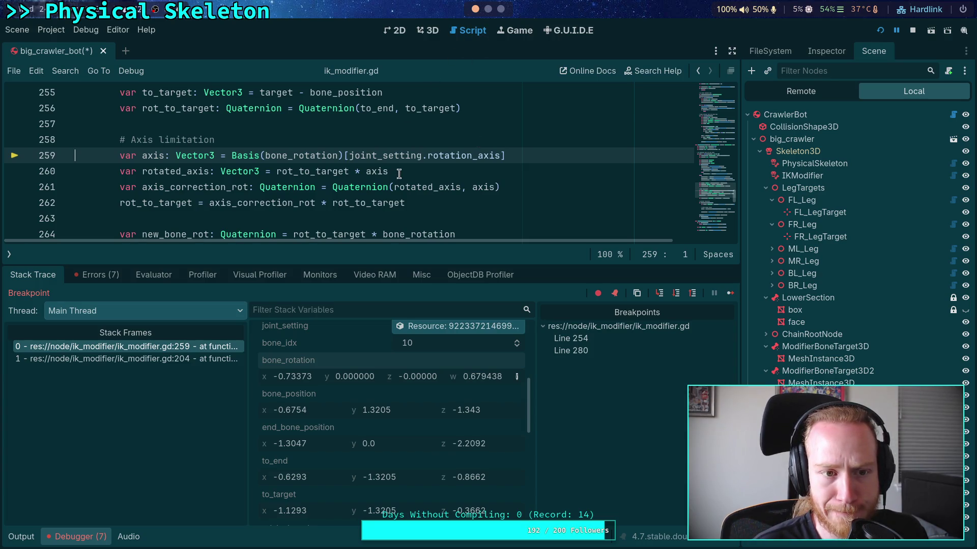
- Copy rot_to_target's quaternion from the paused debugger's Stack Variables
scroll(399, 174, "up", 1)
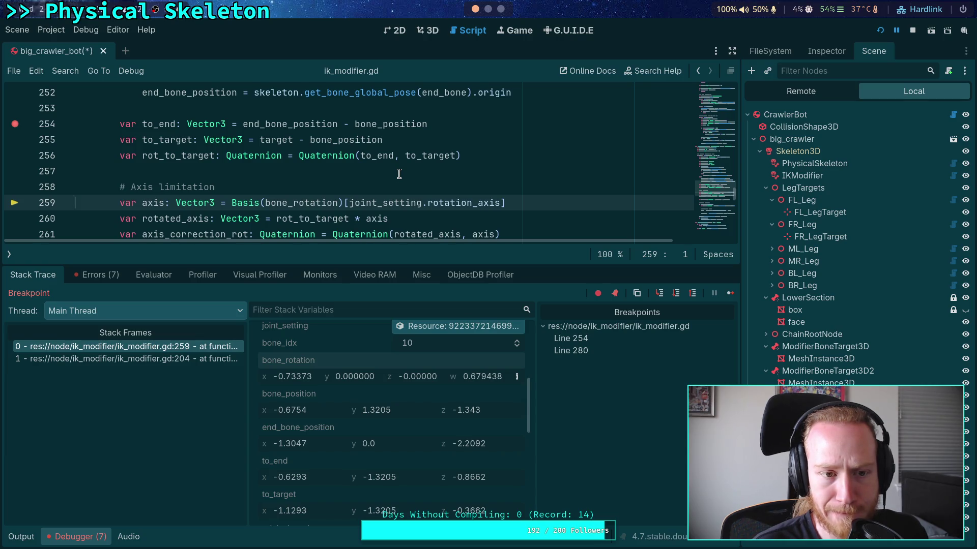
scroll(377, 202, "down", 1)
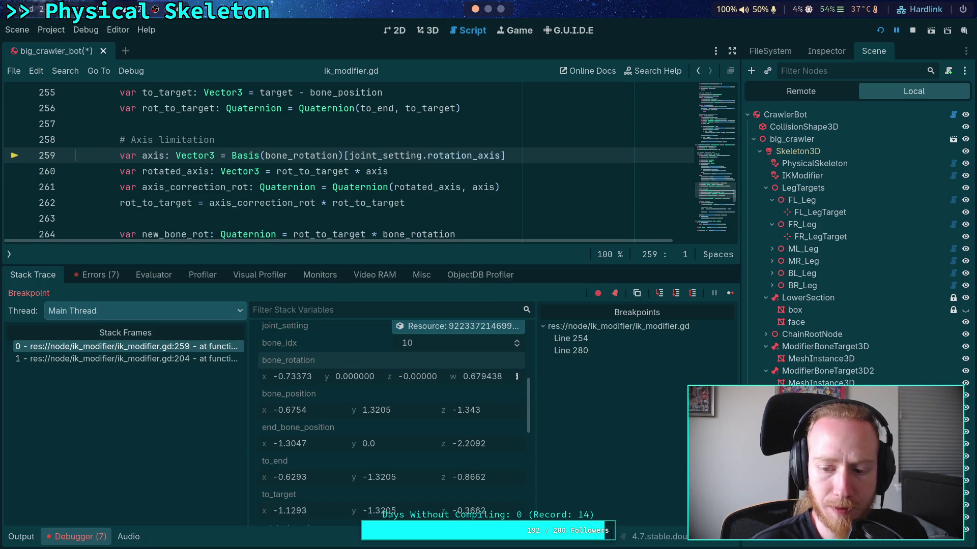
scroll(325, 422, "down", 3)
right_click(295, 429)
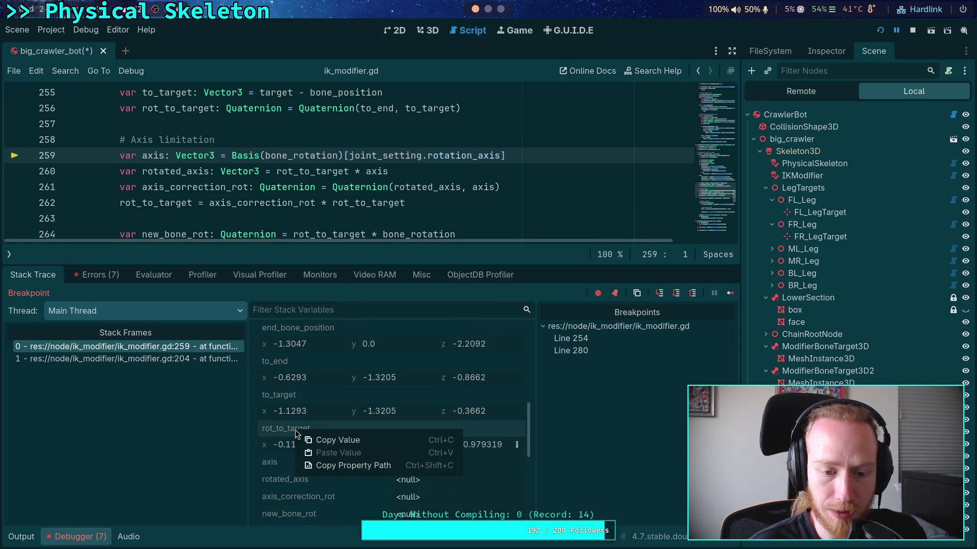
left_click(300, 437)
left_click(427, 30)
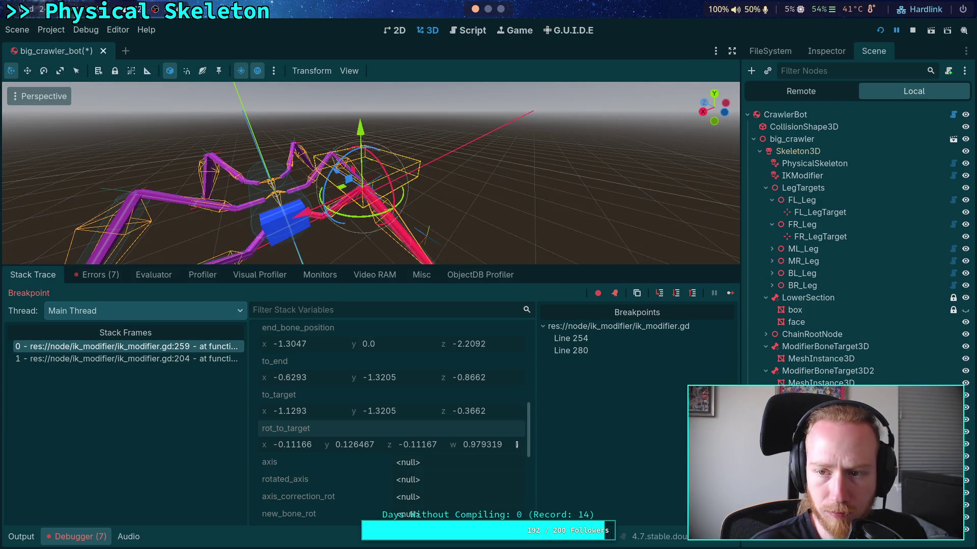
- Switch Node3D3 to Quaternion rotation mode and paste -0.1116, 0.12646, -0.1116, 0.9793
left_click(826, 51)
right_click(782, 194)
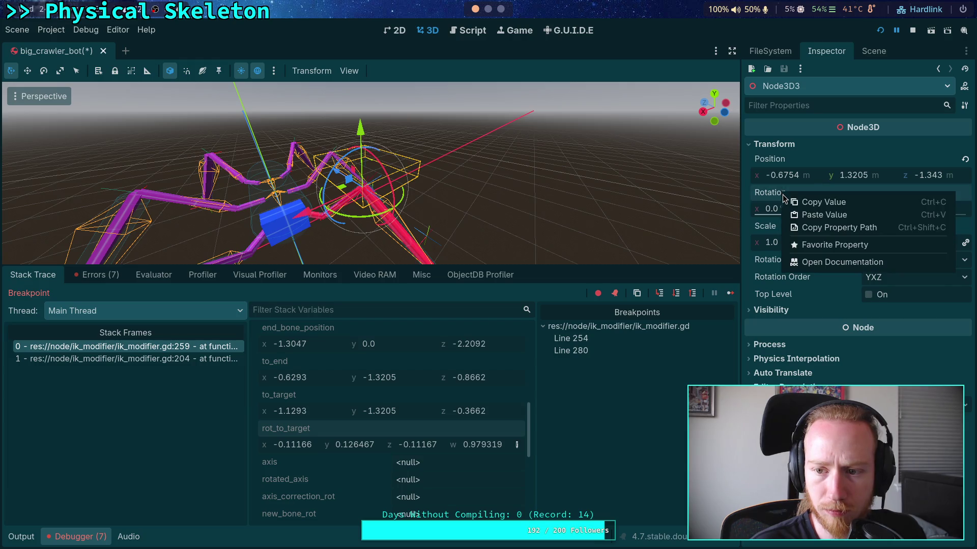
left_click(814, 295)
left_click(892, 259)
left_click(888, 289)
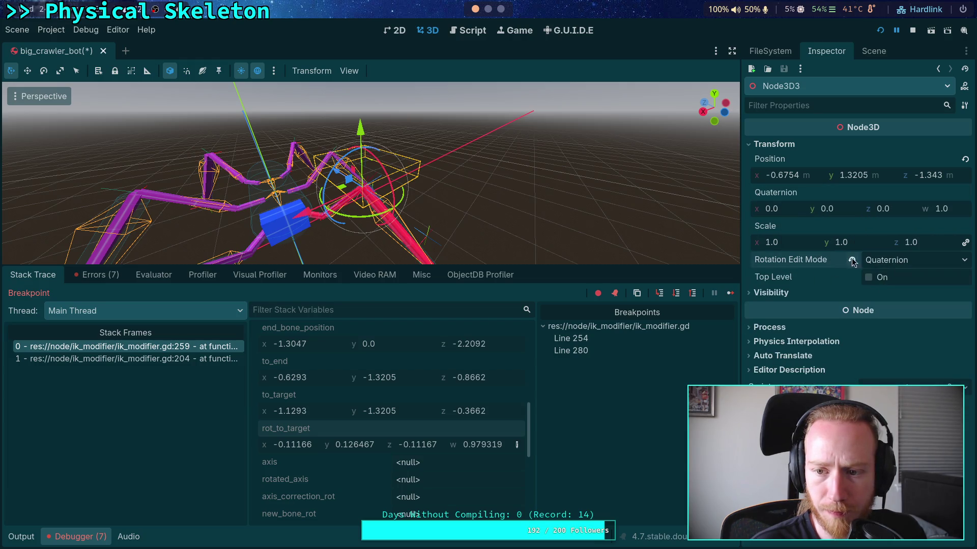
right_click(783, 193)
left_click(818, 213)
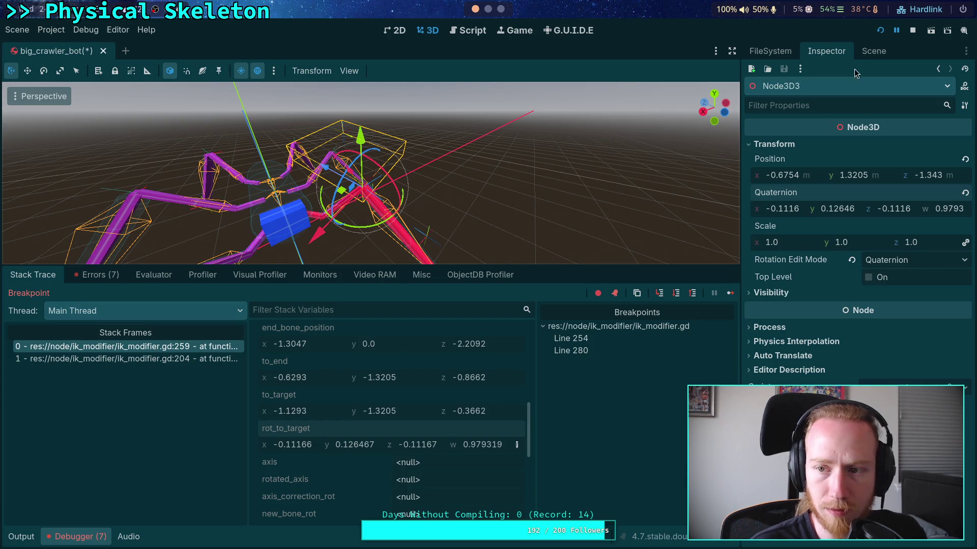
left_click(873, 51)
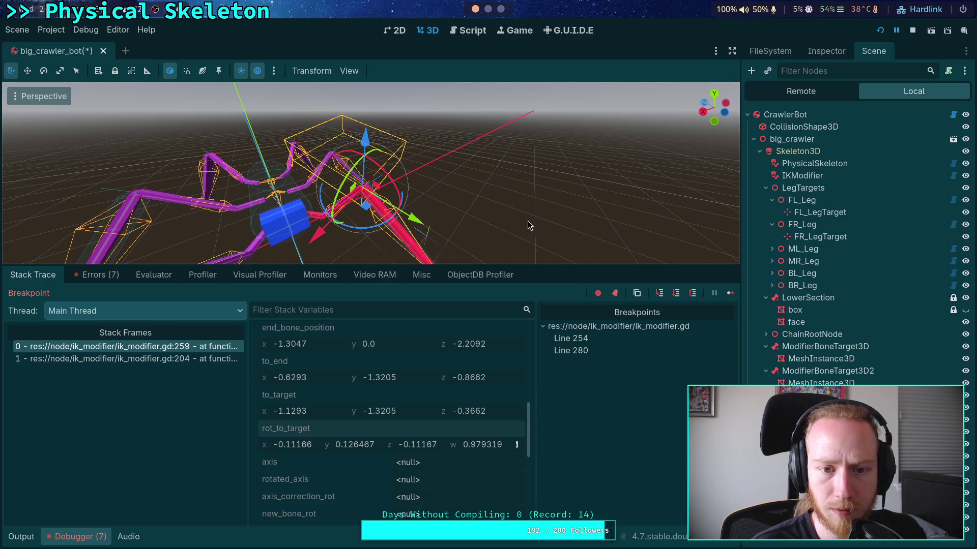
mouse_move(529, 225)
left_mouse_down()
mouse_move(444, 179)
mouse_move(497, 203)
left_mouse_up()
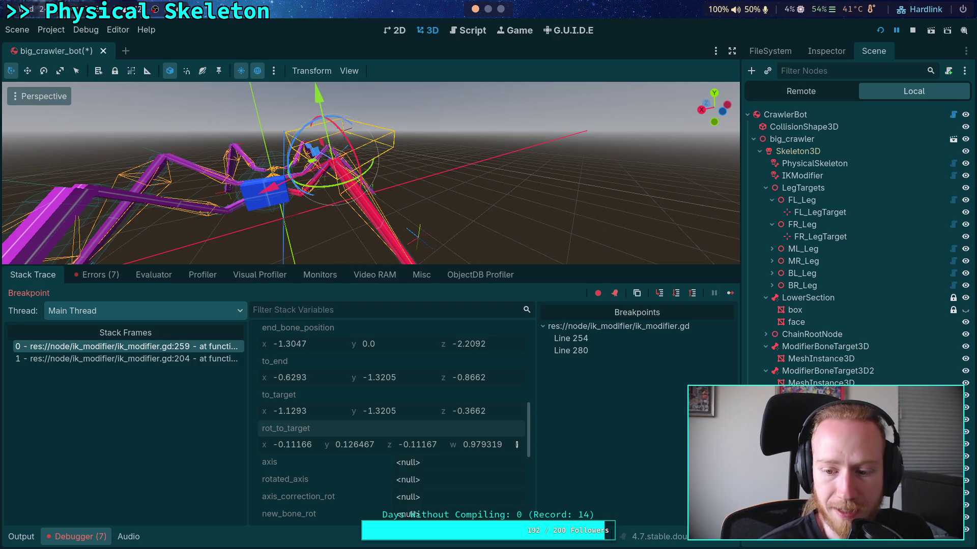
- Add a plain Node3D child to the crawler scene
right_click(776, 346)
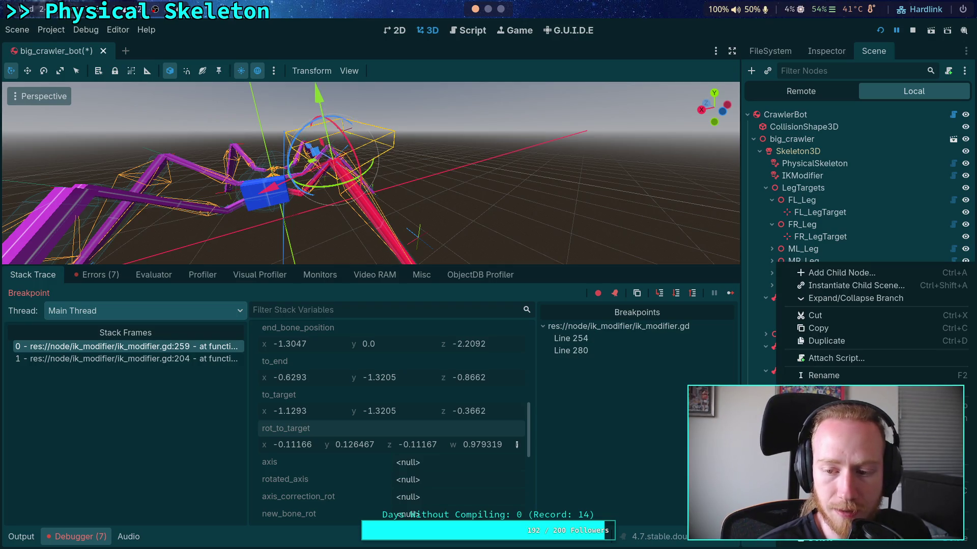
left_click(842, 273)
double_click(386, 186)
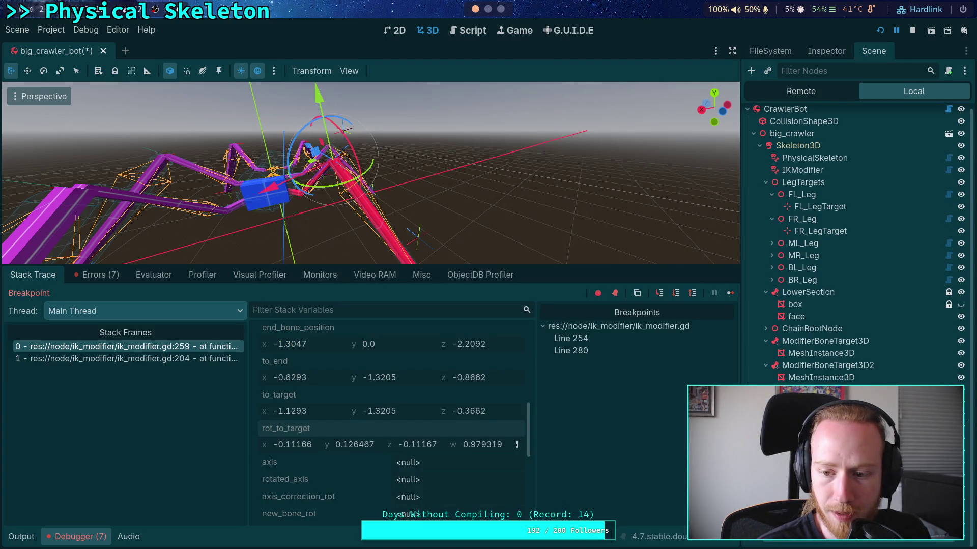
- Move ModifierBoneTarget3D2 up and to the right in the viewport
left_click(804, 367)
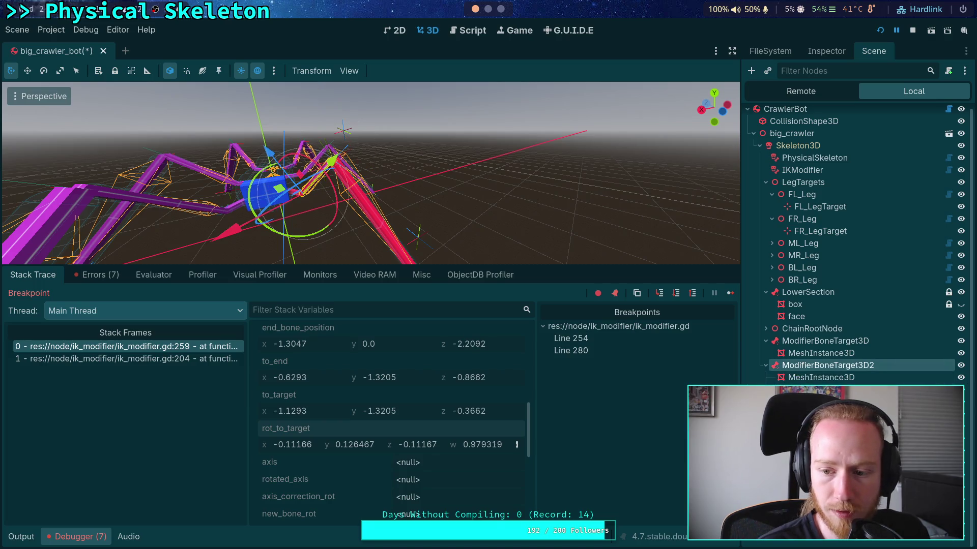
left_click_drag(279, 189, 311, 162)
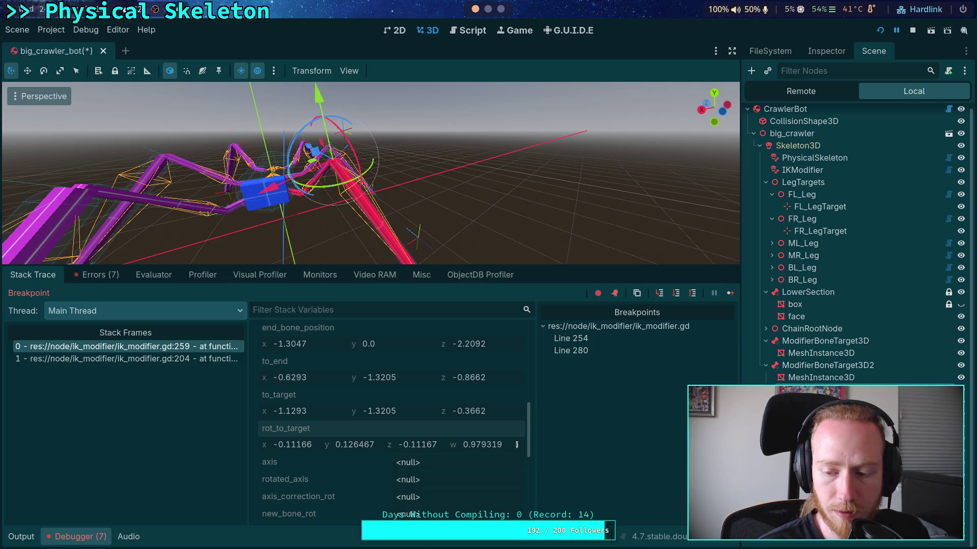
left_click(819, 367)
key("ctrl+z")
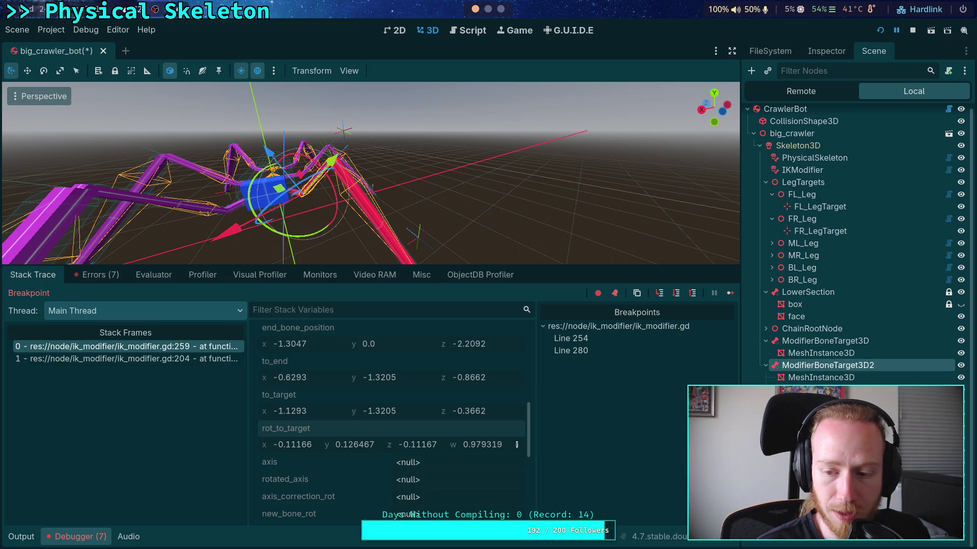
key("ctrl+shift+z")
- Reset the new Node3D's position and rotation to zero
left_click(833, 54)
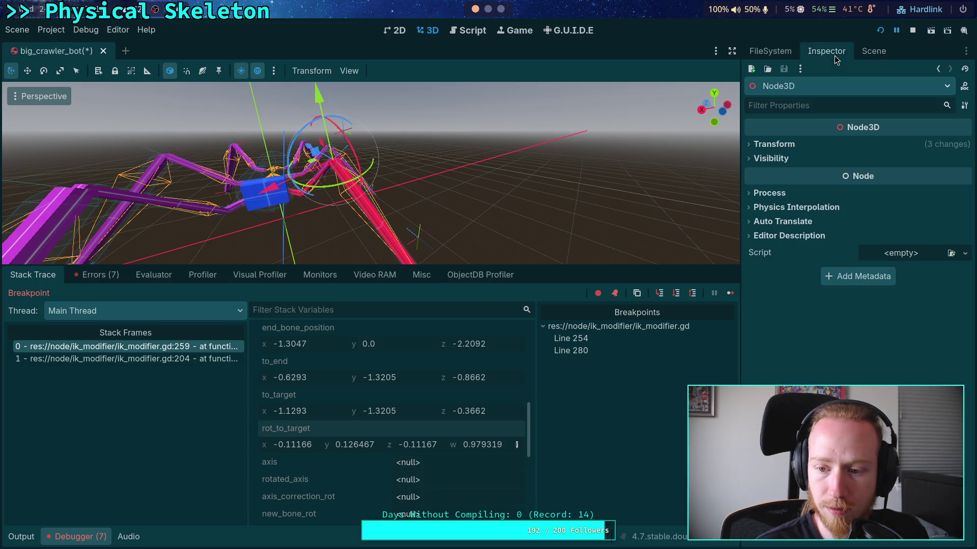
left_click(821, 145)
left_click(964, 192)
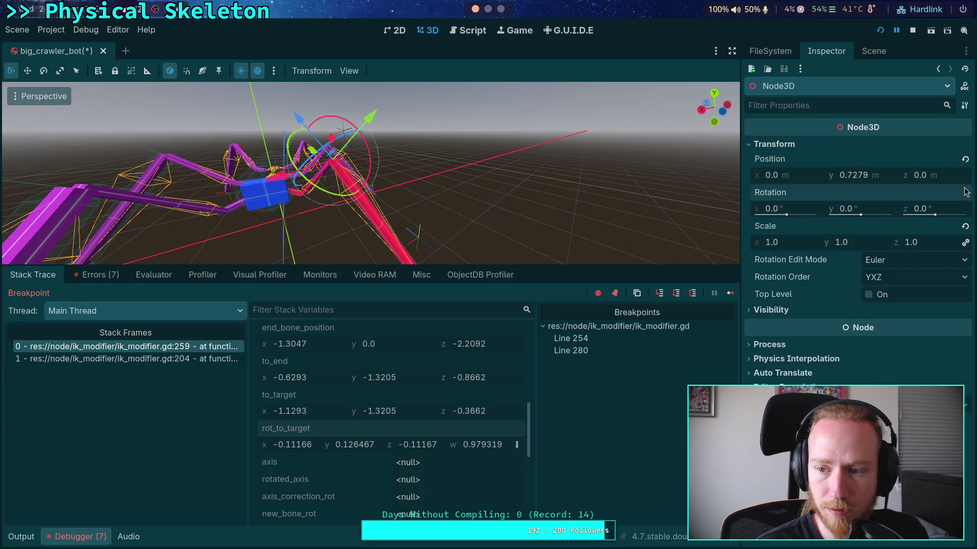
left_click(965, 159)
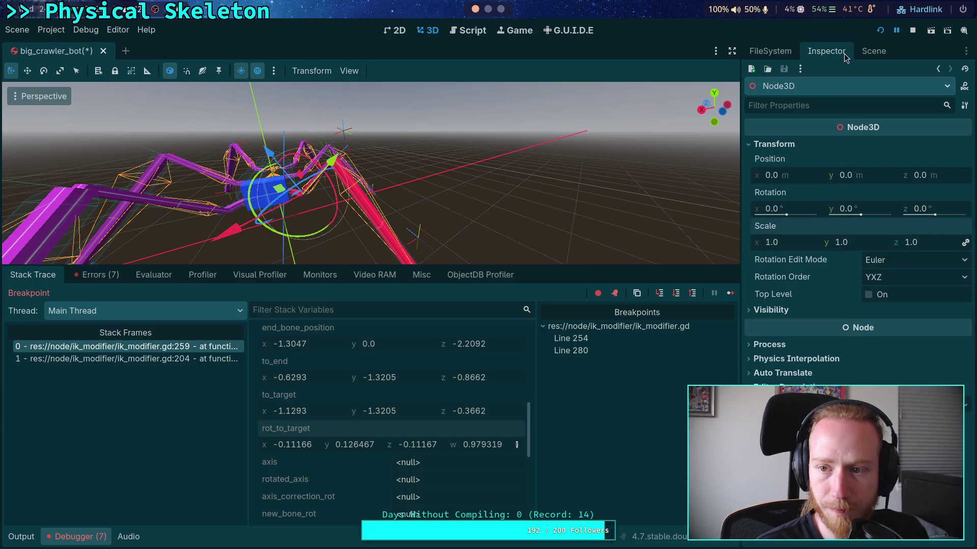
left_click(873, 51)
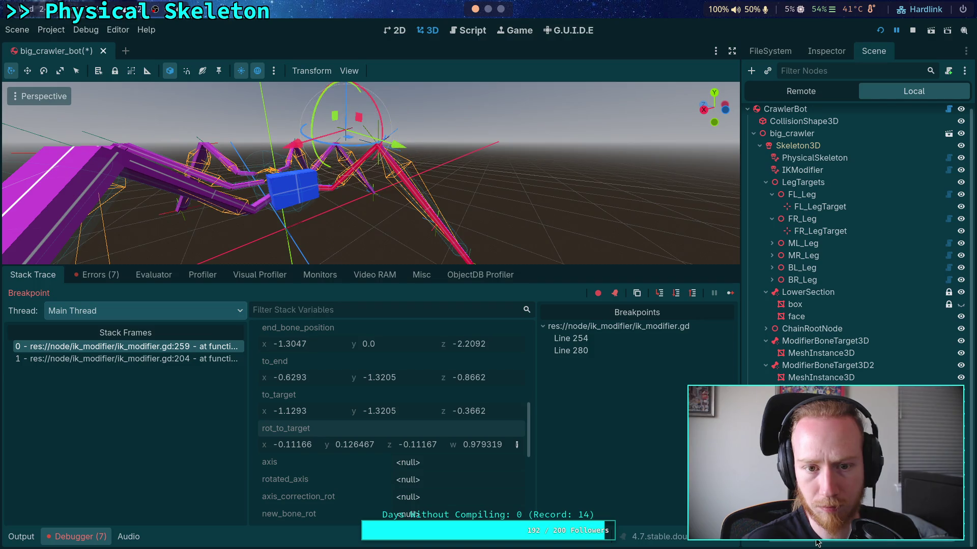
- Set the selected marker's position to 0, 1.7, 0 in the Inspector
left_click(811, 50)
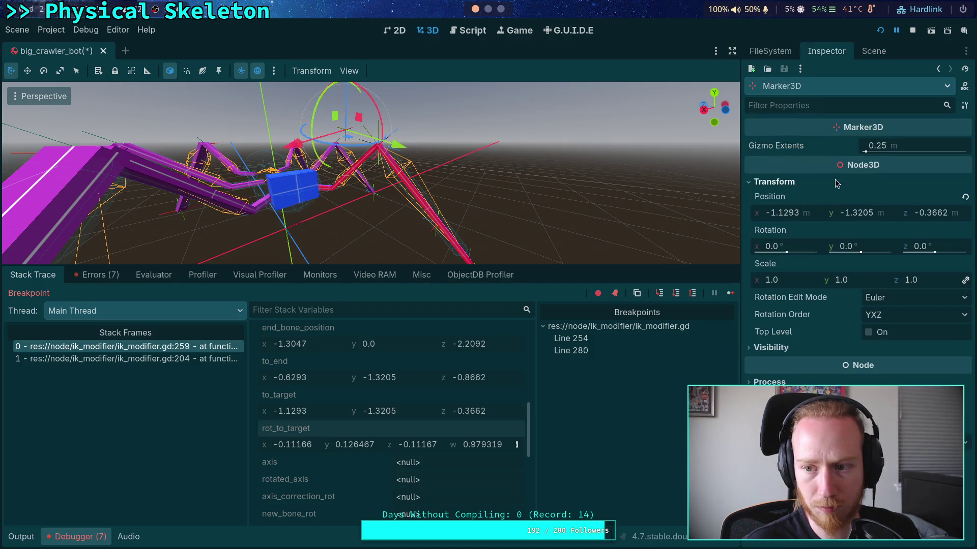
left_click(801, 217)
type("0")
left_click(868, 216)
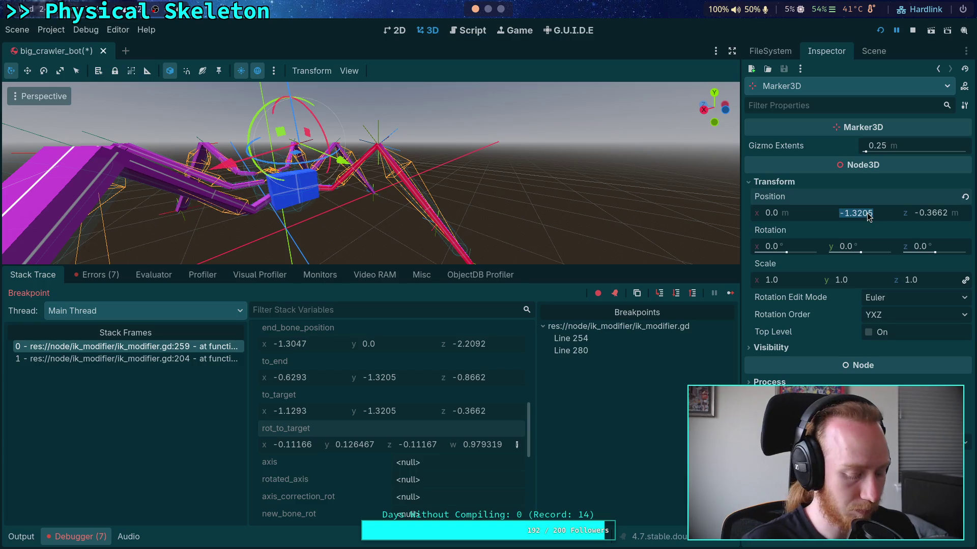
type("1.7")
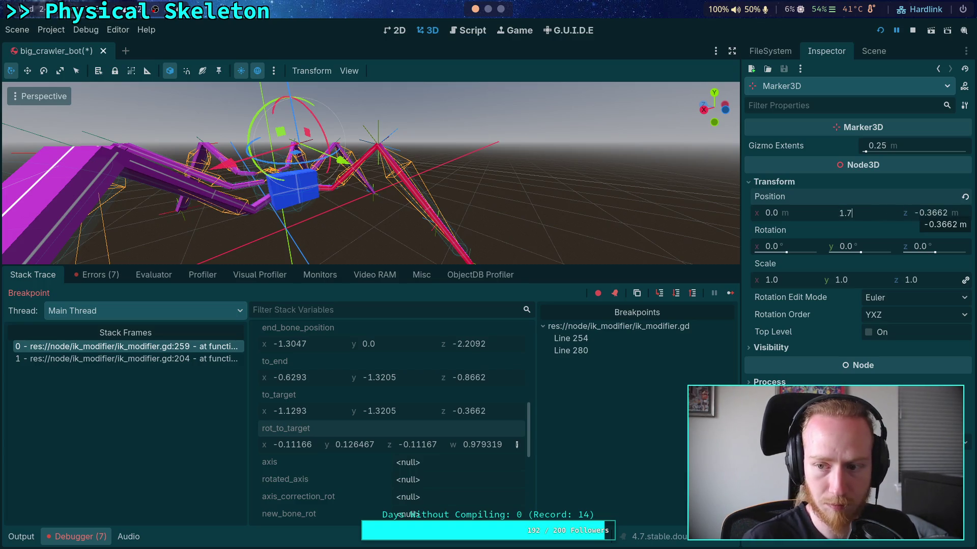
key("Return")
key("BackSpace")
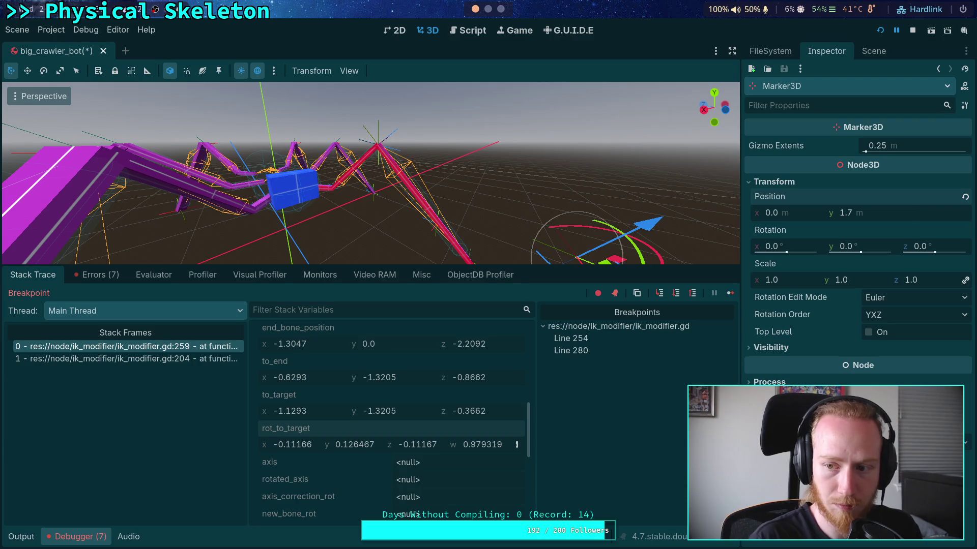
type("0")
key("Return")
- Orbit around the crawler's legs and drag the viewport/debugger splitter to give the 3D view more height
mouse_move(534, 168)
left_mouse_down()
mouse_move(508, 168)
mouse_move(546, 165)
mouse_move(502, 151)
mouse_move(423, 172)
mouse_move(209, 129)
mouse_move(326, 153)
left_mouse_up()
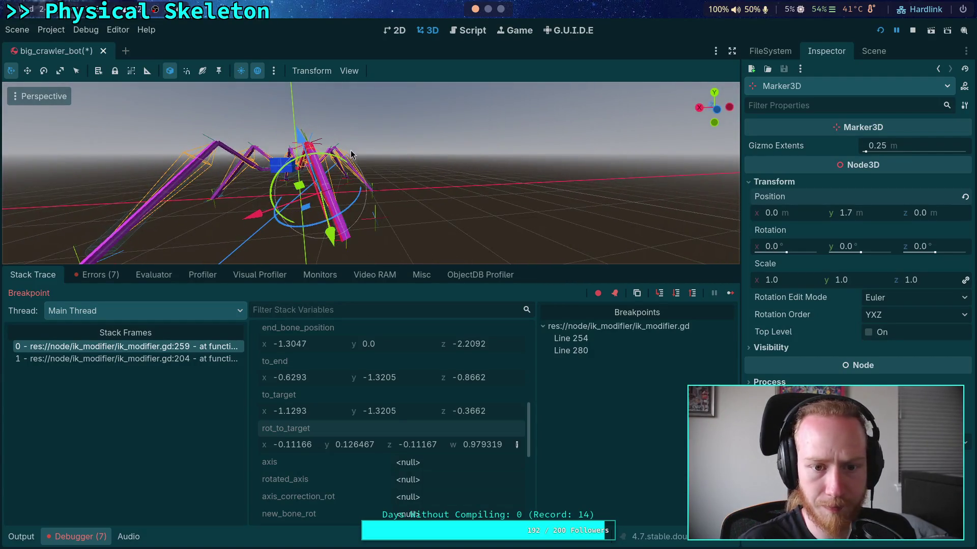
left_click(873, 51)
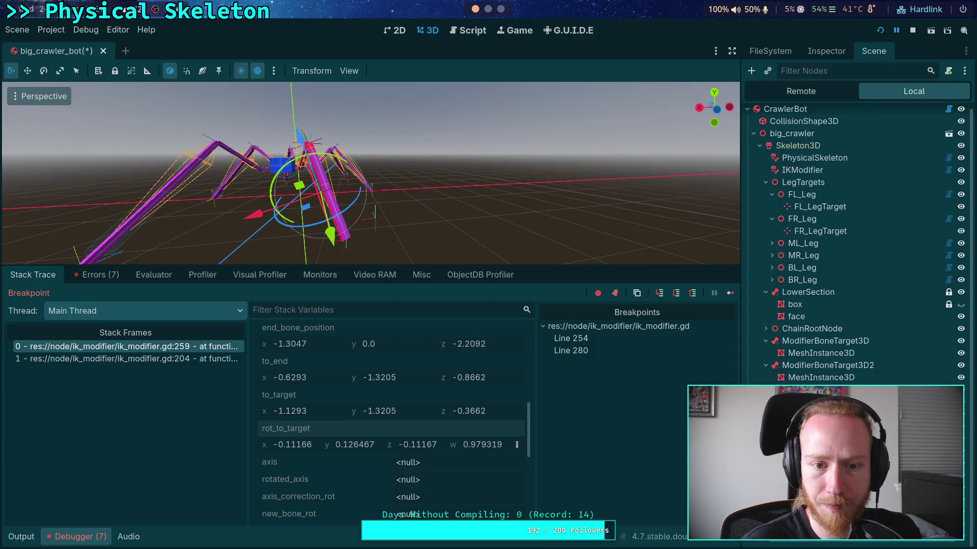
mouse_move(482, 132)
left_mouse_down()
mouse_move(545, 154)
mouse_move(518, 118)
mouse_move(514, 170)
mouse_move(542, 206)
left_mouse_up()
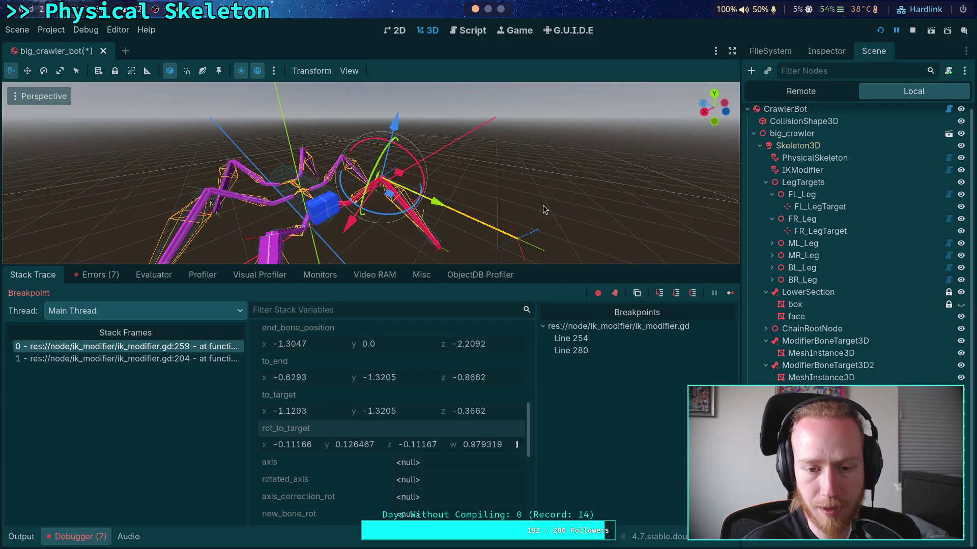
left_click_drag(478, 275, 491, 476)
mouse_move(529, 277)
left_mouse_down()
mouse_move(488, 244)
mouse_move(524, 318)
left_mouse_up()
left_click_drag(496, 402, 502, 306)
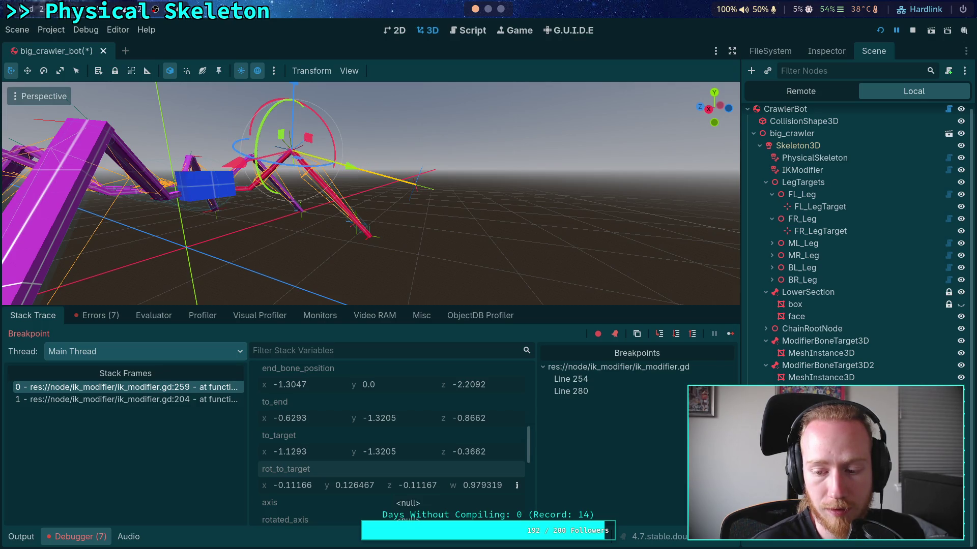
- Copy the RotToTarget node's Position value
left_click(822, 51)
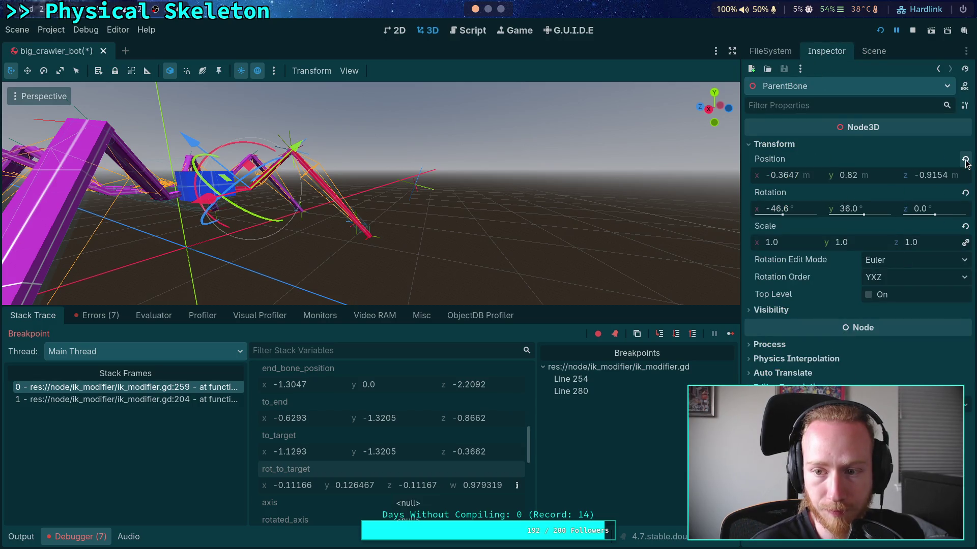
left_click(874, 51)
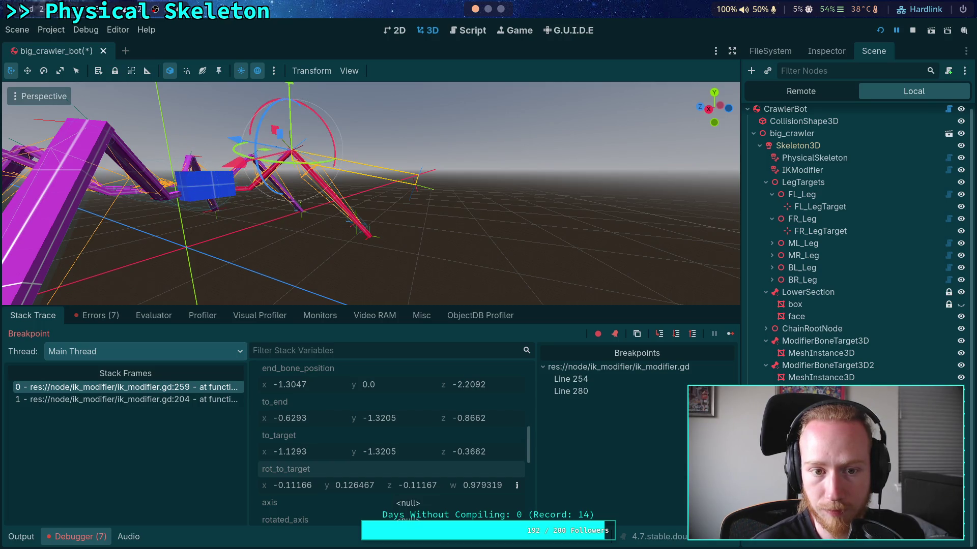
left_click(826, 50)
right_click(779, 164)
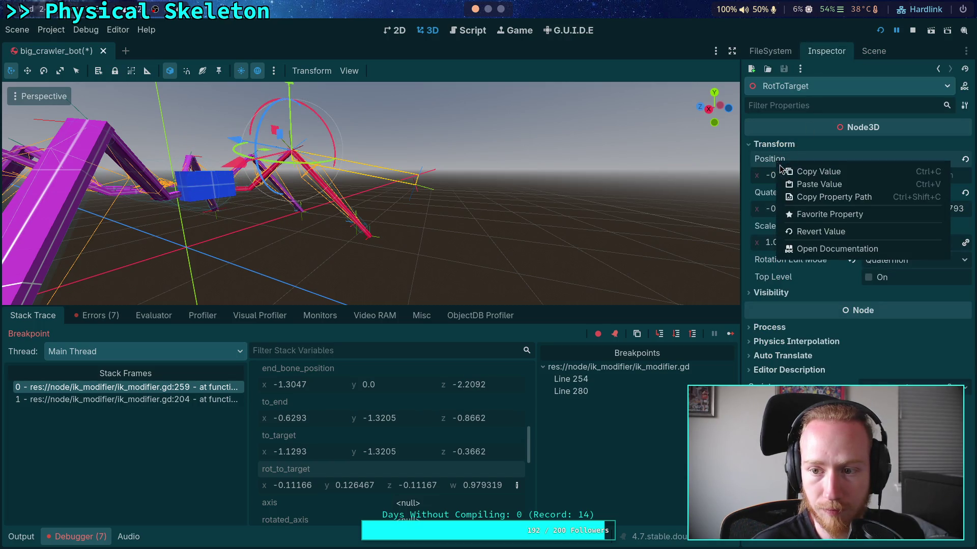
left_click(816, 172)
- Paste the copied position onto ParentBone, moving it to -0.6754, 1.3205, -1.343
left_click(874, 51)
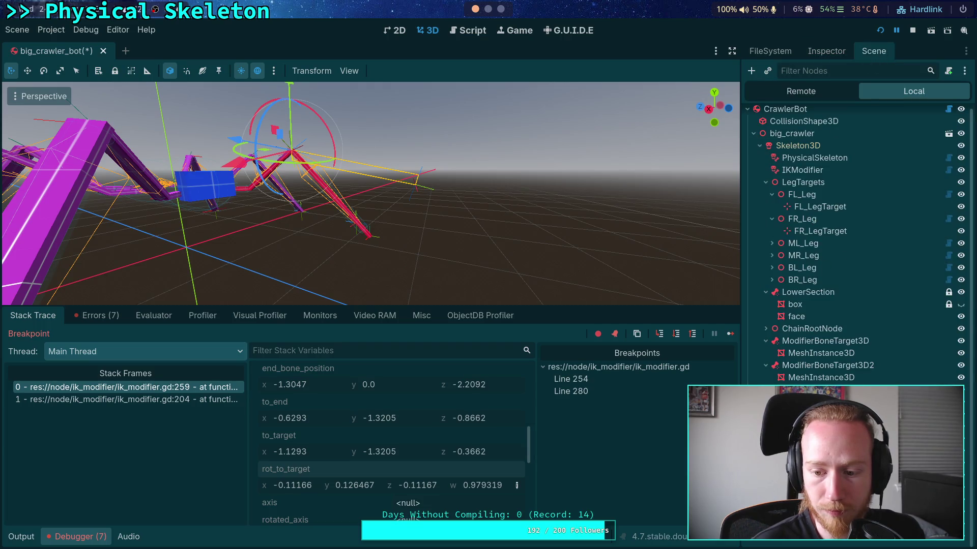
right_click(776, 264)
key("Escape")
key("f")
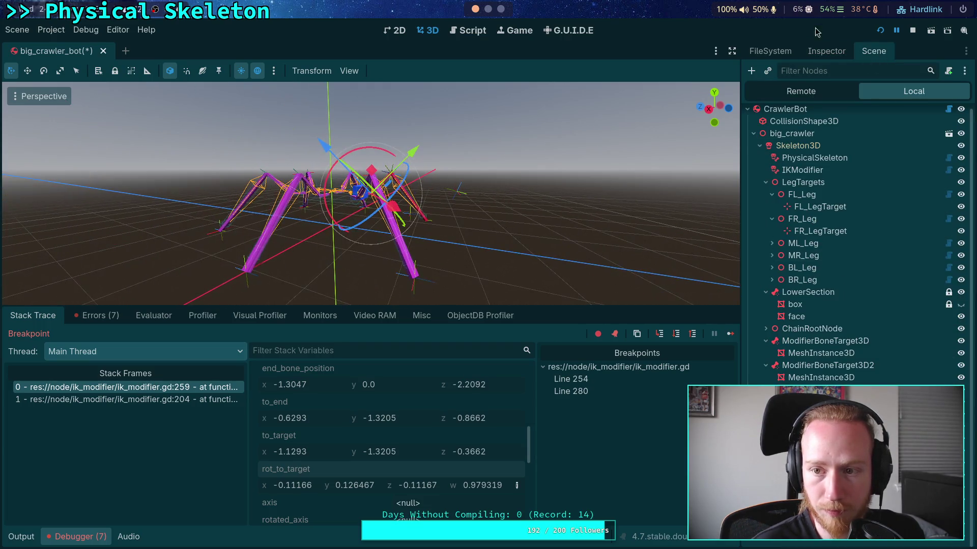
left_click(826, 51)
right_click(781, 165)
left_click(814, 183)
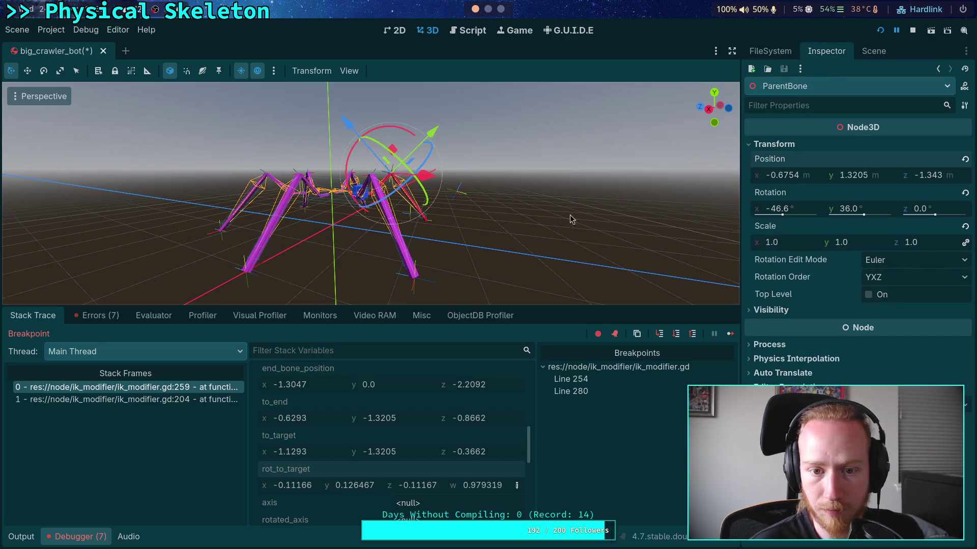
key("f")
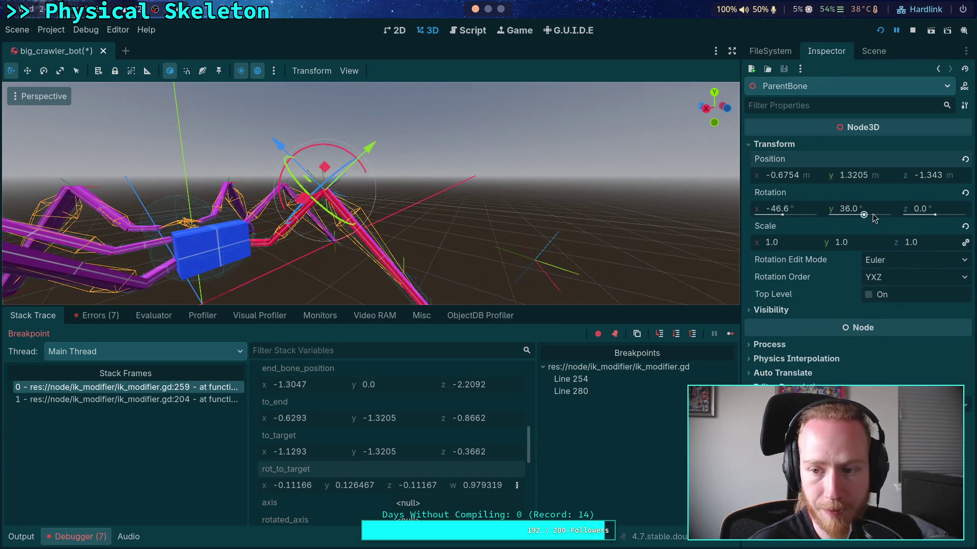
- Switch ParentBone's rotation edit mode to Quaternion, copy the quaternion, then revert it
left_click(895, 260)
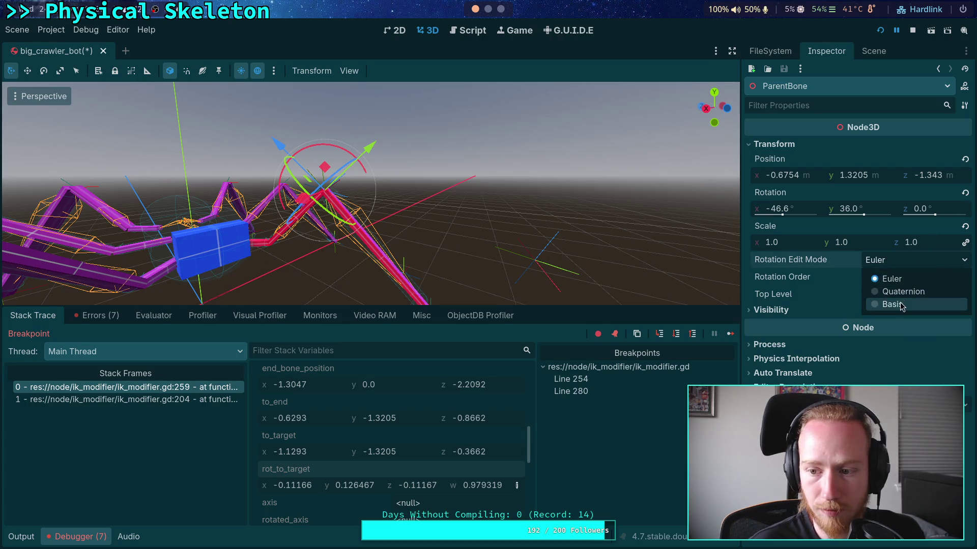
left_click(895, 303)
left_click(918, 264)
left_click(918, 289)
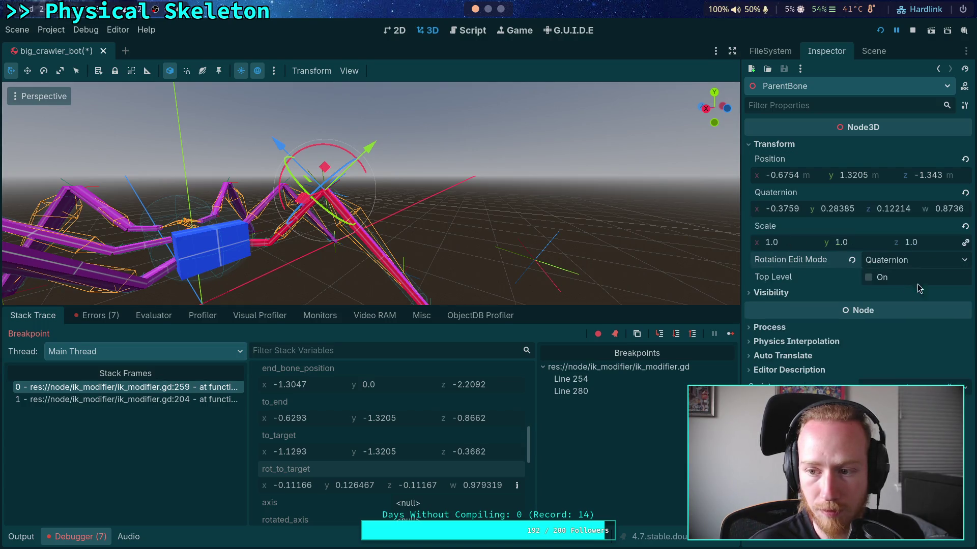
right_click(790, 196)
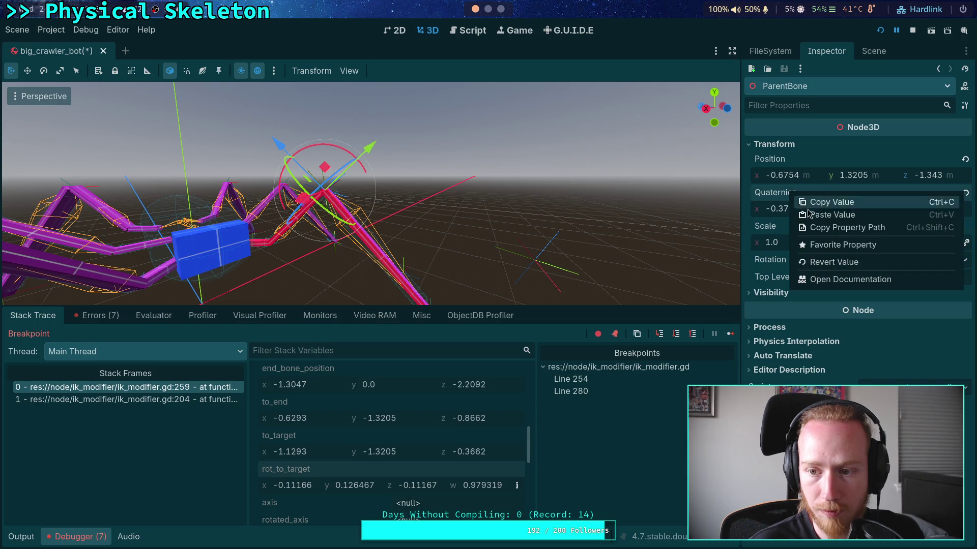
left_click(828, 202)
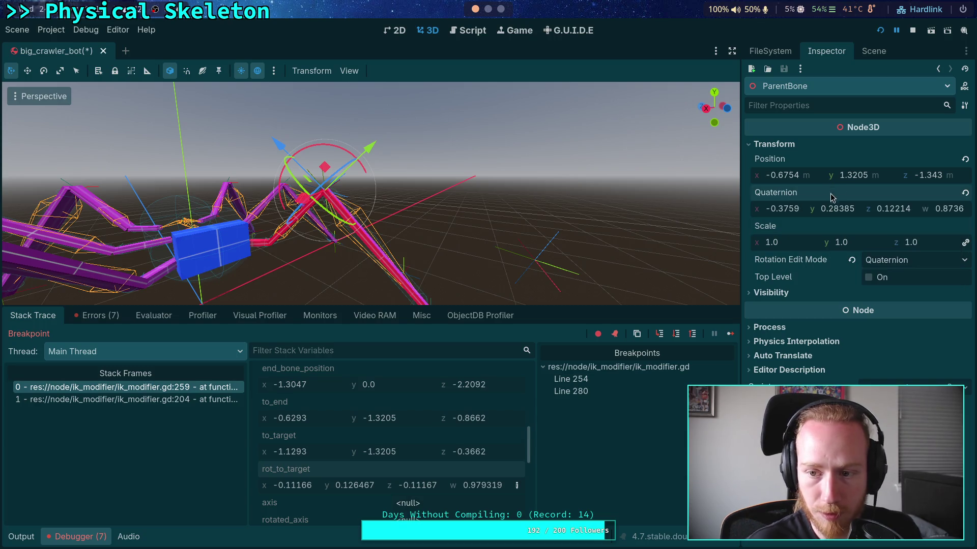
left_click(965, 193)
left_click(874, 51)
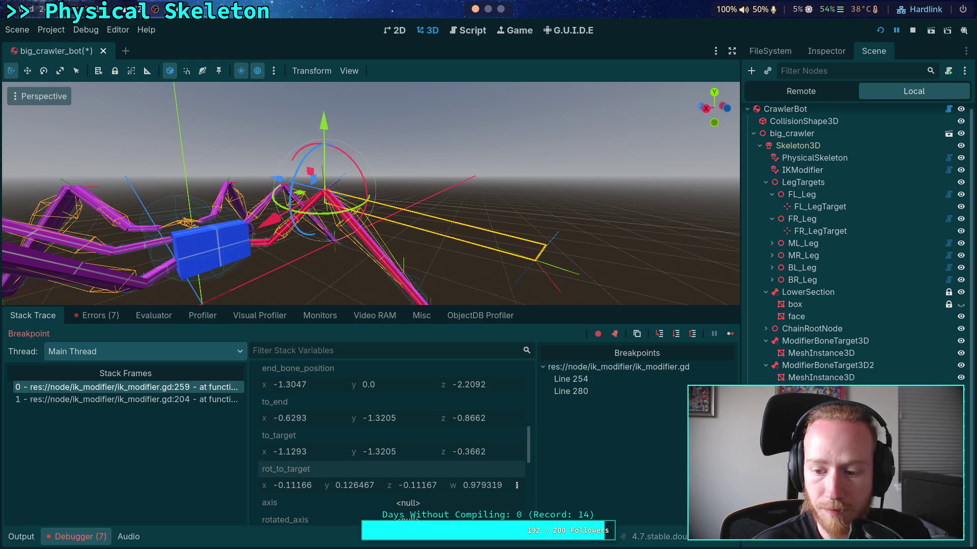
- Check RotToTarget and BoneRotation, then paste quaternion -0.3759, 0.28385, 0.12214, 0.8736 onto ParentBone
left_click(826, 50)
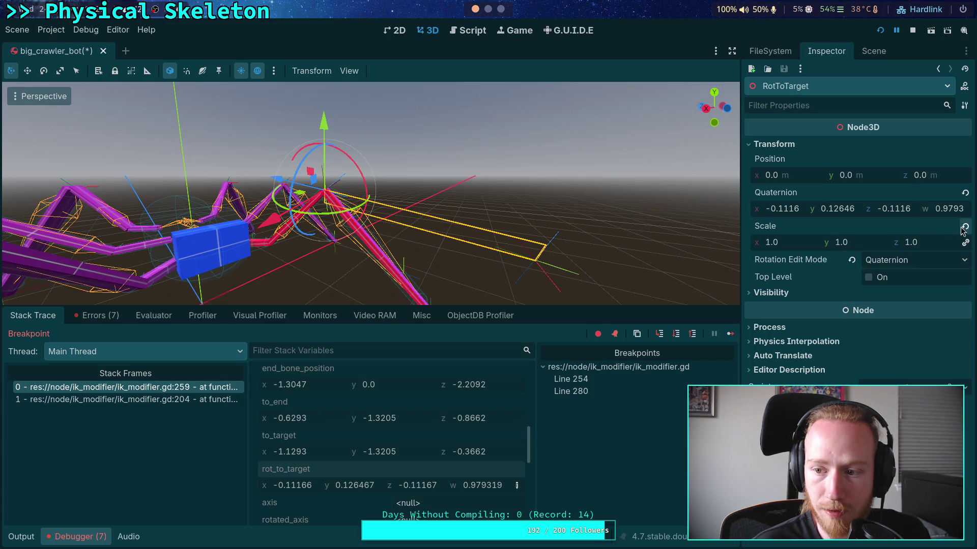
left_click(873, 51)
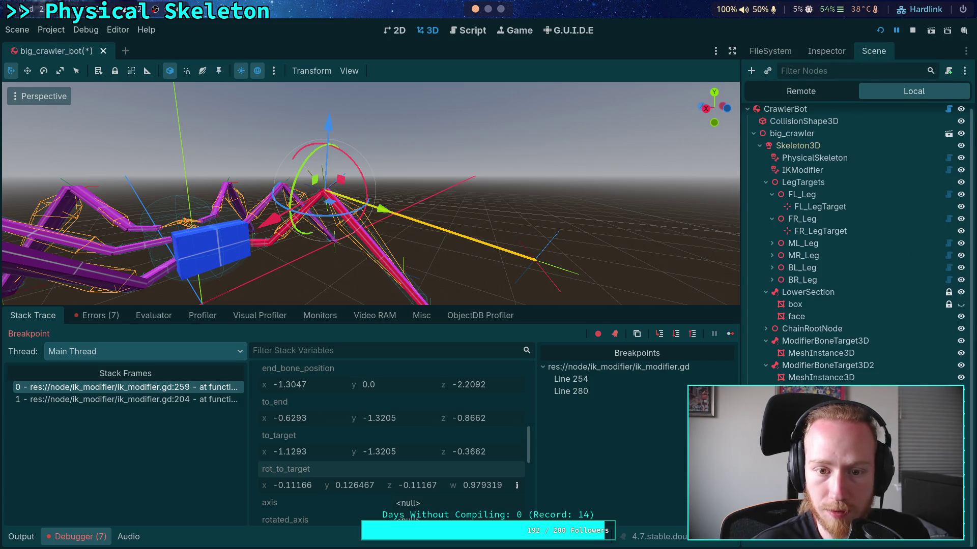
left_click(826, 53)
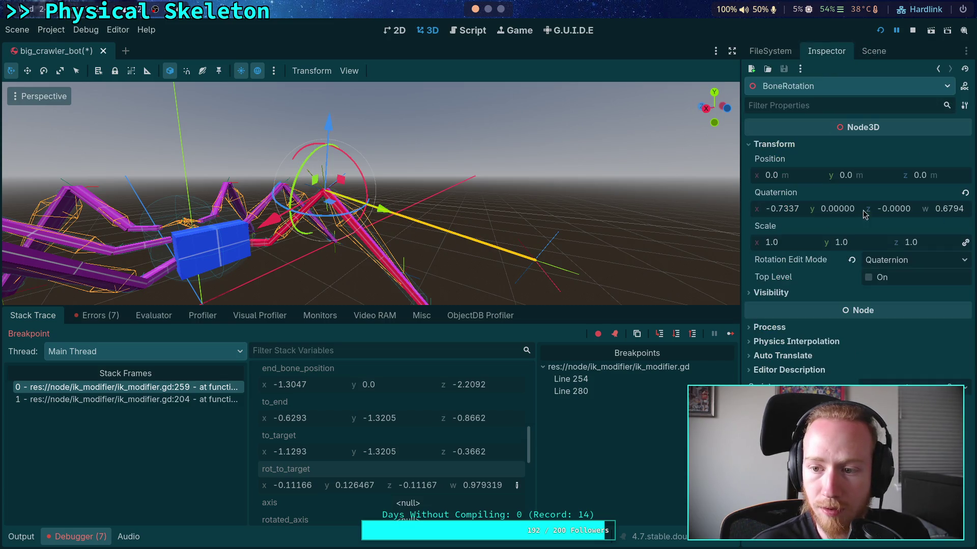
left_click(873, 51)
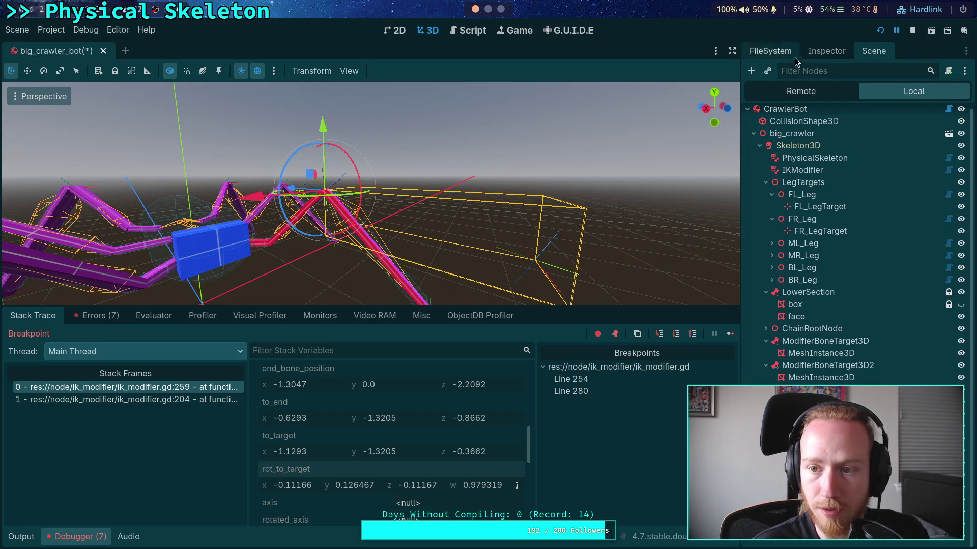
left_click(826, 50)
right_click(796, 191)
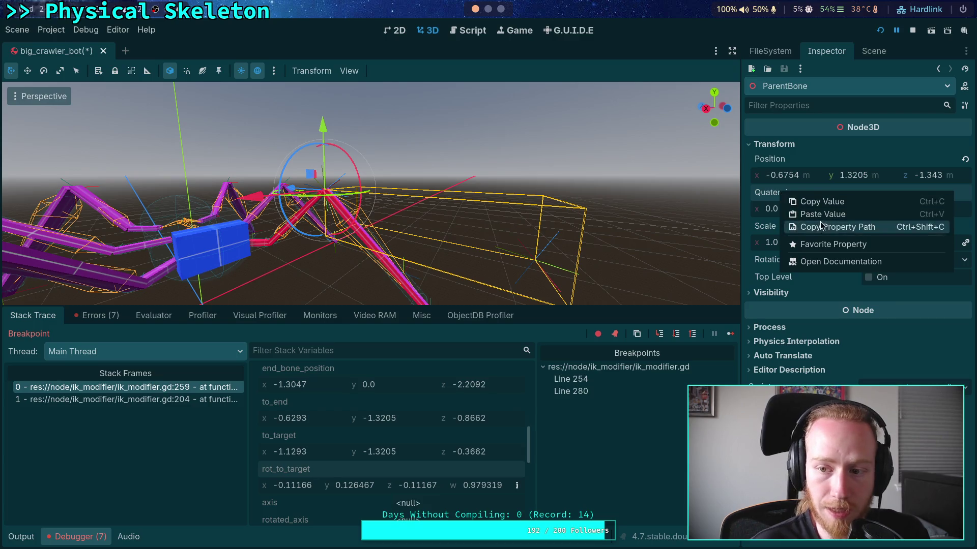
left_click(839, 212)
- Orbit and zoom around the crawler to review the leg from below
mouse_move(633, 196)
left_mouse_down()
mouse_move(512, 220)
mouse_move(447, 182)
mouse_move(453, 153)
mouse_move(445, 167)
mouse_move(383, 178)
mouse_move(385, 191)
left_mouse_up()
scroll(385, 192, "up", 6)
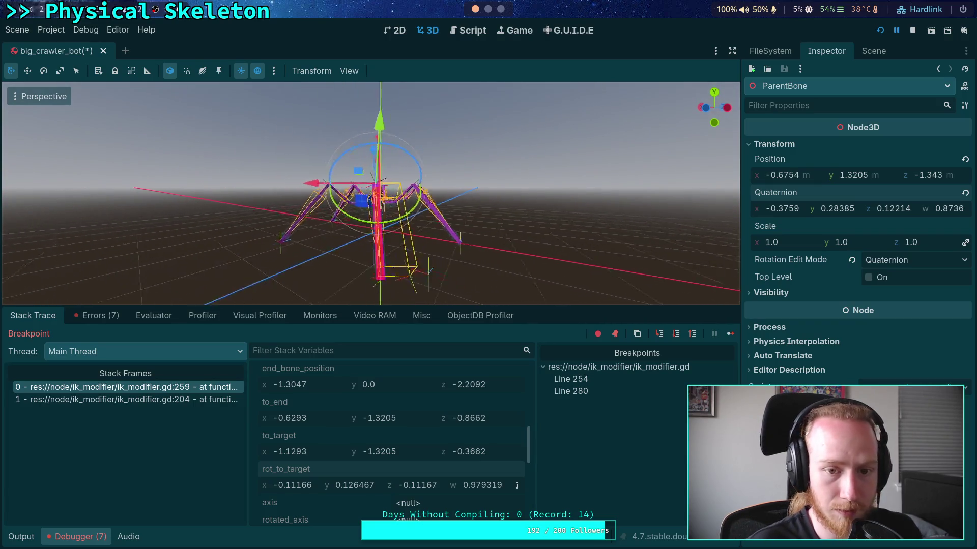
scroll(385, 192, "down", 2)
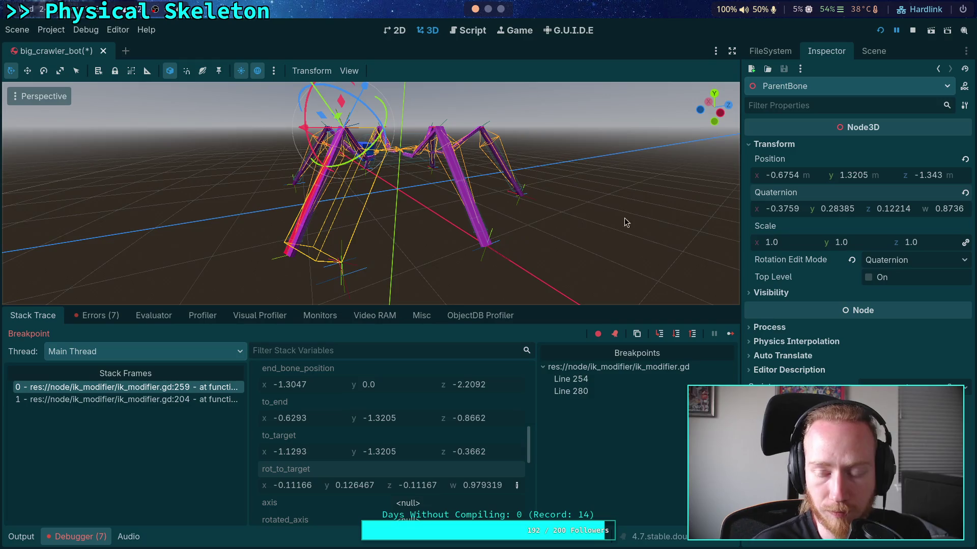
left_click(873, 51)
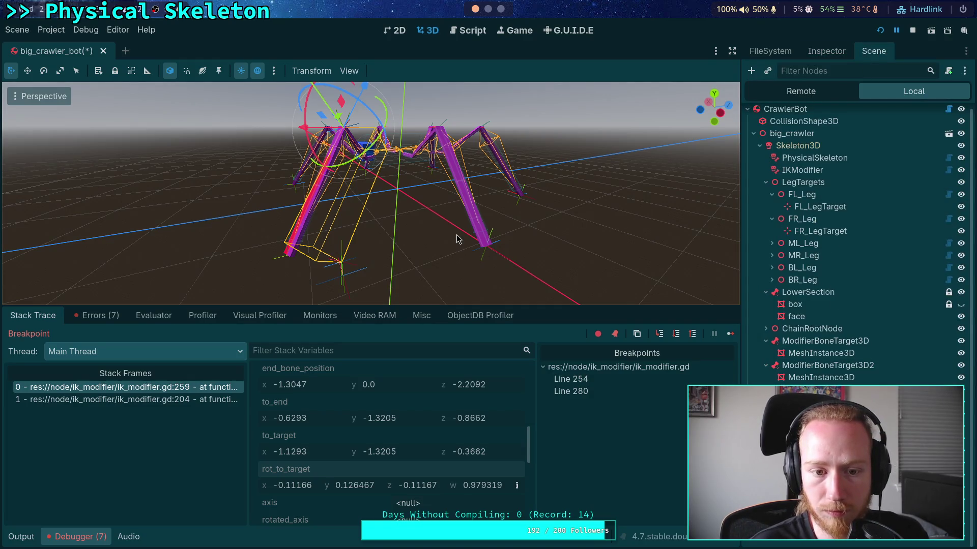
mouse_move(456, 239)
left_mouse_down()
mouse_move(480, 252)
mouse_move(467, 217)
mouse_move(493, 227)
mouse_move(496, 219)
mouse_move(469, 249)
mouse_move(581, 243)
mouse_move(577, 220)
mouse_move(512, 214)
mouse_move(504, 240)
mouse_move(476, 246)
mouse_move(485, 251)
mouse_move(575, 206)
mouse_move(569, 228)
mouse_move(529, 216)
mouse_move(470, 242)
left_mouse_up()
scroll(370, 193, "down", 2)
scroll(370, 193, "down", 4)
- Copy the debugger's bone_rotation value and apply it to BoneRotation's quaternion
left_click(825, 53)
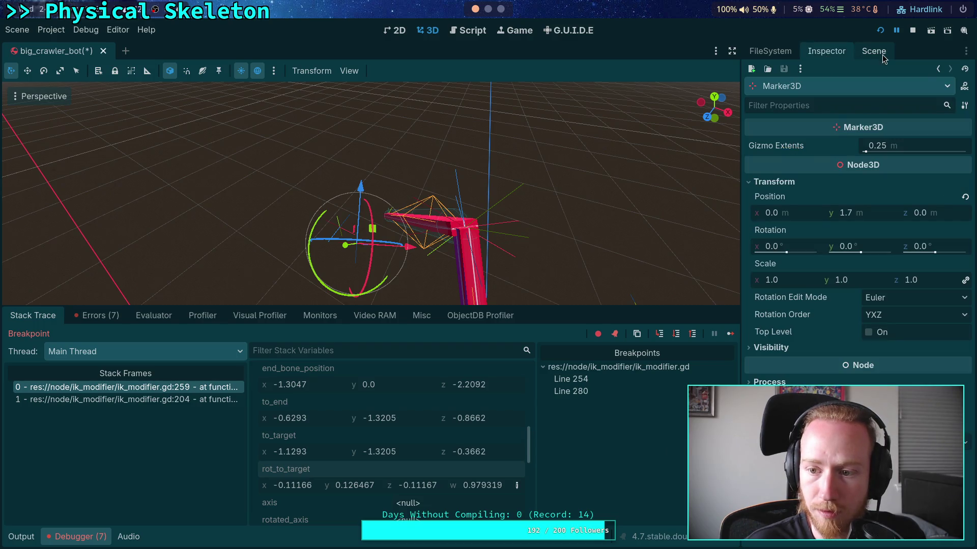
left_click(873, 51)
left_click(813, 377)
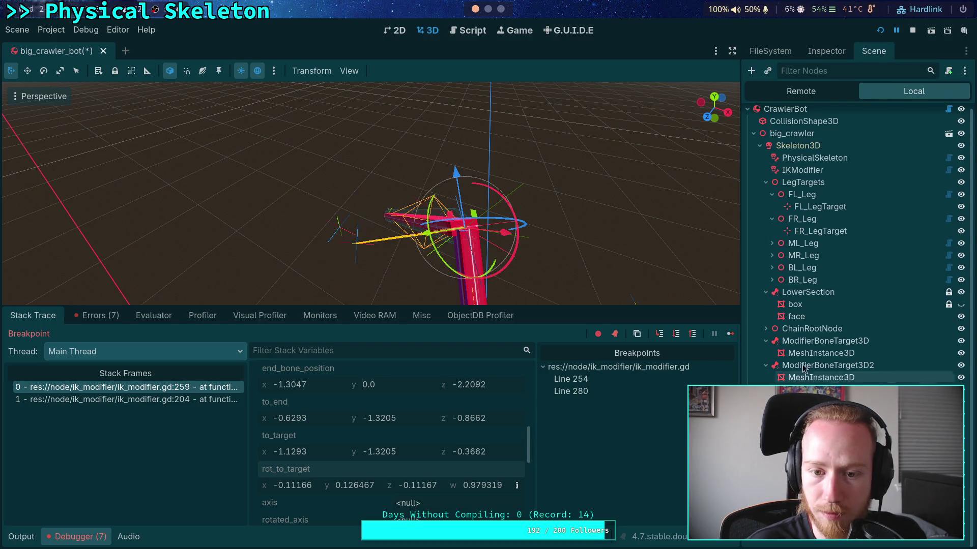
left_click(826, 51)
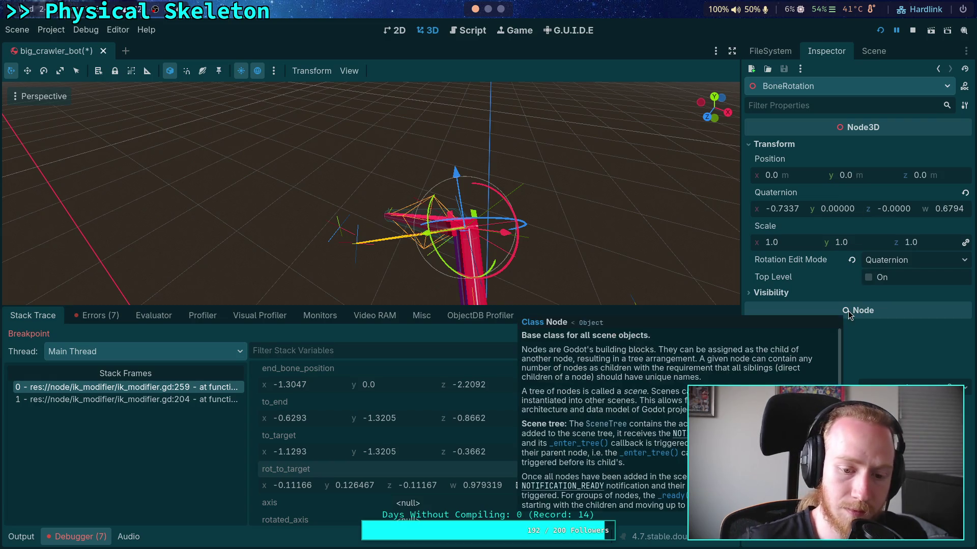
scroll(341, 466, "up", 5)
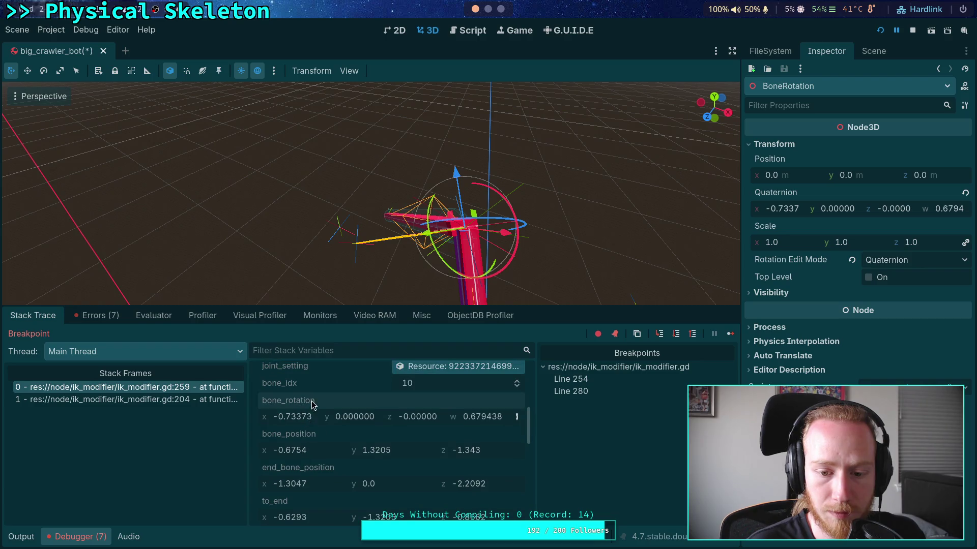
right_click(310, 401)
left_click(331, 408)
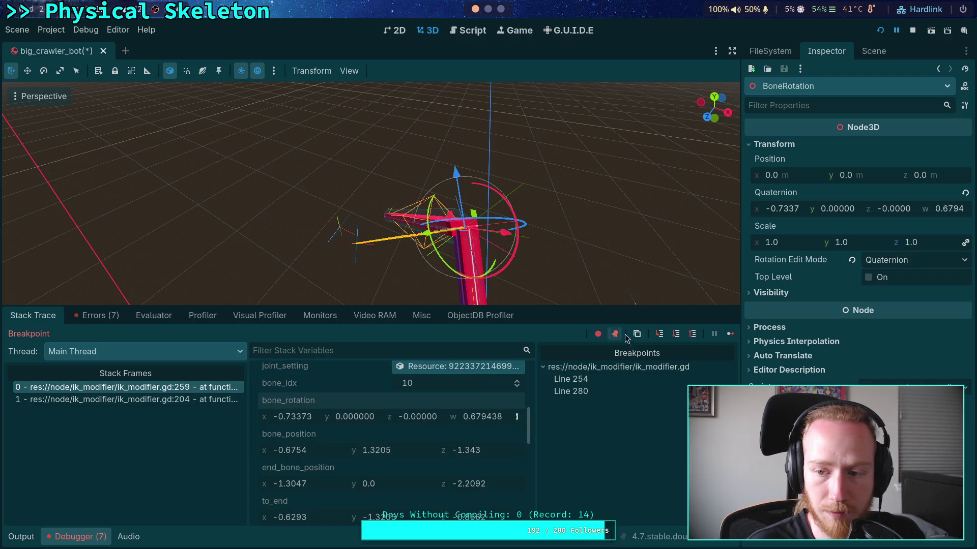
right_click(784, 192)
left_click(804, 213)
- Copy rot_to_target from Stack Variables, paste it into RotToTarget's quaternion, and orbit to inspect it
left_click(873, 51)
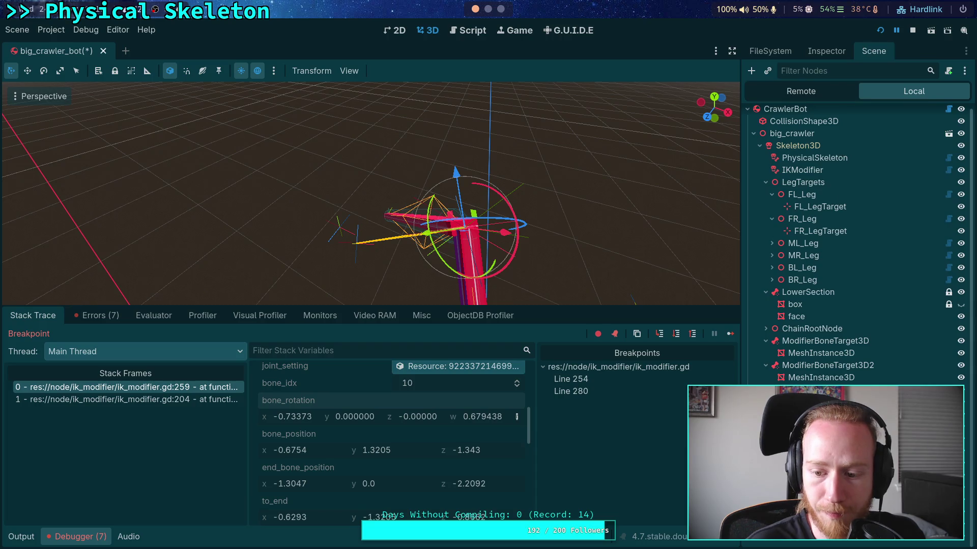
scroll(388, 488, "down", 1)
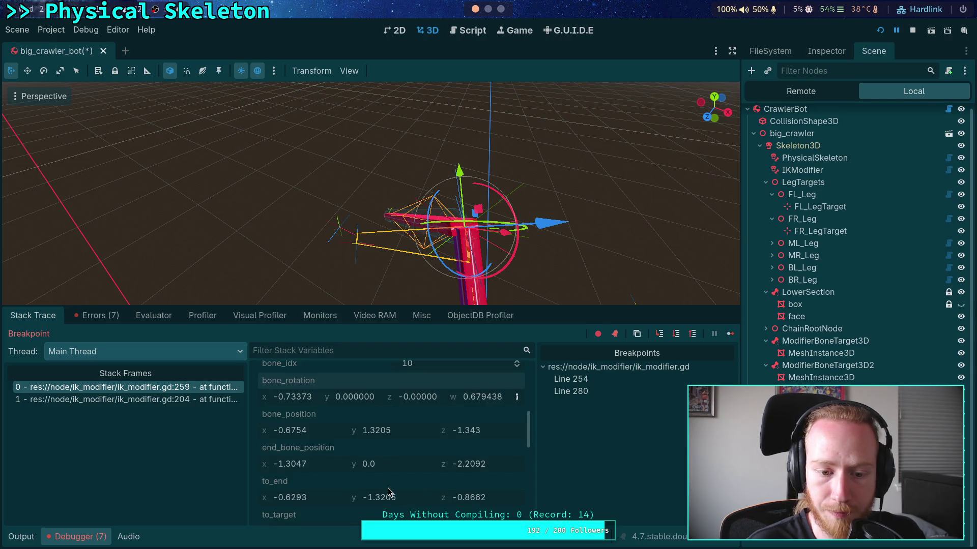
scroll(321, 445, "down", 3)
scroll(294, 478, "down", 1)
right_click(295, 475)
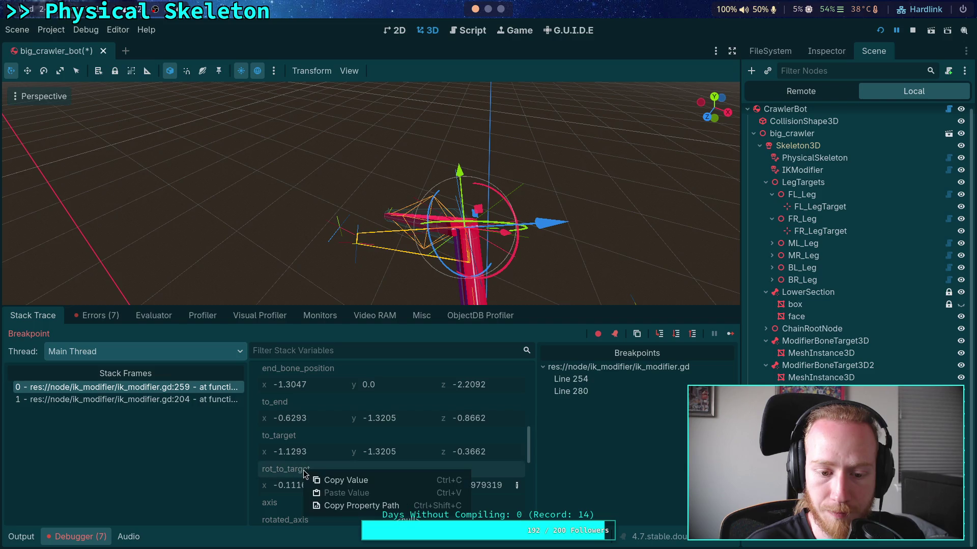
left_click(333, 477)
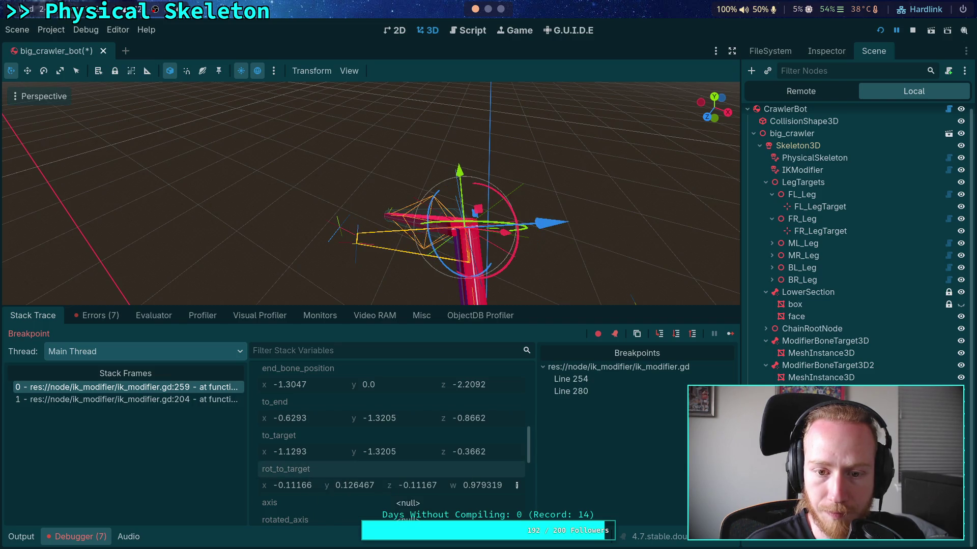
left_click(826, 51)
right_click(791, 197)
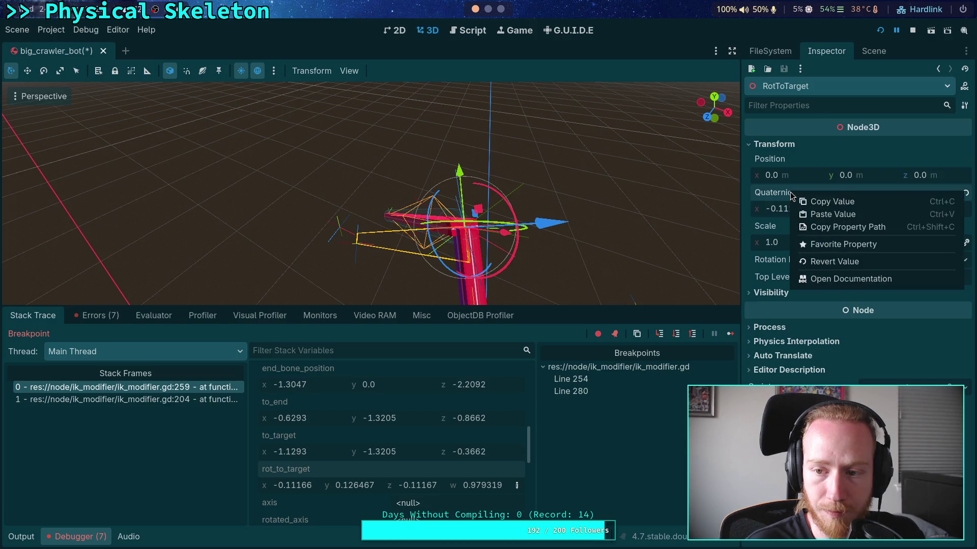
left_click(817, 215)
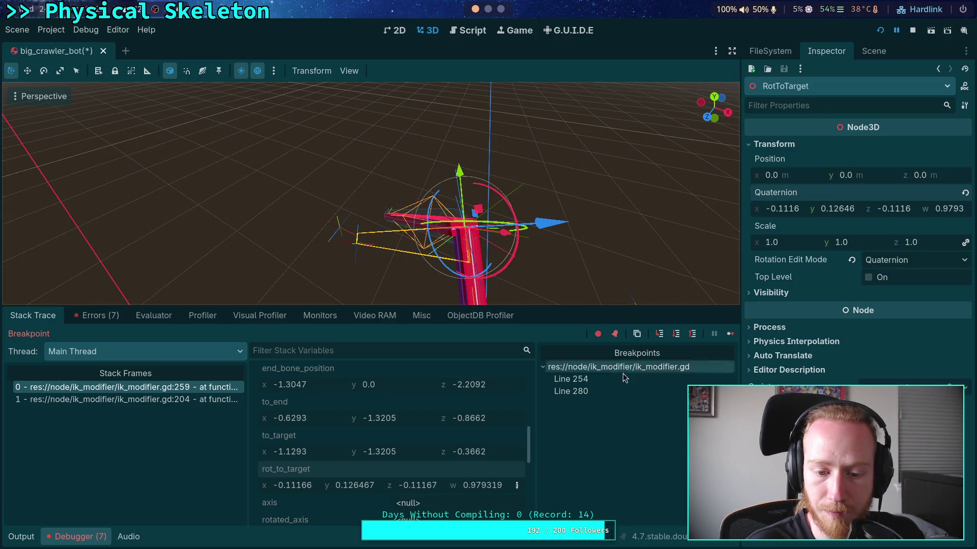
left_click(873, 51)
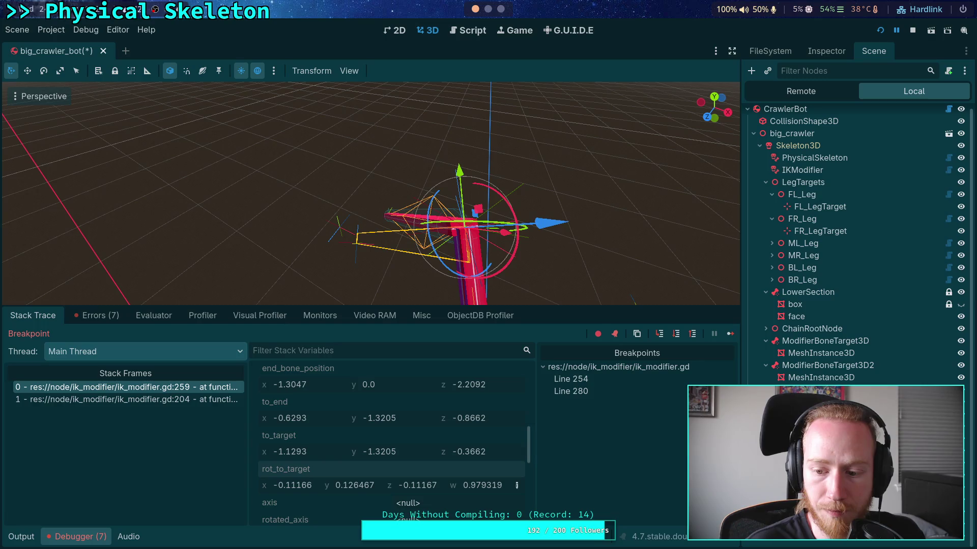
left_click_drag(585, 234, 563, 254)
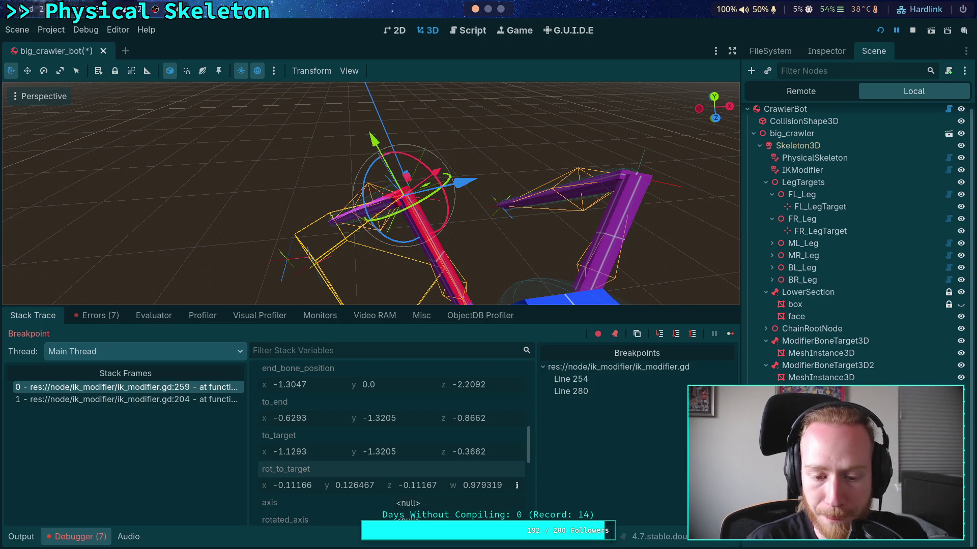
- Open the ik_modifier.gd script and review the code around the paused line
left_click(468, 34)
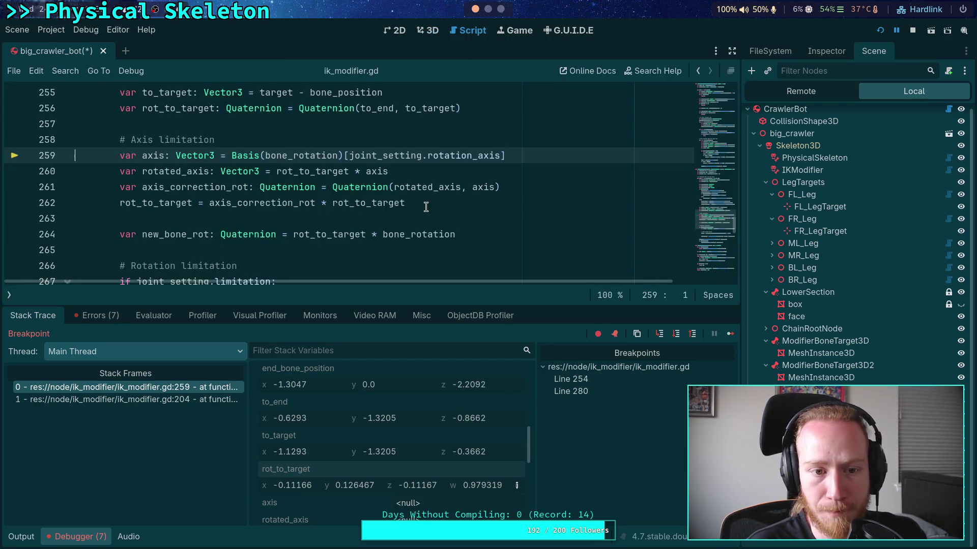
scroll(378, 212, "up", 1)
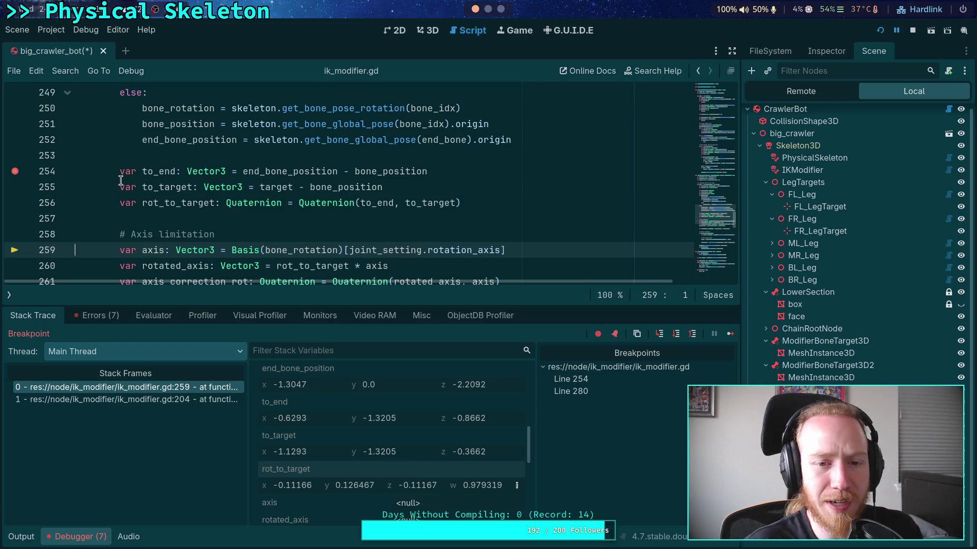
scroll(245, 187, "up", 3)
scroll(244, 188, "down", 3)
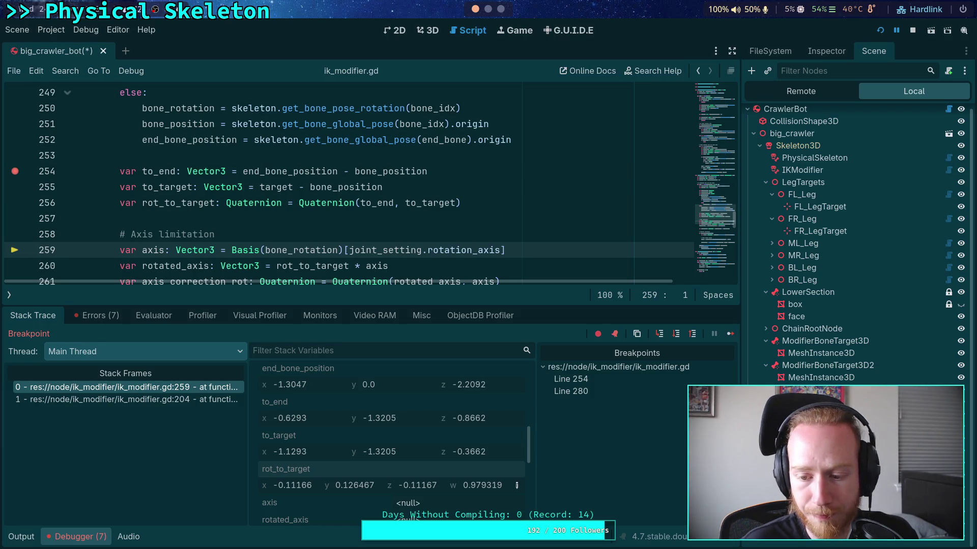
- Paste the debugged rot_to_target (-0.1116, 0.12646, -0.1116, 0.9793) into RotToTarget's quaternion
left_click(826, 51)
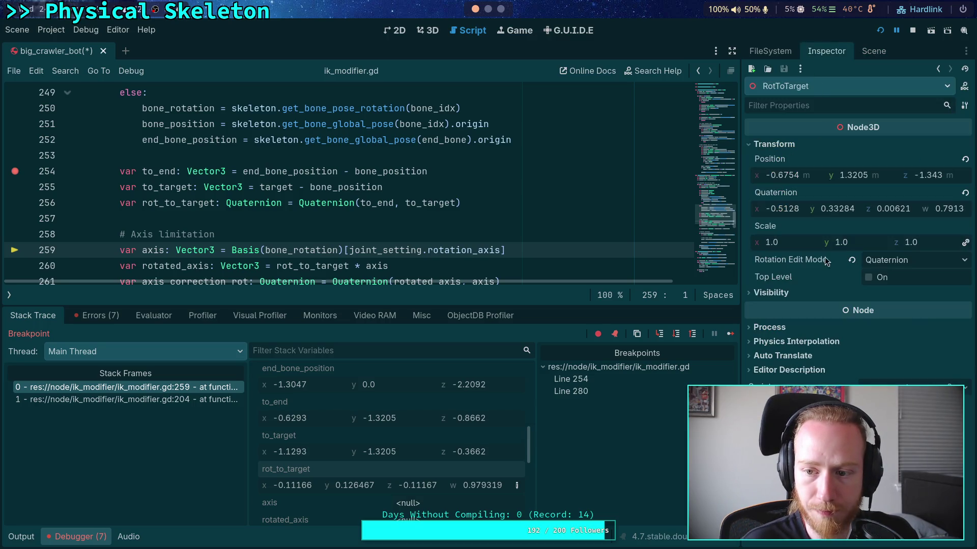
right_click(346, 474)
left_click(386, 485)
right_click(779, 197)
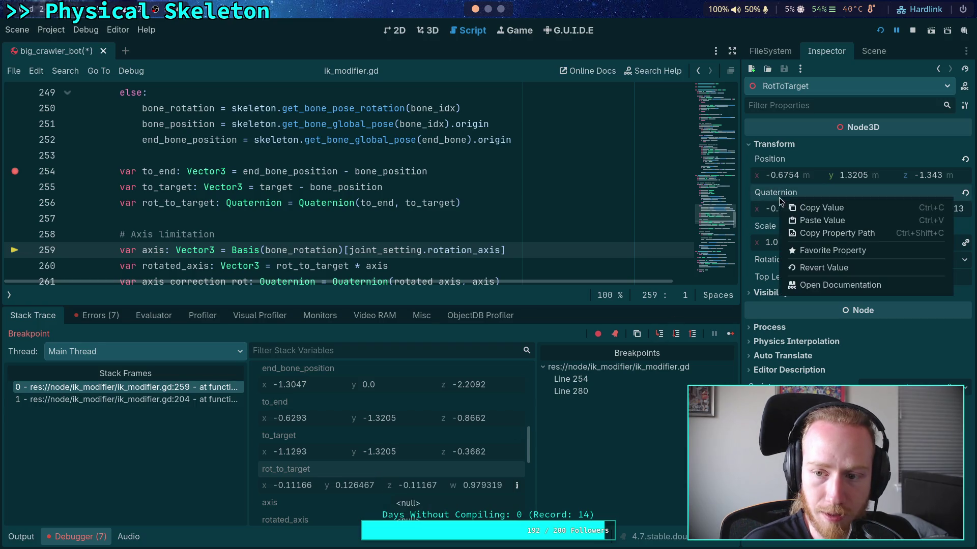
left_click(801, 221)
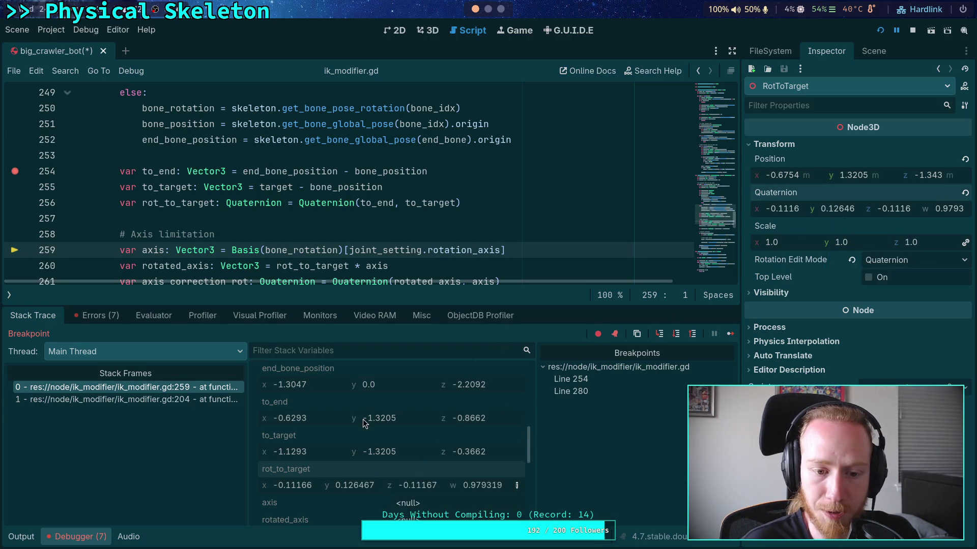
- Copy the debugged bone_rotation value and paste it into BoneRotation's quaternion
scroll(356, 417, "up", 3)
right_click(304, 381)
left_click(333, 394)
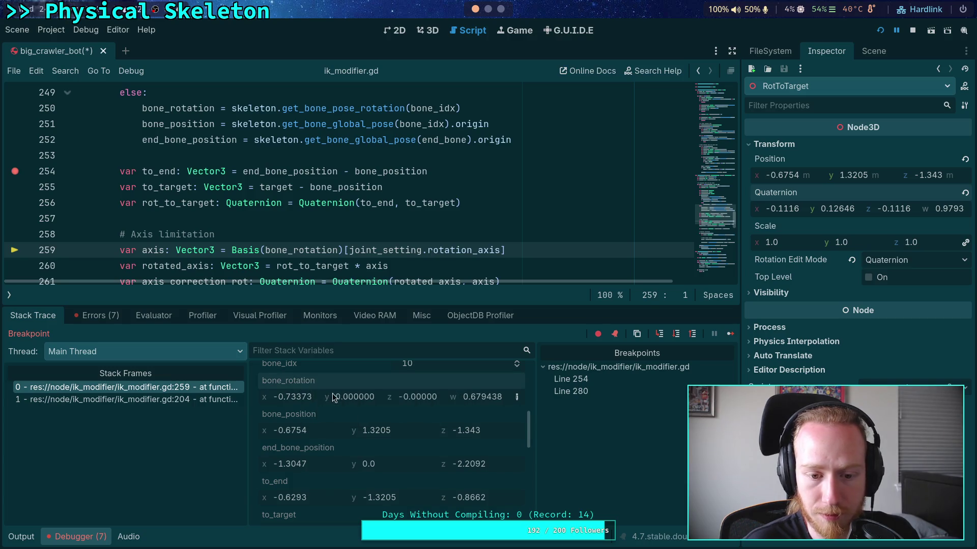
left_click(873, 51)
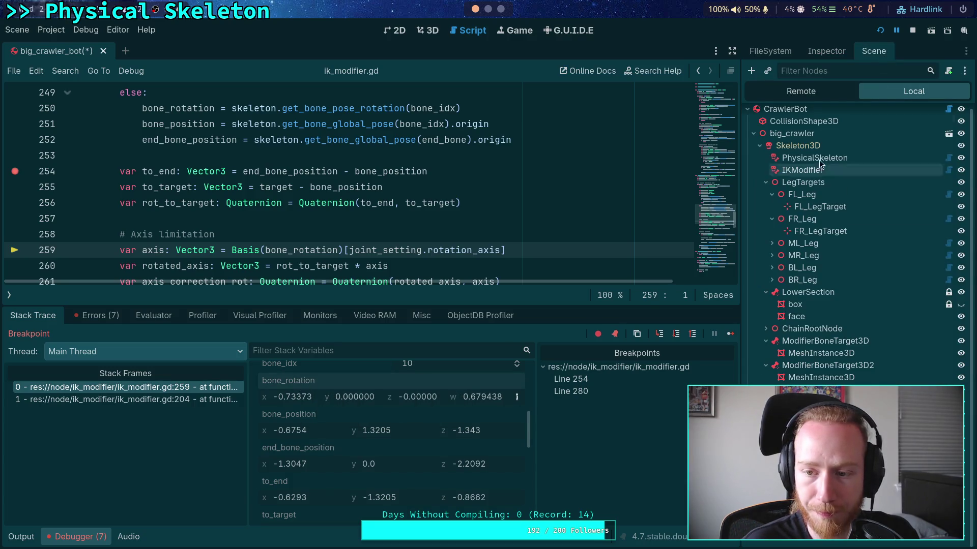
left_click(825, 51)
right_click(789, 197)
left_click(831, 219)
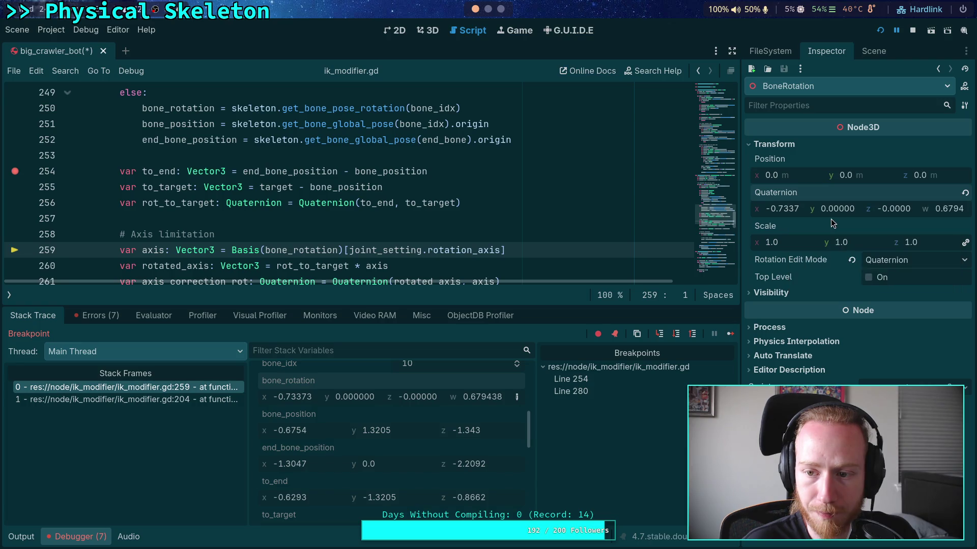
- In the 3D view, toggle BoneRotation's Top Level on, paste its rotation, then toggle Top Level off
left_click(430, 31)
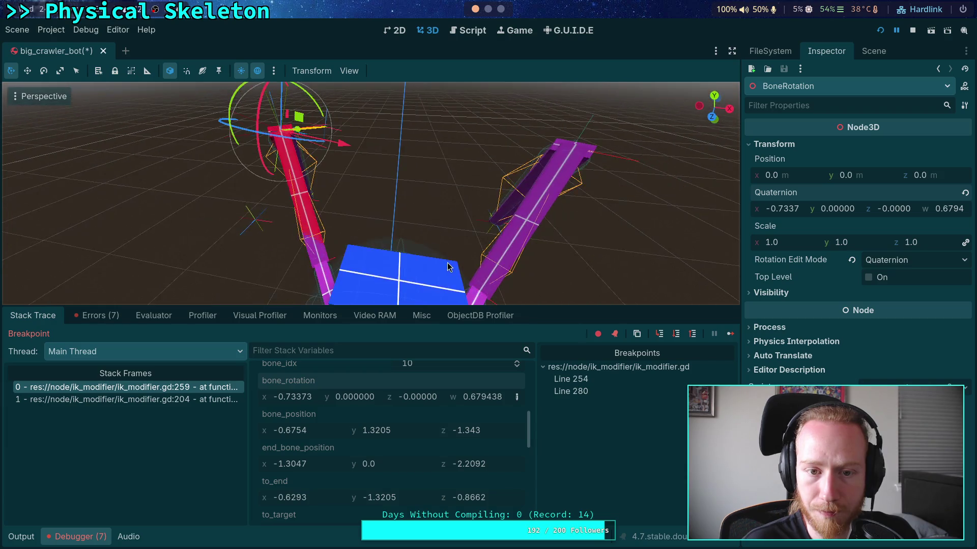
scroll(449, 268, "down", 3)
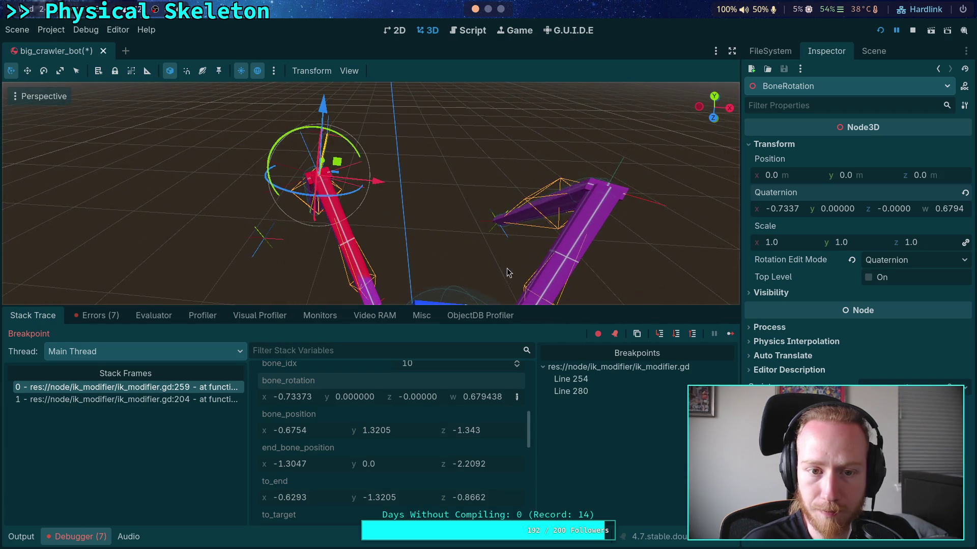
scroll(514, 261, "down", 2)
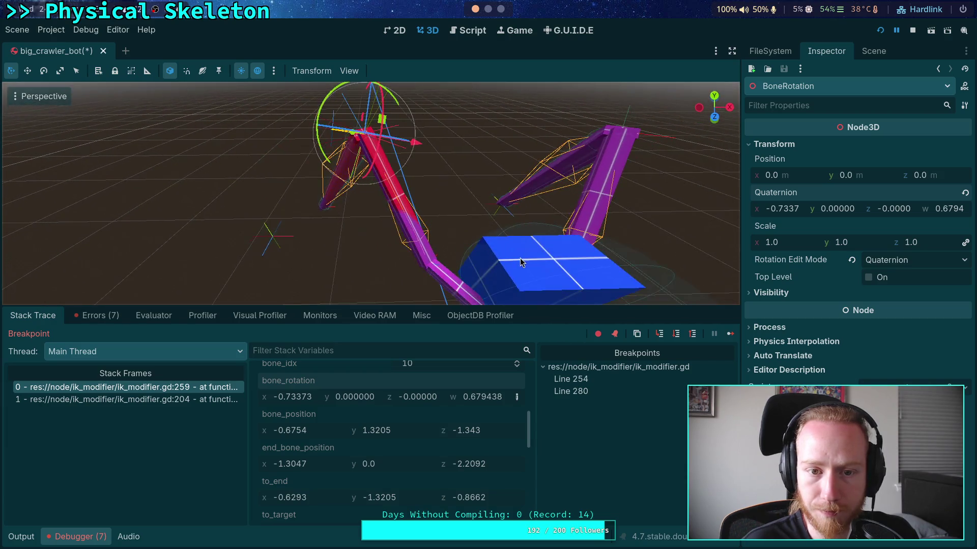
left_click(873, 51)
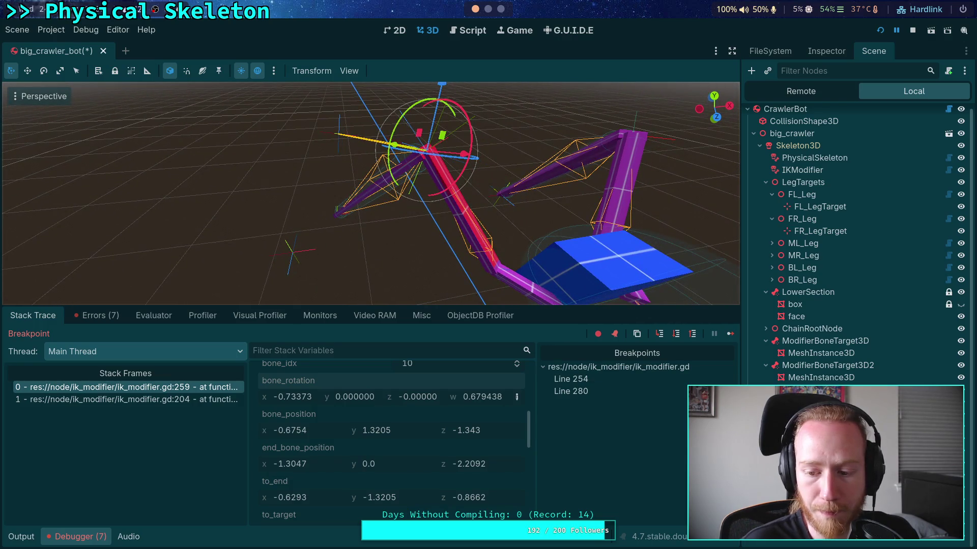
left_click(827, 53)
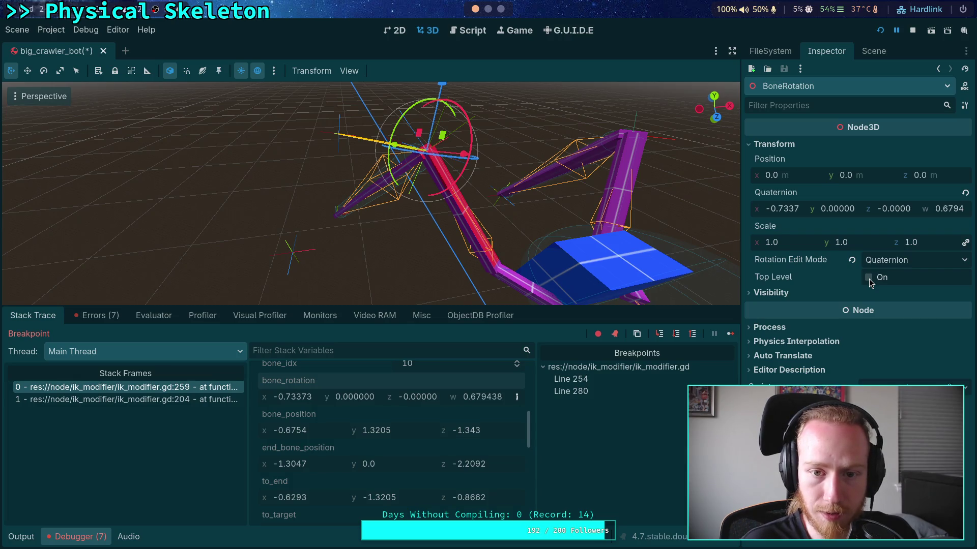
left_click(869, 278)
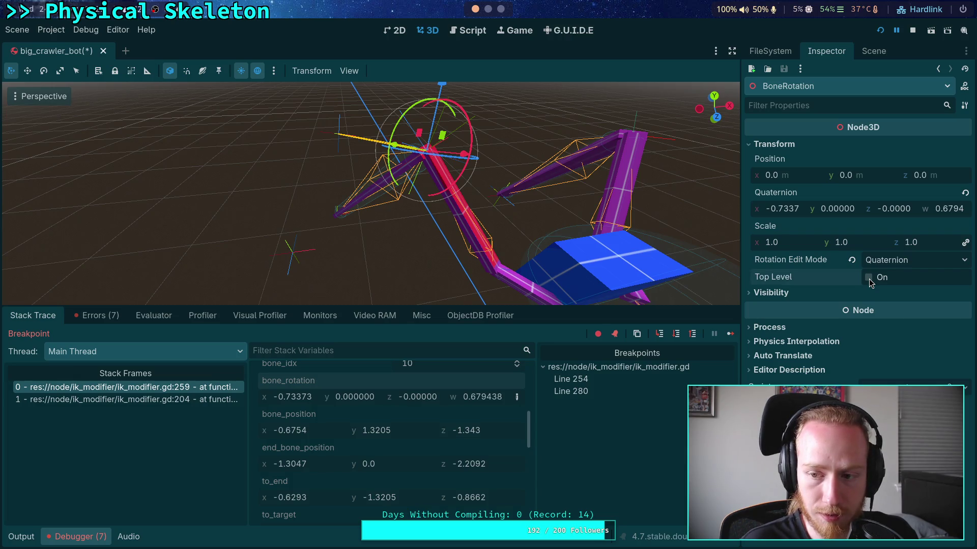
right_click(786, 197)
left_click(793, 217)
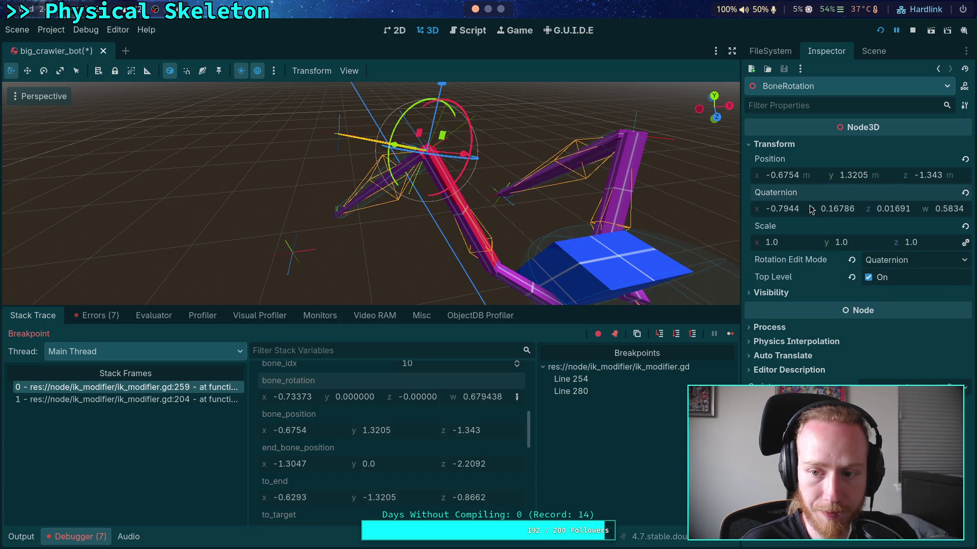
left_click(869, 278)
- Paste the global quaternion -0.7944, 0.16786, 0.01691, 0.5834 into BoneRotation and orbit to check the leg
left_click(873, 51)
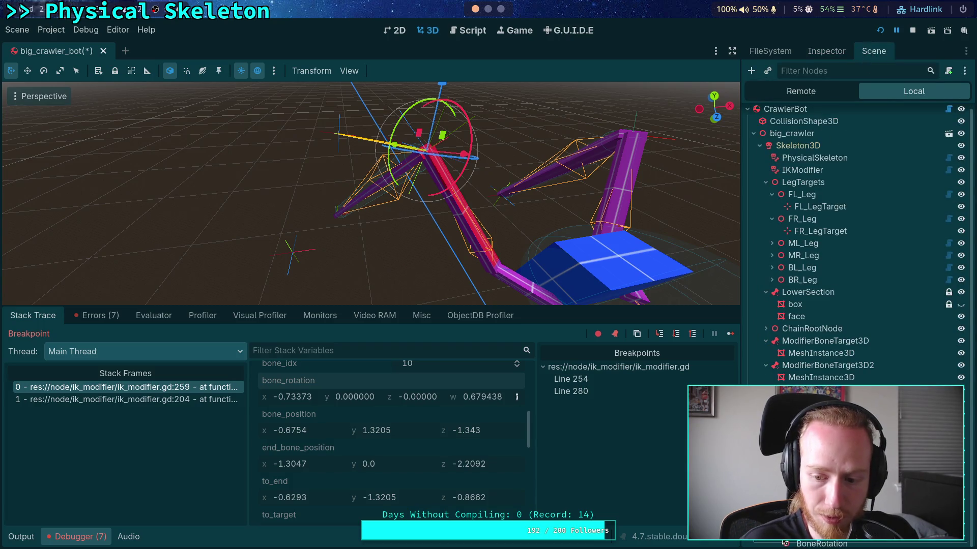
left_click(786, 543)
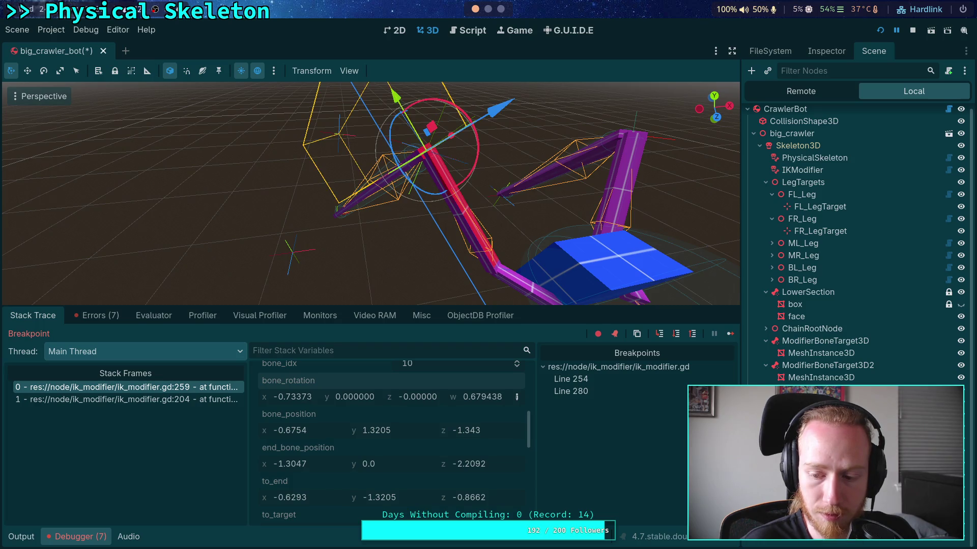
left_click(786, 531)
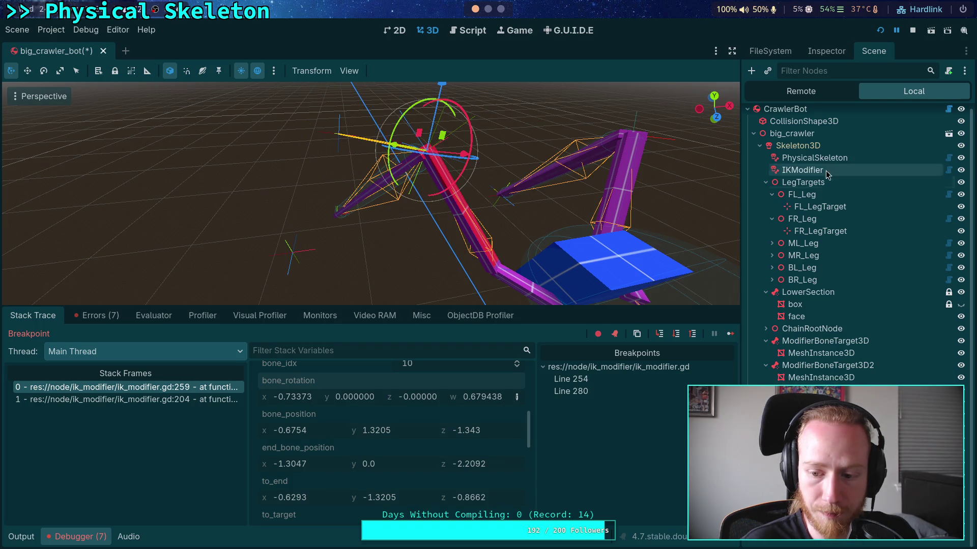
left_click(828, 49)
right_click(780, 195)
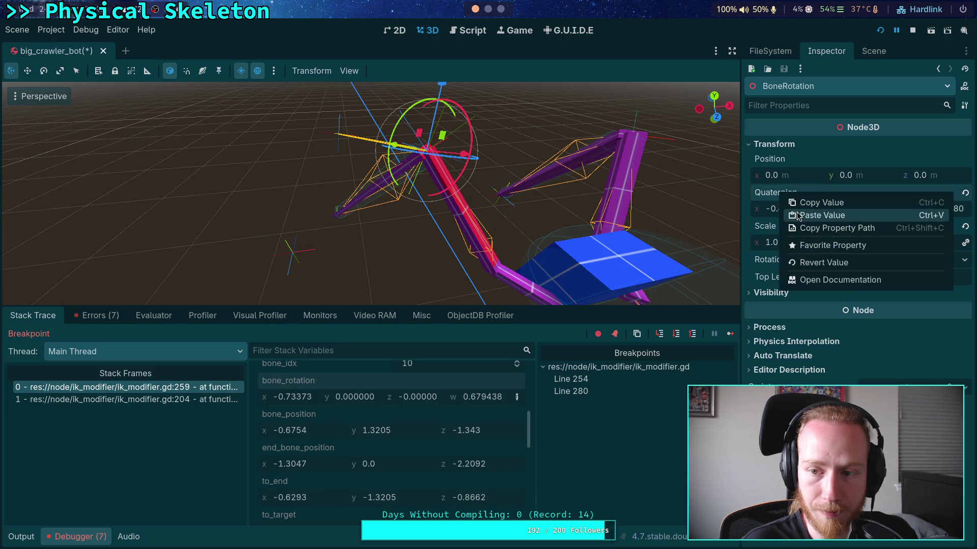
left_click(822, 215)
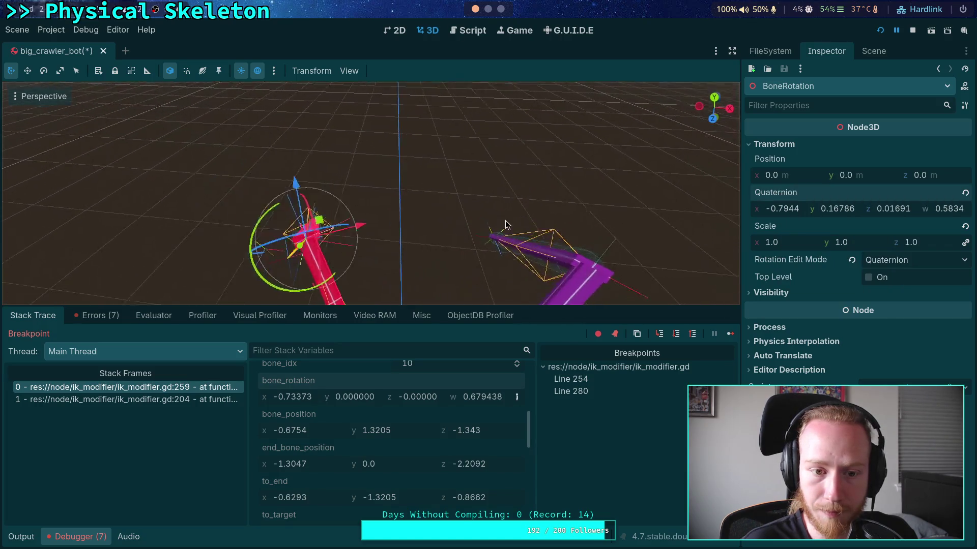
left_click_drag(501, 224, 578, 172)
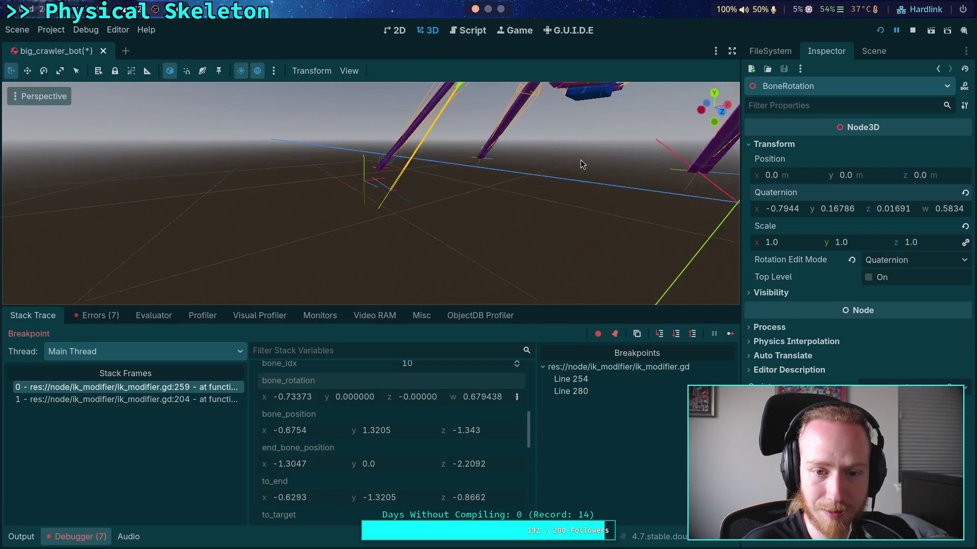
left_click_drag(578, 165, 535, 187)
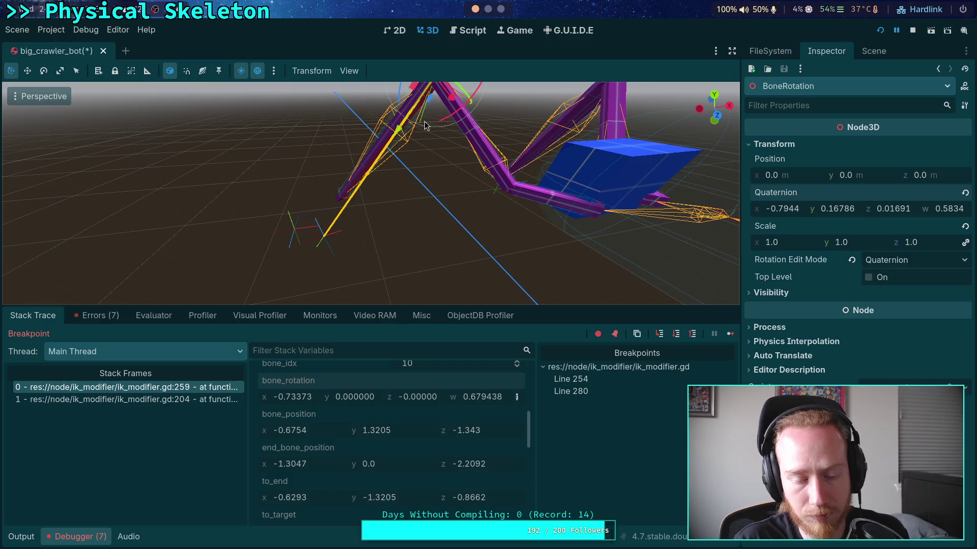
mouse_move(399, 203)
left_mouse_down()
mouse_move(457, 184)
mouse_move(506, 232)
mouse_move(504, 193)
mouse_move(436, 198)
mouse_move(411, 215)
left_mouse_up()
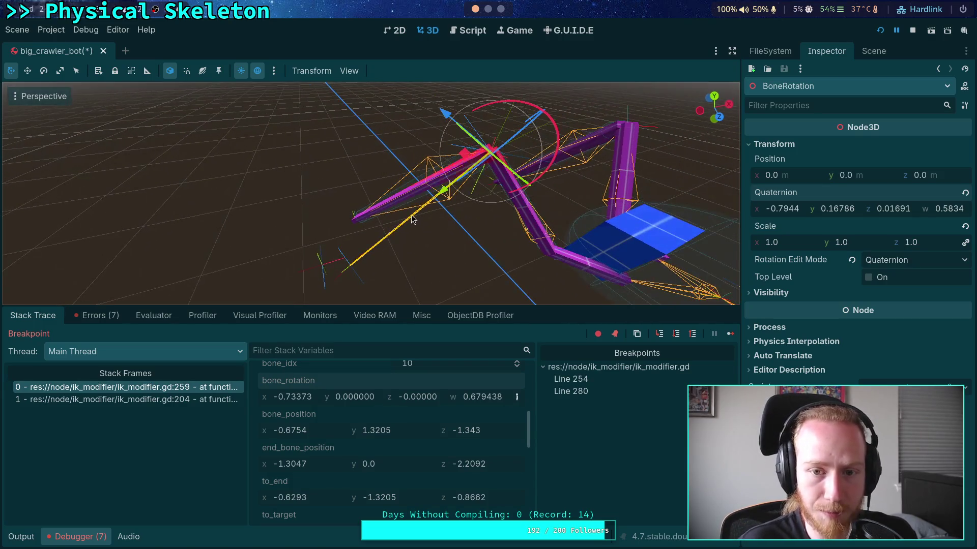
- Review the ik_modifier.gd code around lines 248–256 with the debugger panel hidden
left_click(466, 34)
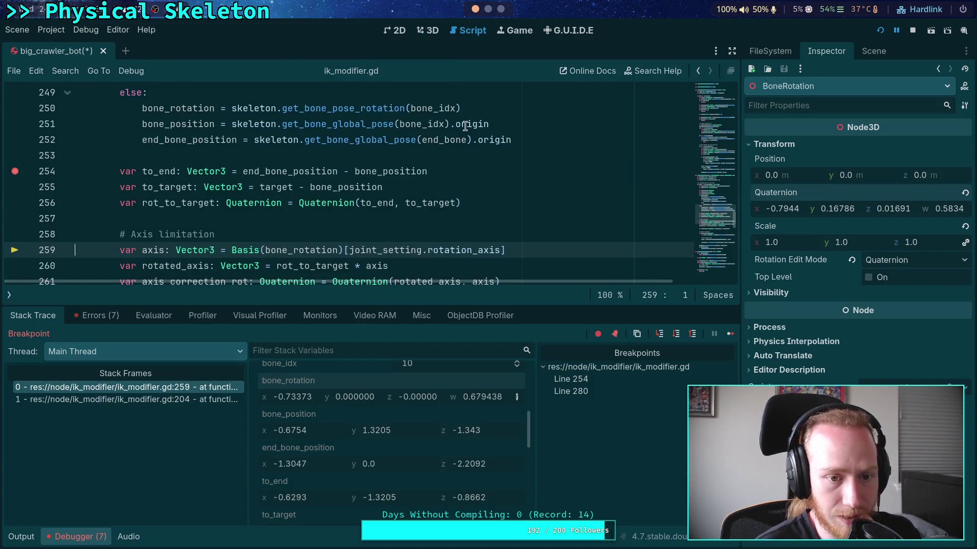
left_click(327, 202)
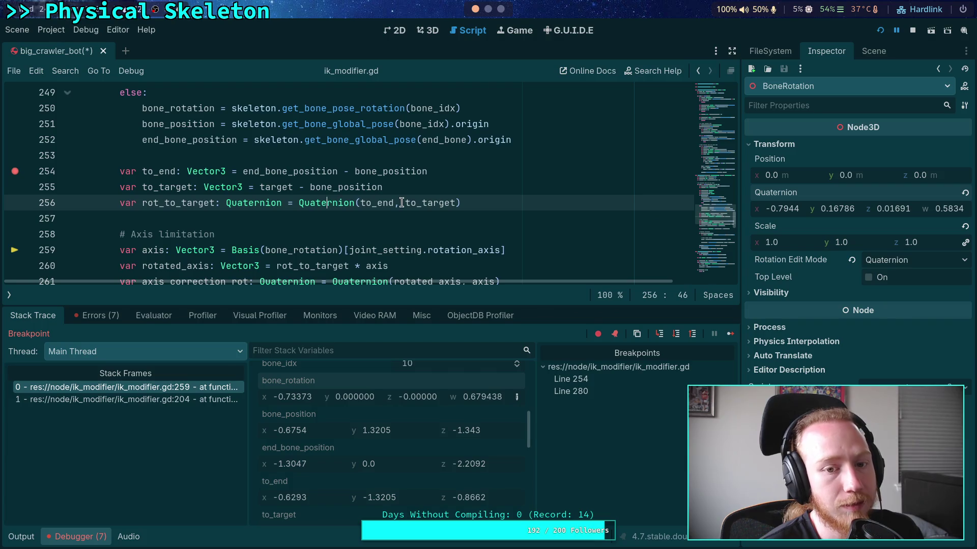
double_click(307, 175)
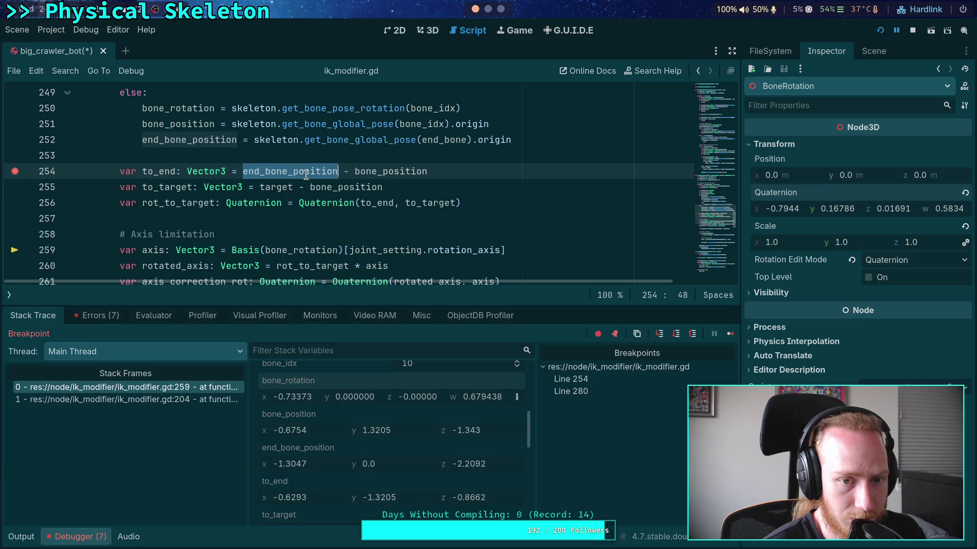
left_click(87, 533)
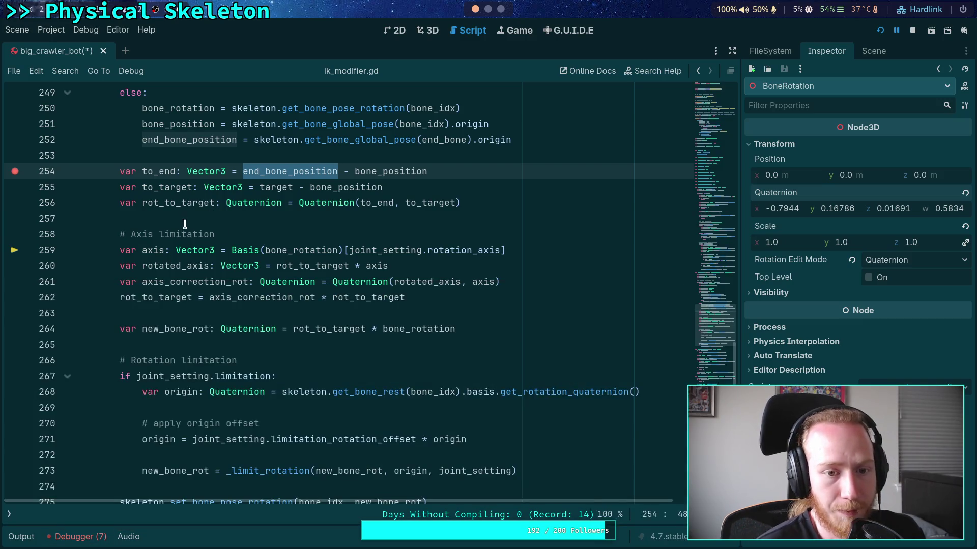
scroll(185, 224, "up", 2)
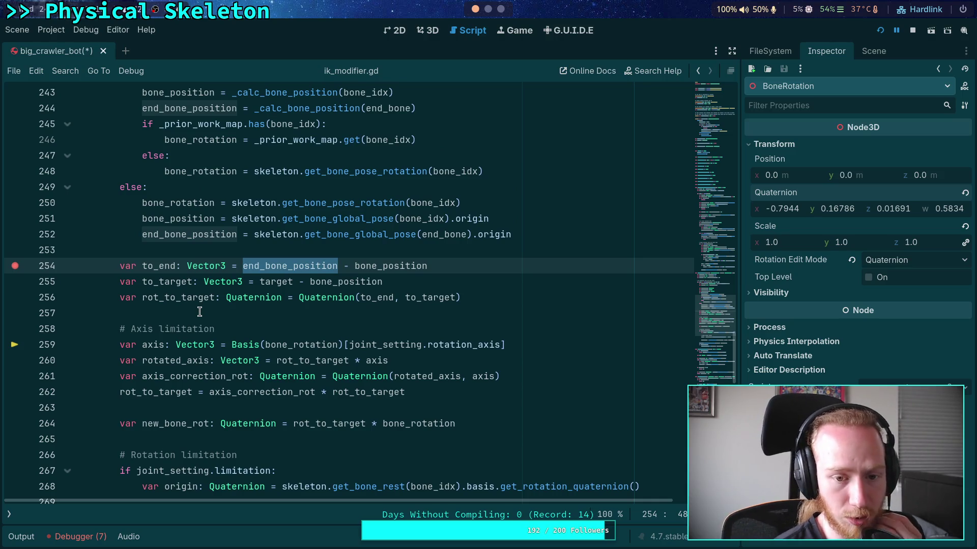
scroll(199, 311, "up", 1)
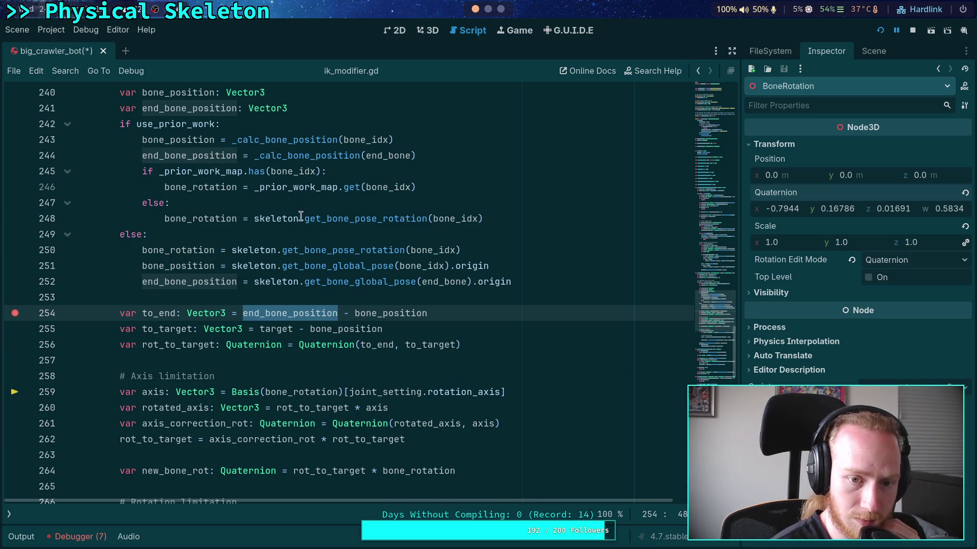
- Replace pose_rotation on line 248 with get_bone_global_pose(bone_idx).basis.get_rotation_quaternion() and save
left_click_drag(355, 219, 427, 219)
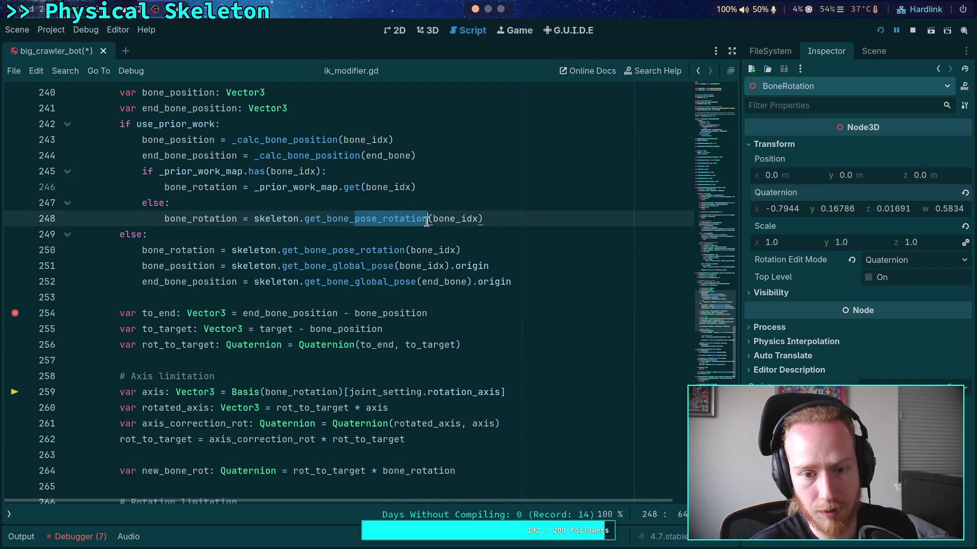
type("glob")
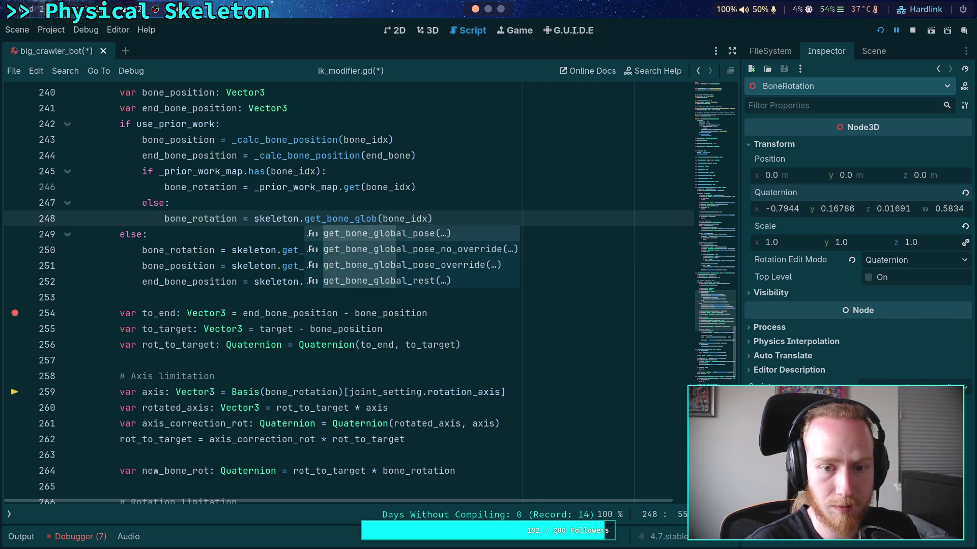
key("Return")
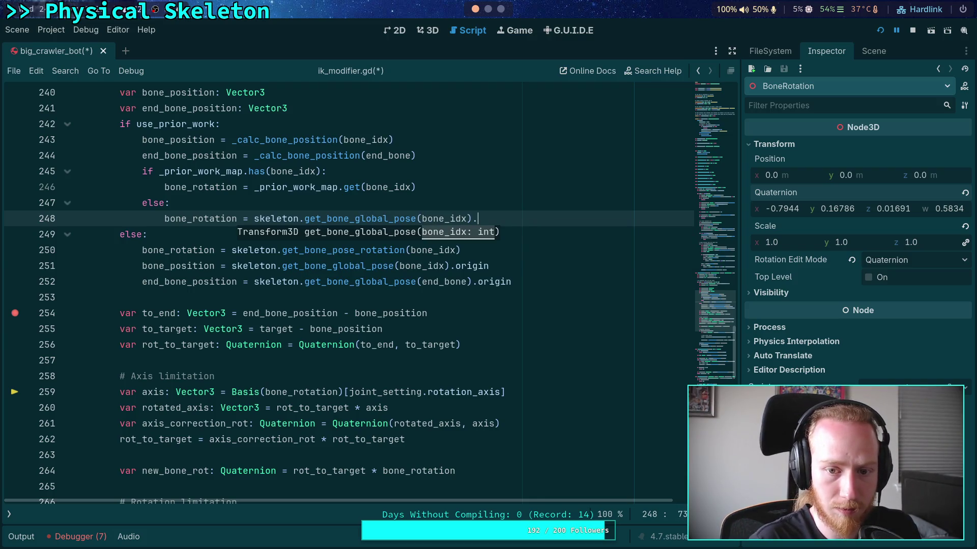
type("basis.")
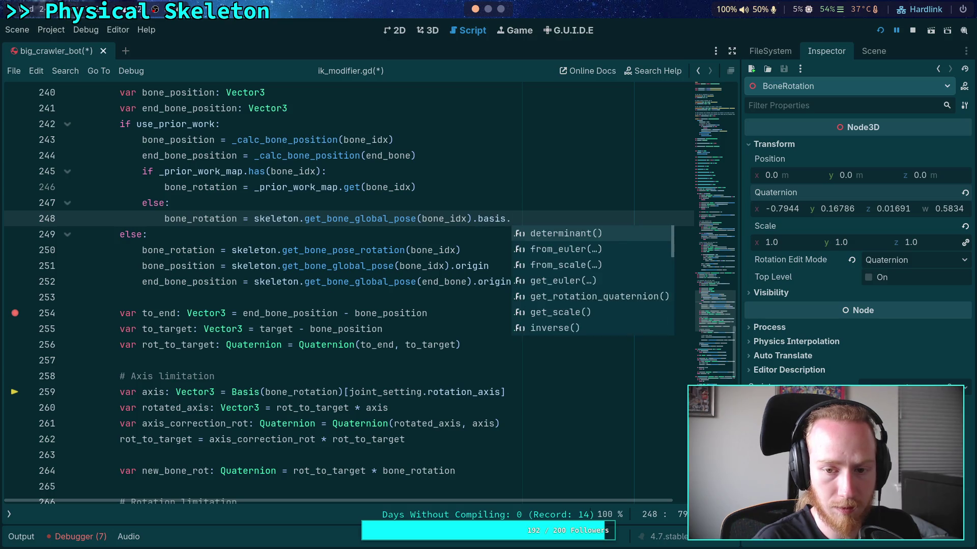
type("qu")
key("Down")
key("Return")
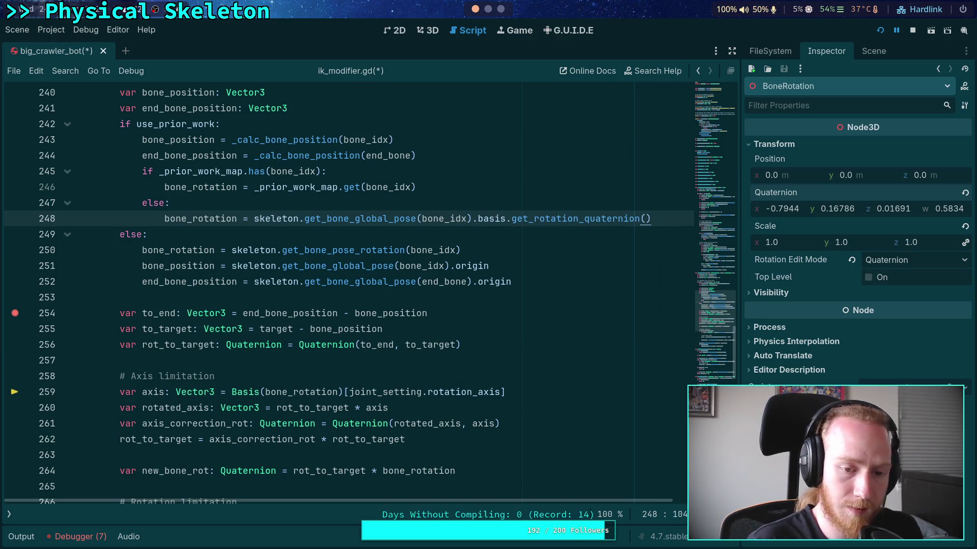
key("ctrl+s")
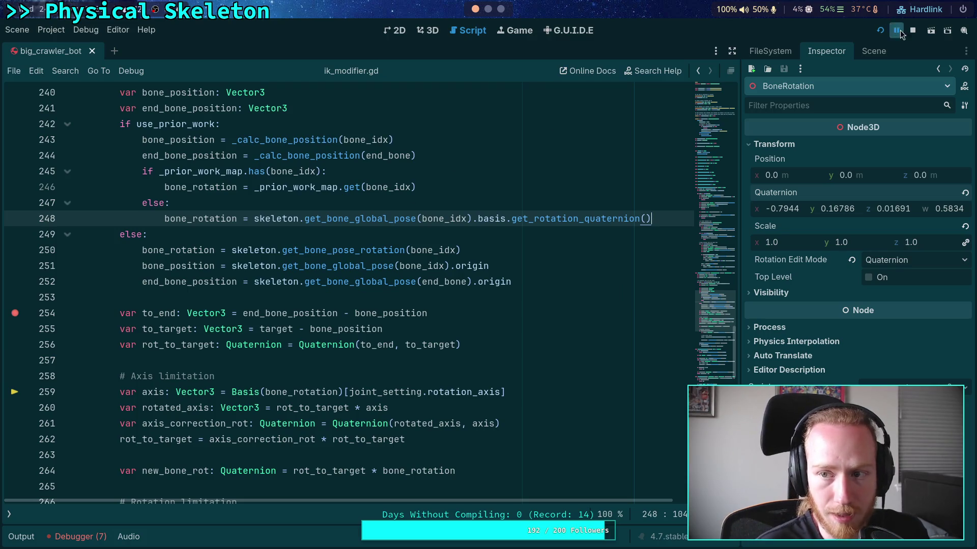
- Restart the game, continue to the line 254 breakpoint, and step over to line 259
left_click(878, 29)
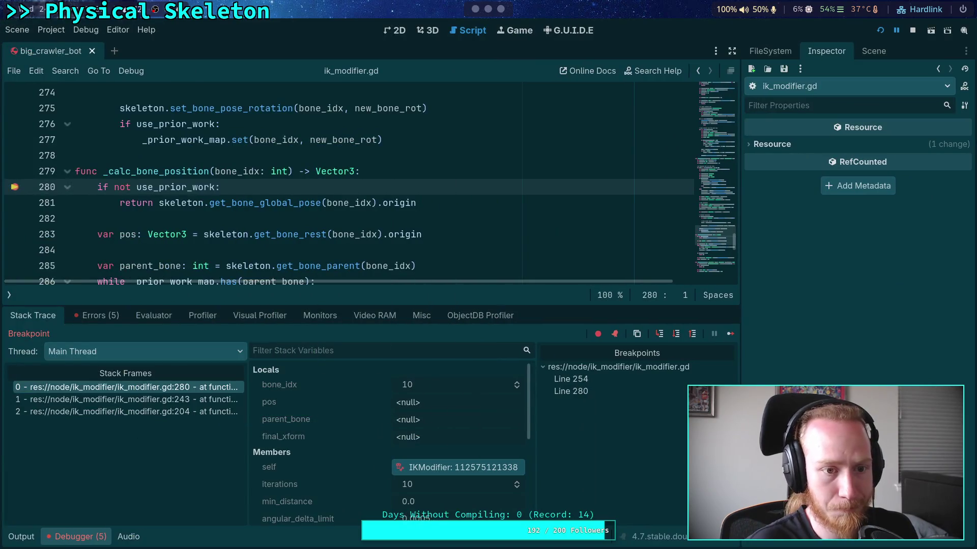
left_click(731, 334)
left_click(732, 334)
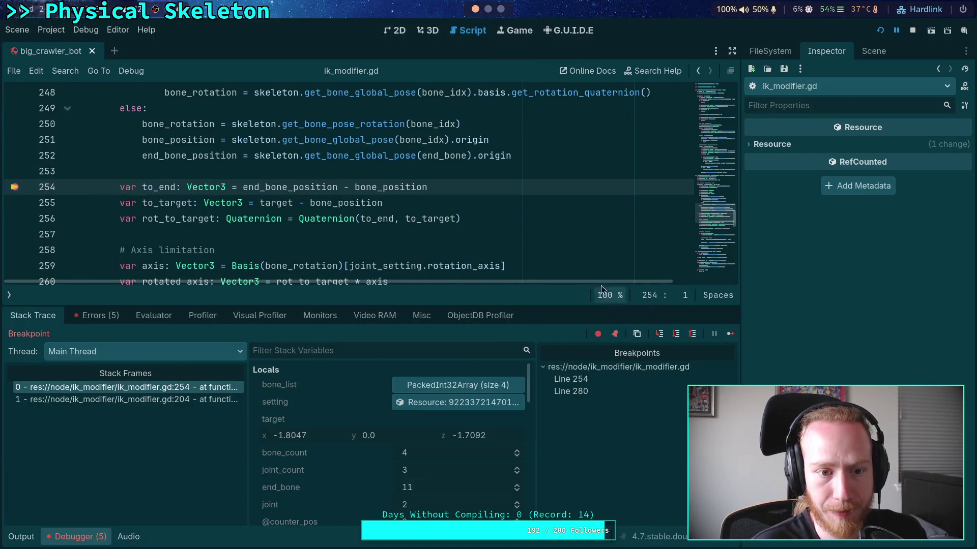
left_click(676, 335)
left_click(675, 336)
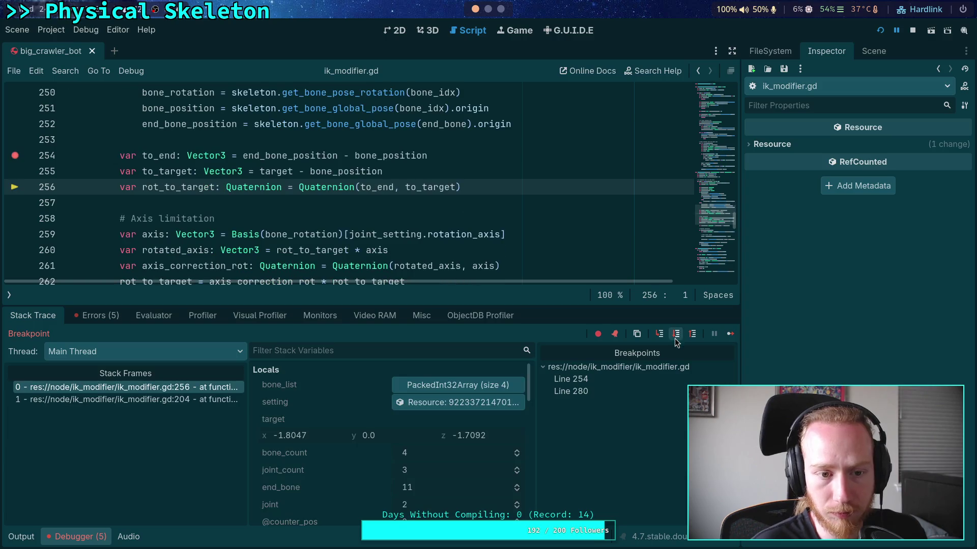
left_click(675, 335)
- Copy the new rot_to_target value from Stack Variables and bring up the 3D scene
scroll(337, 430, "down", 3)
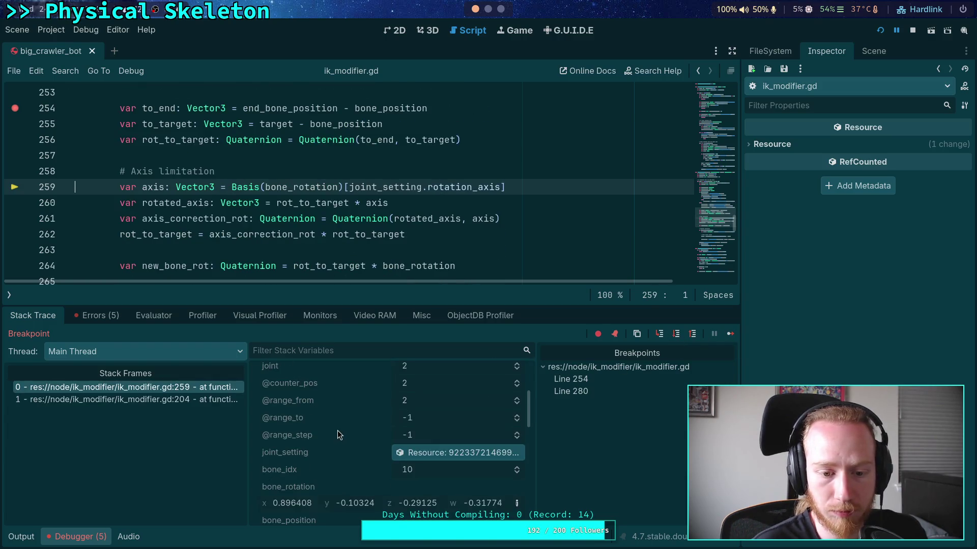
scroll(340, 428, "down", 5)
scroll(349, 444, "down", 2)
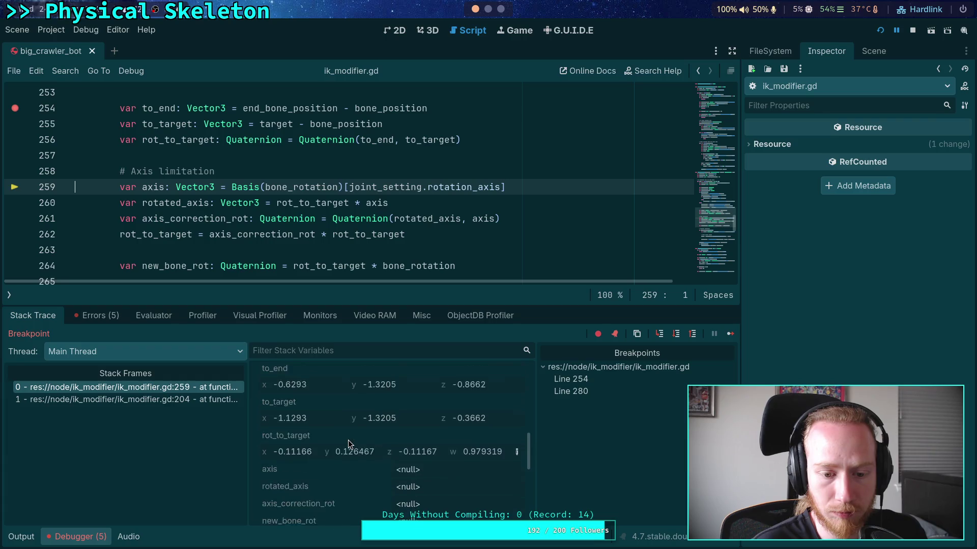
right_click(300, 416)
left_click(321, 426)
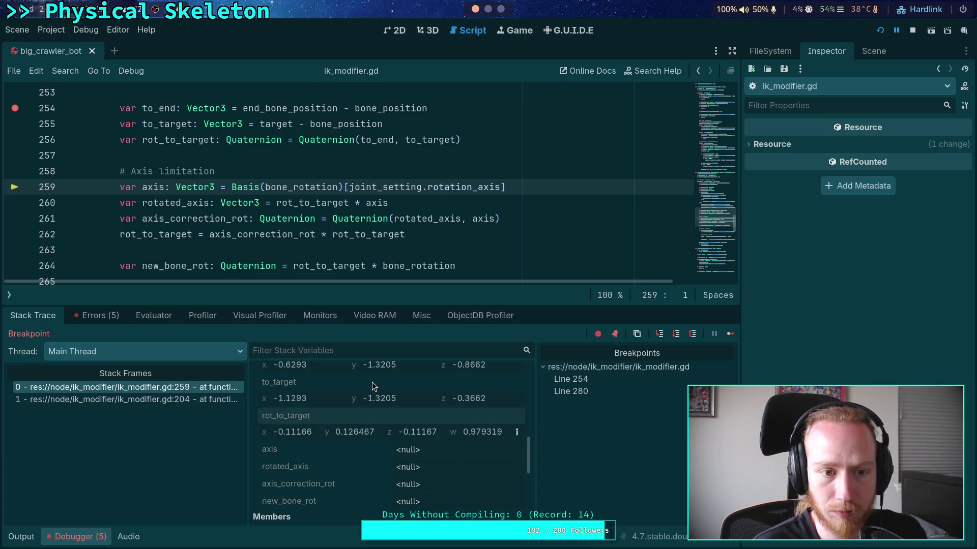
left_click(428, 30)
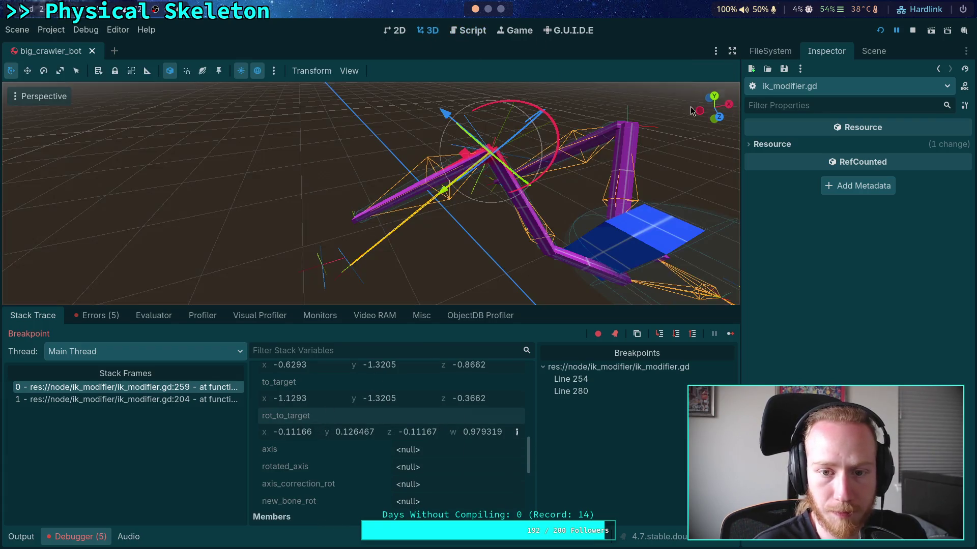
- Paste the debugger's rot_to_target quaternion into the RotToTarget node's Quaternion property
left_click(874, 51)
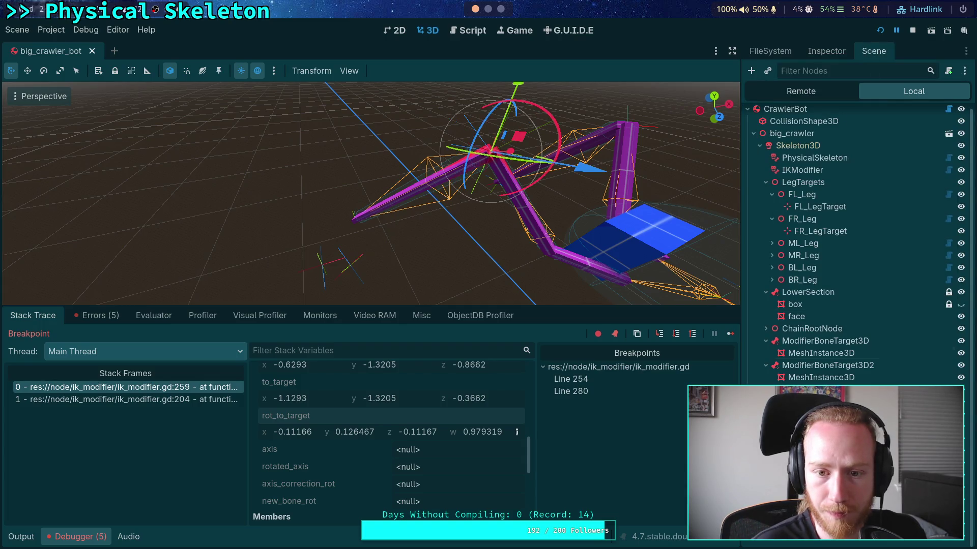
left_click(826, 50)
right_click(791, 193)
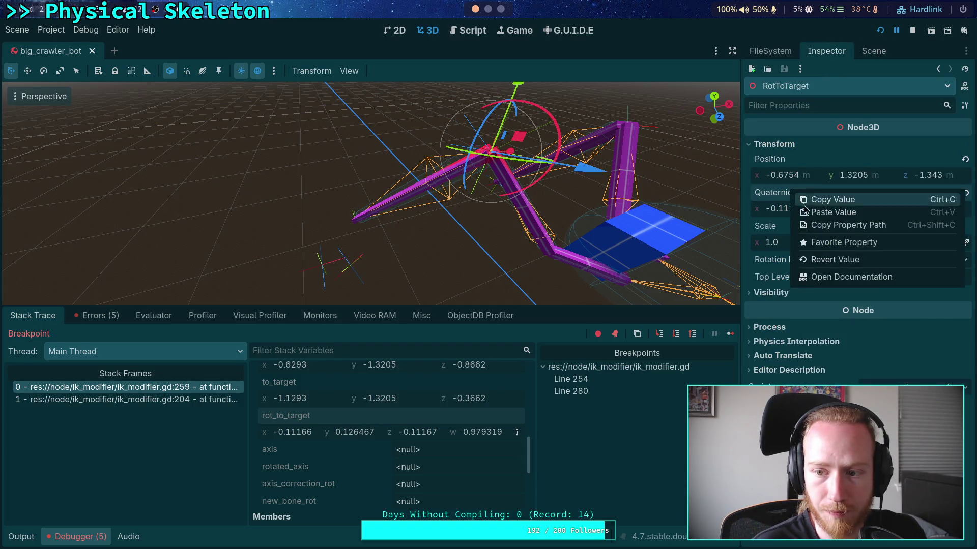
left_click(824, 210)
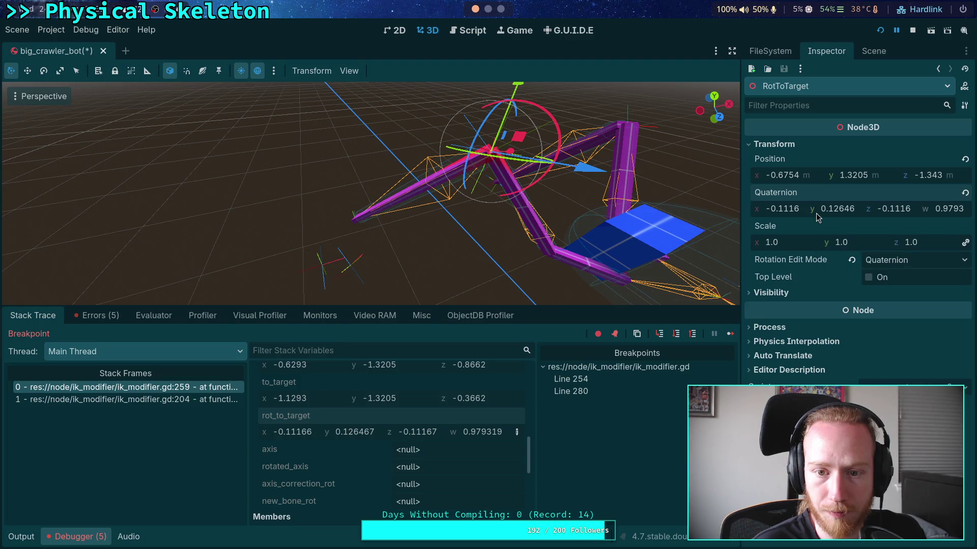
- Copy bone_rotation from Stack Variables and paste it into BoneRotation's Quaternion (0.89640, -0.1032, -0.2912, -0.317)
left_click(885, 50)
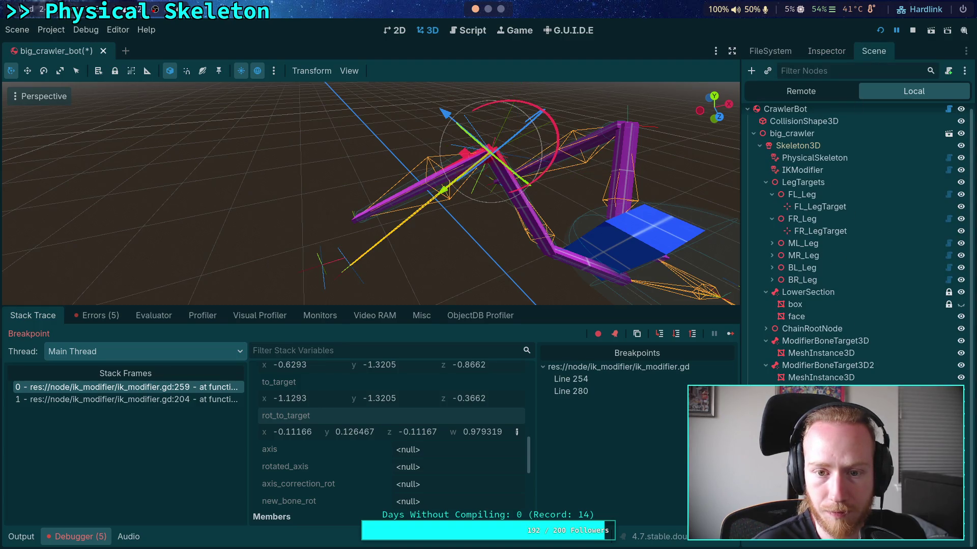
scroll(423, 455, "up", 5)
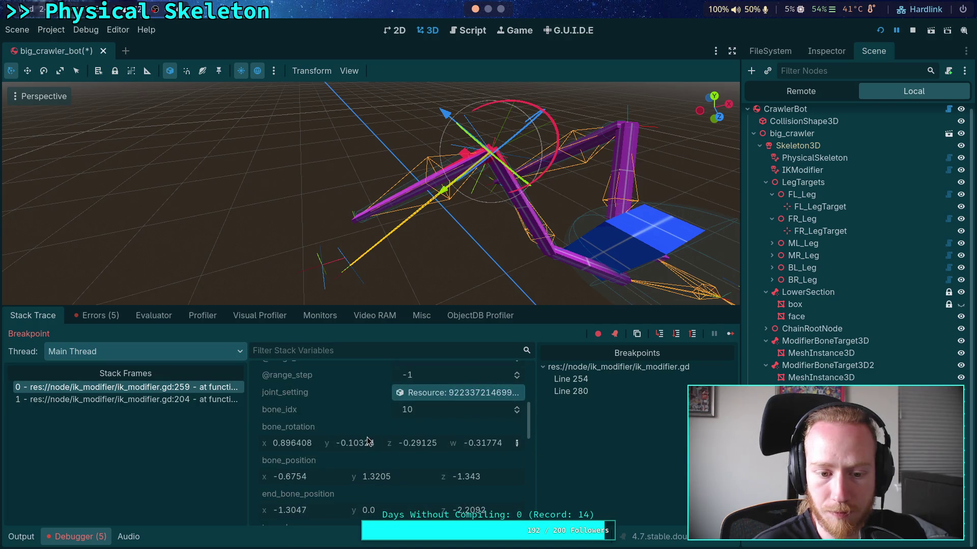
right_click(288, 429)
left_click(315, 435)
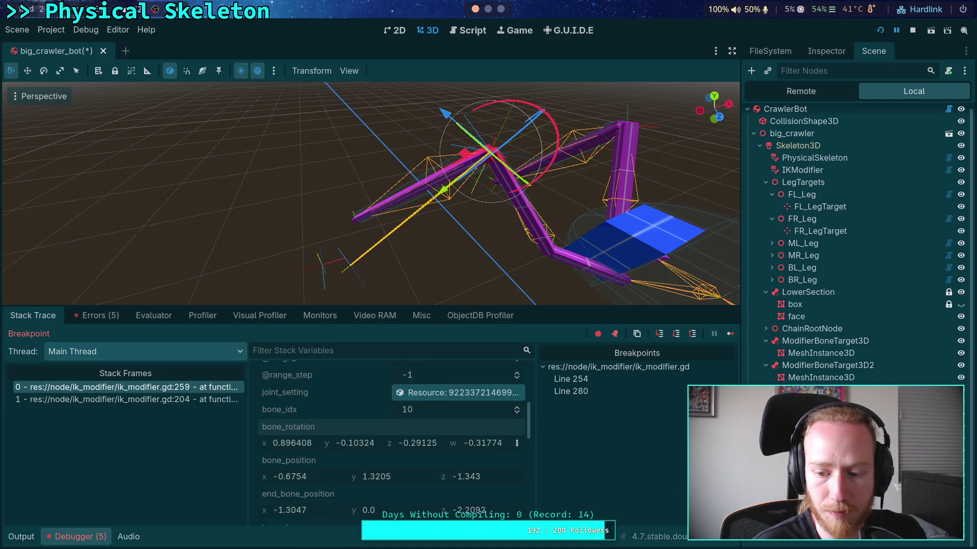
left_click(824, 51)
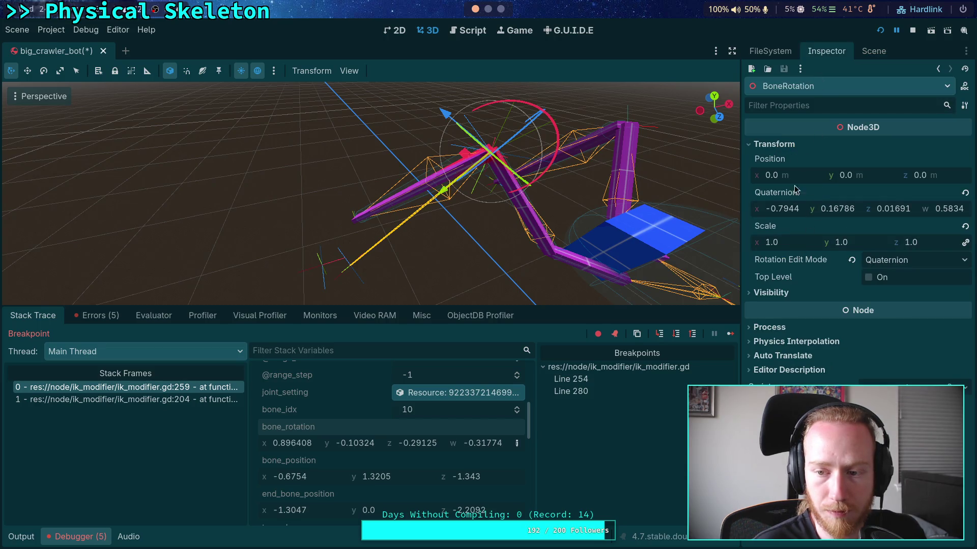
left_click(873, 51)
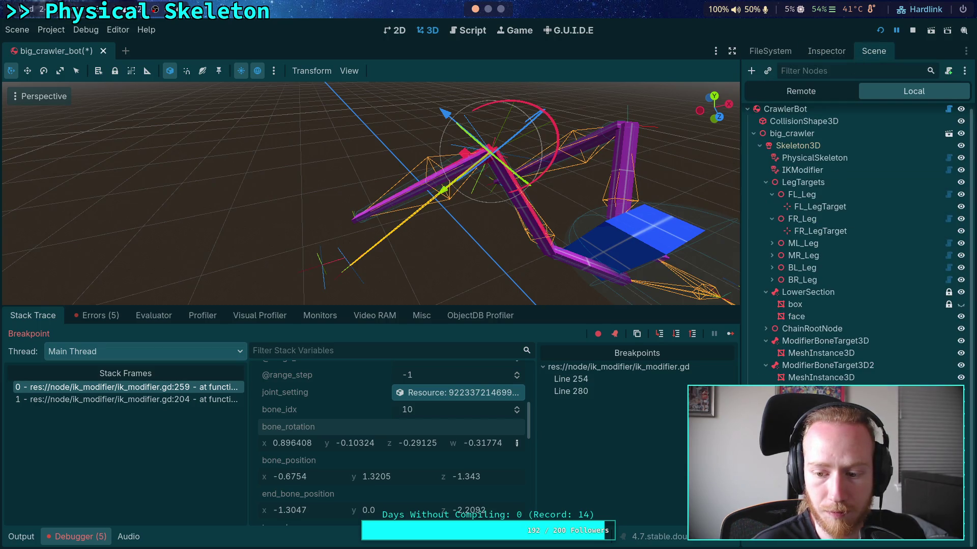
left_click(826, 51)
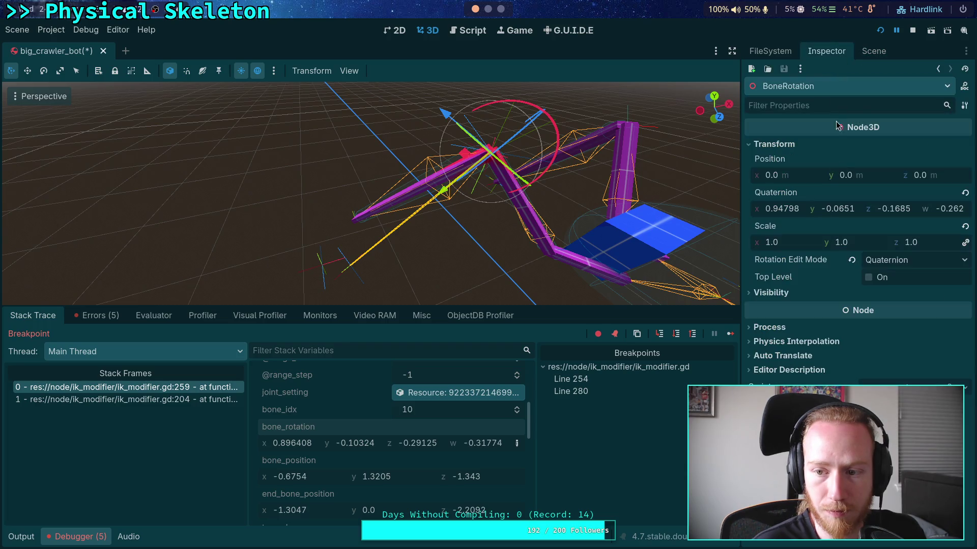
right_click(782, 195)
left_click(807, 215)
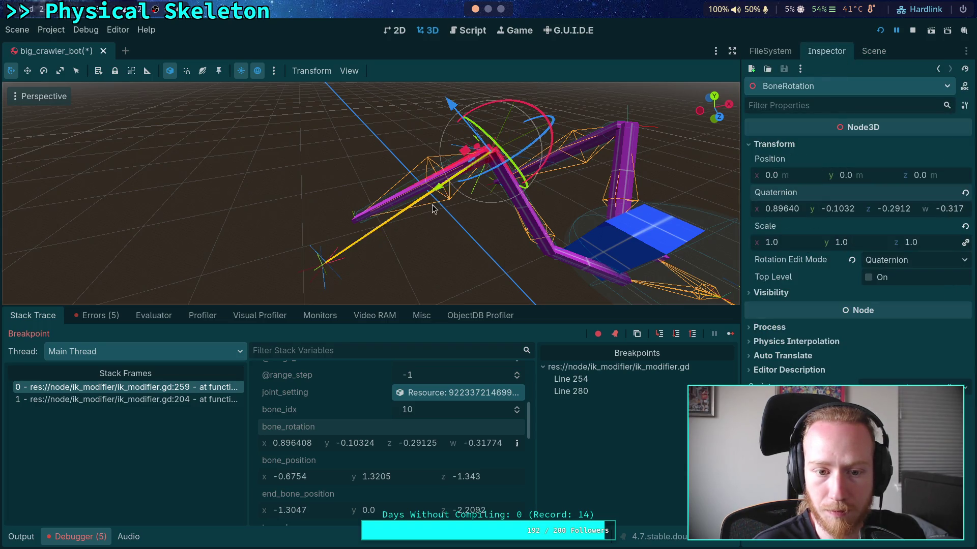
mouse_move(414, 230)
left_mouse_down()
mouse_move(372, 197)
mouse_move(501, 195)
mouse_move(525, 215)
mouse_move(552, 207)
mouse_move(450, 218)
left_mouse_up()
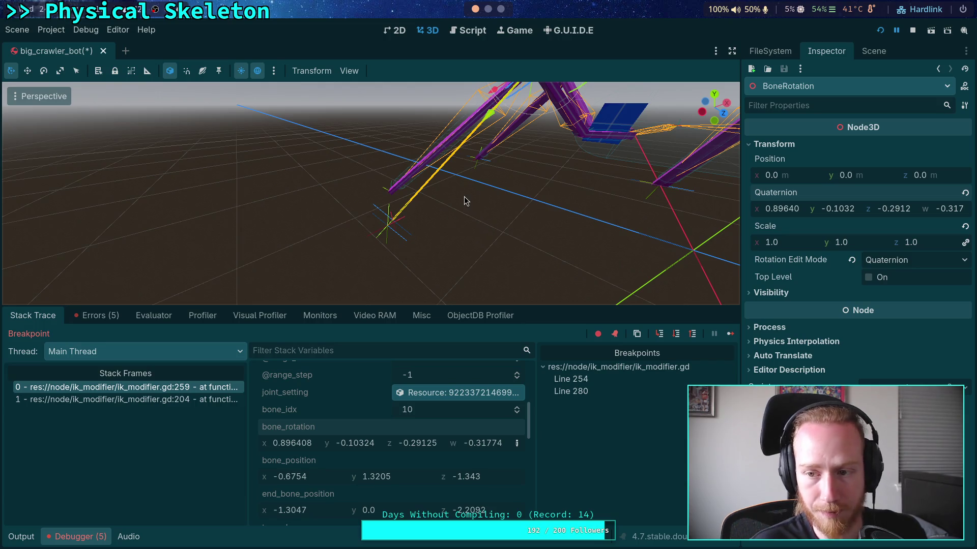
- Back in ik_modifier.gd, highlight end_bone_position uses and collapse the Debugger panel
left_click(474, 30)
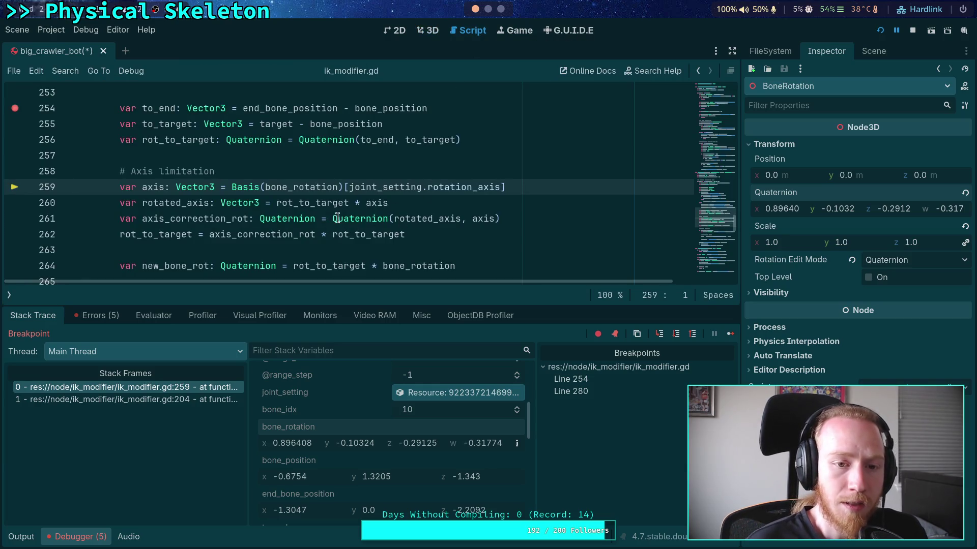
scroll(306, 191, "up", 1)
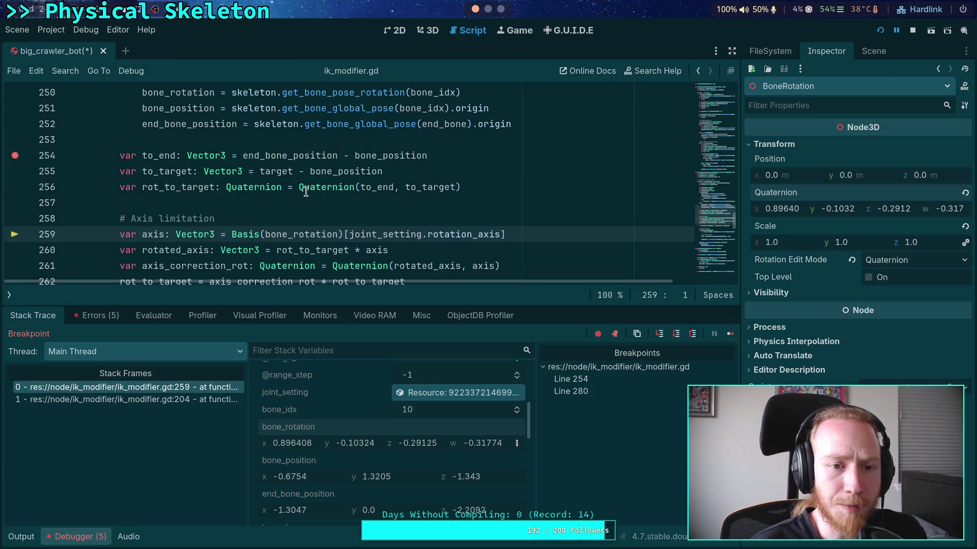
double_click(275, 156)
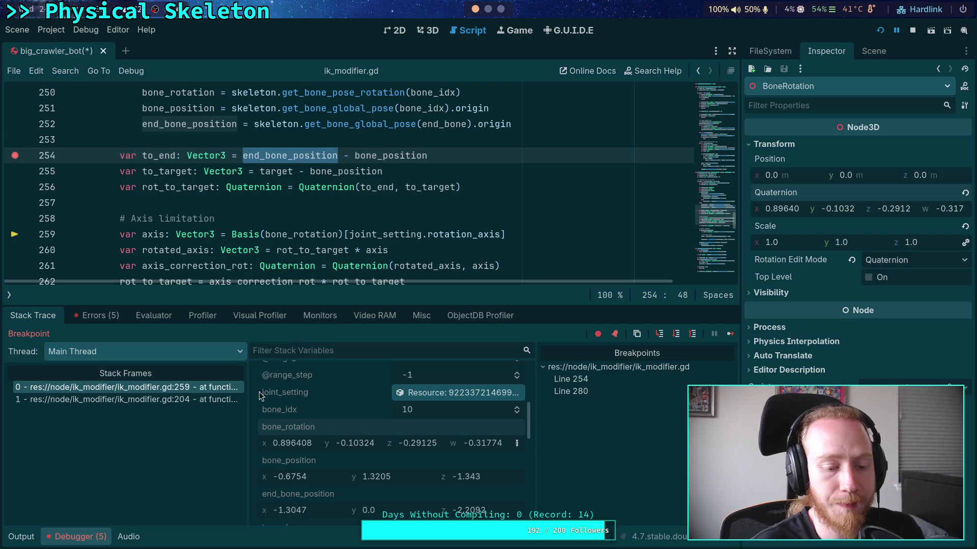
left_click(78, 539)
- Review the rot_to_target line and else branch at line 249, then stop the debug session
left_click(244, 190)
left_click(311, 209)
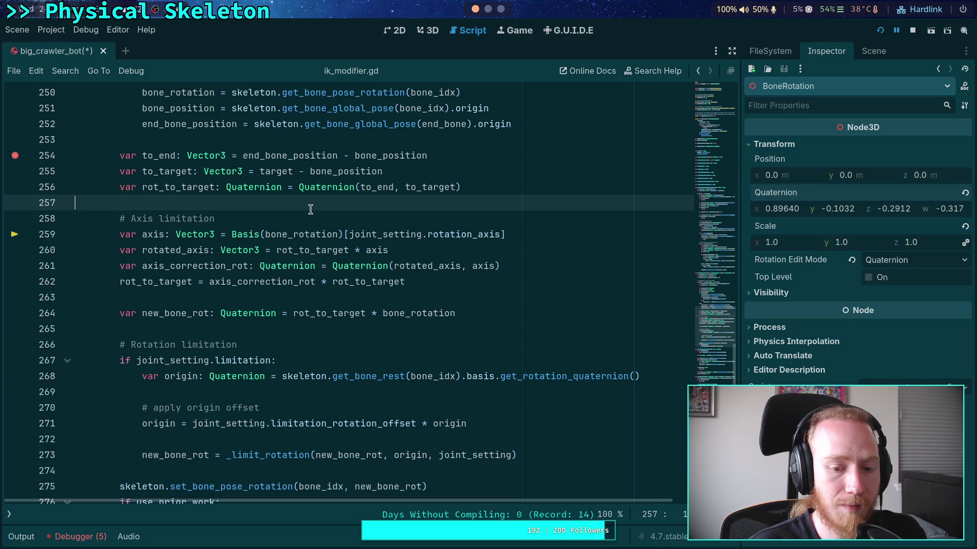
scroll(328, 264, "up", 5)
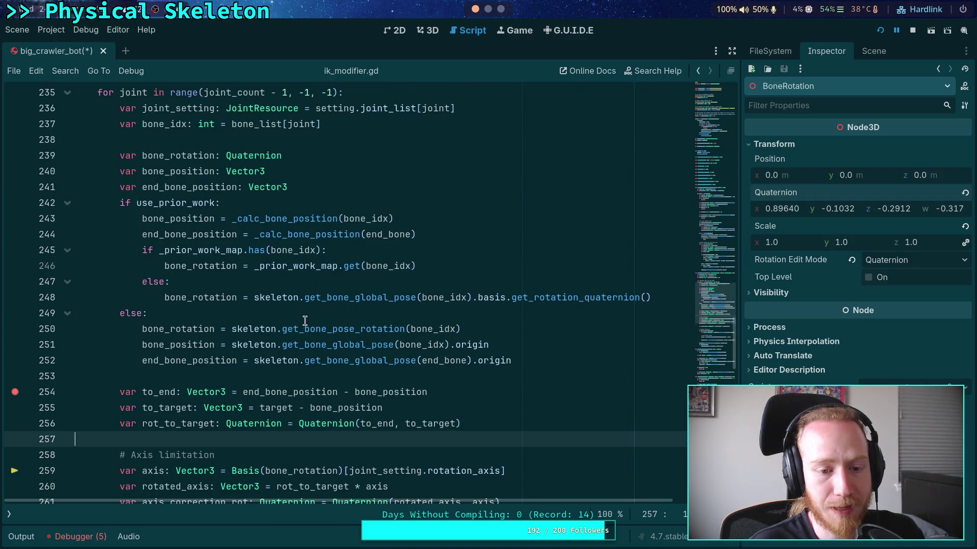
left_click(294, 305)
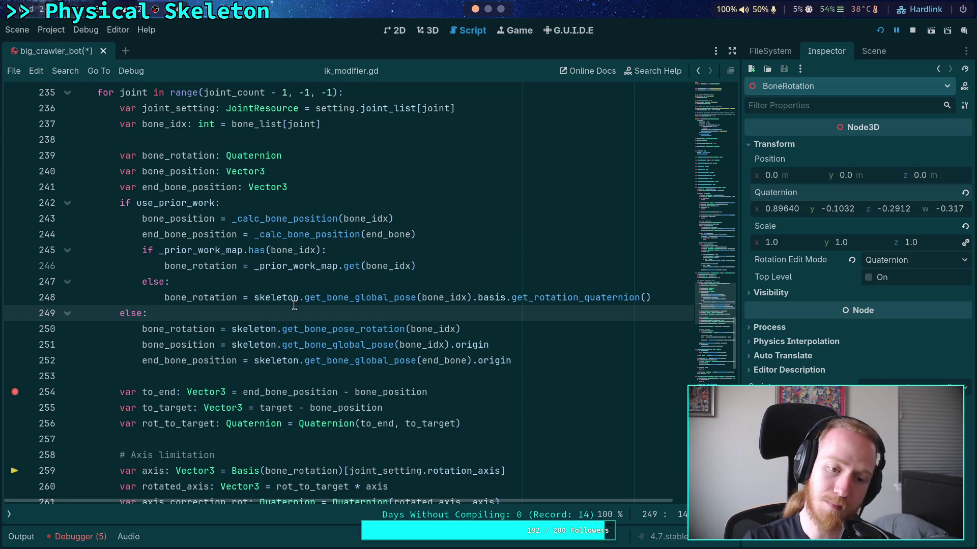
left_click(912, 30)
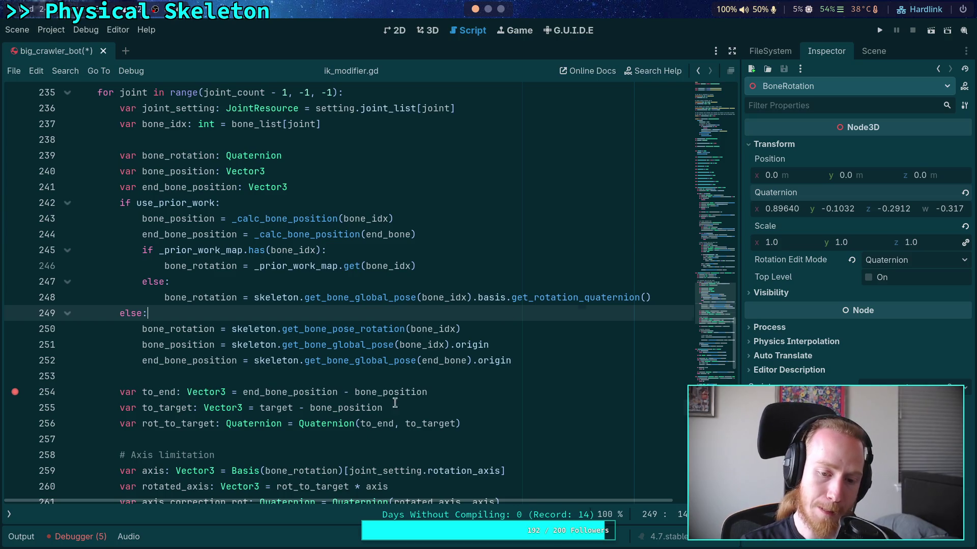
mouse_move(396, 408)
left_mouse_down()
mouse_move(143, 407)
mouse_move(119, 395)
left_mouse_up()
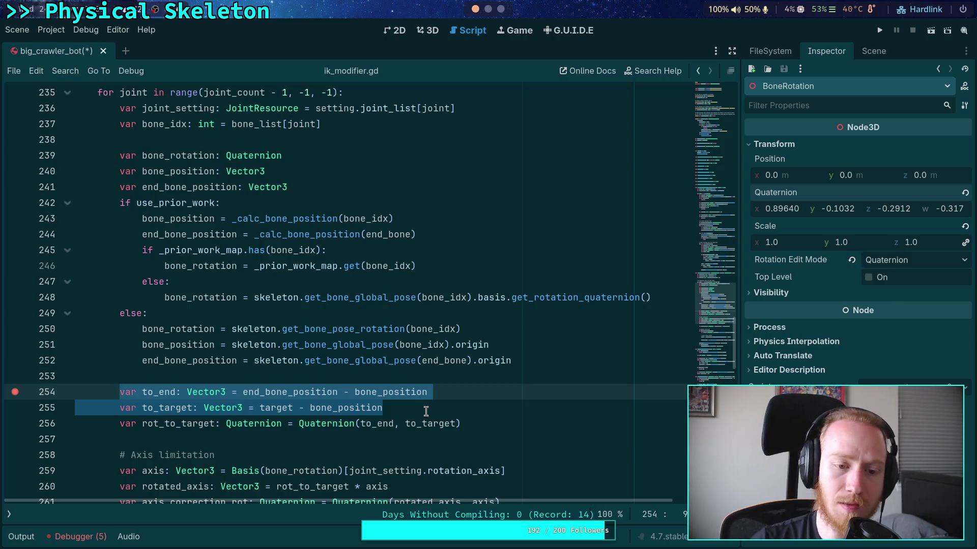
- Trace every use of new_bone_rot, including the prior-work map line and line 277
scroll(425, 411, "down", 8)
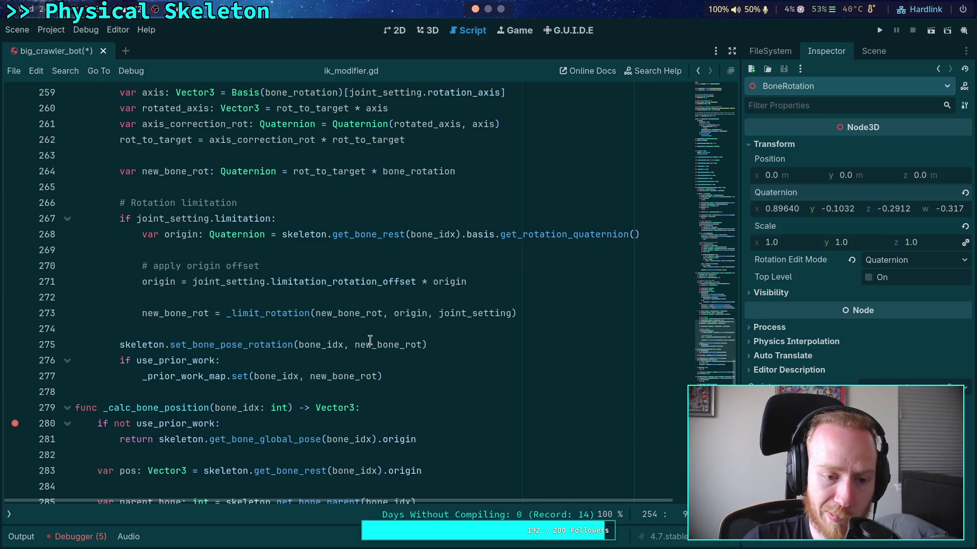
double_click(358, 343)
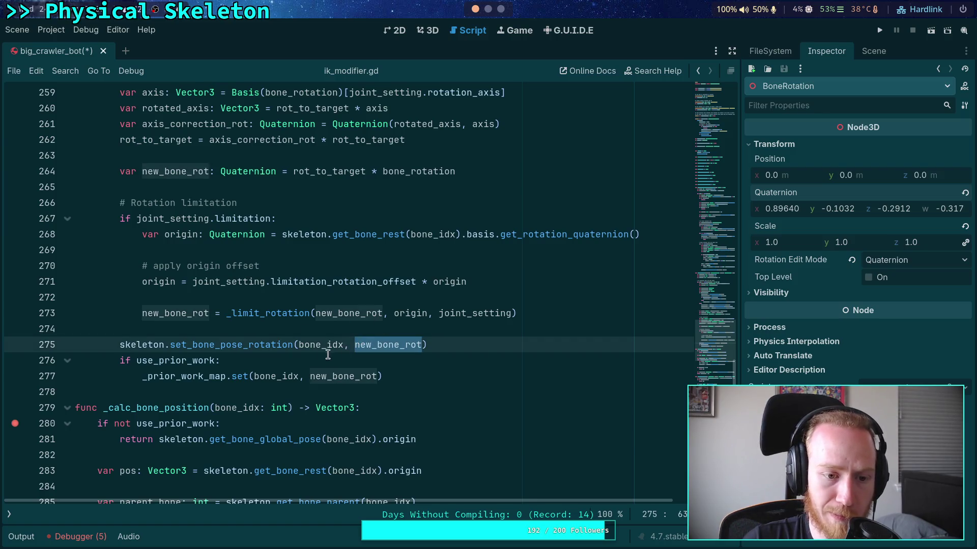
scroll(328, 354, "up", 7)
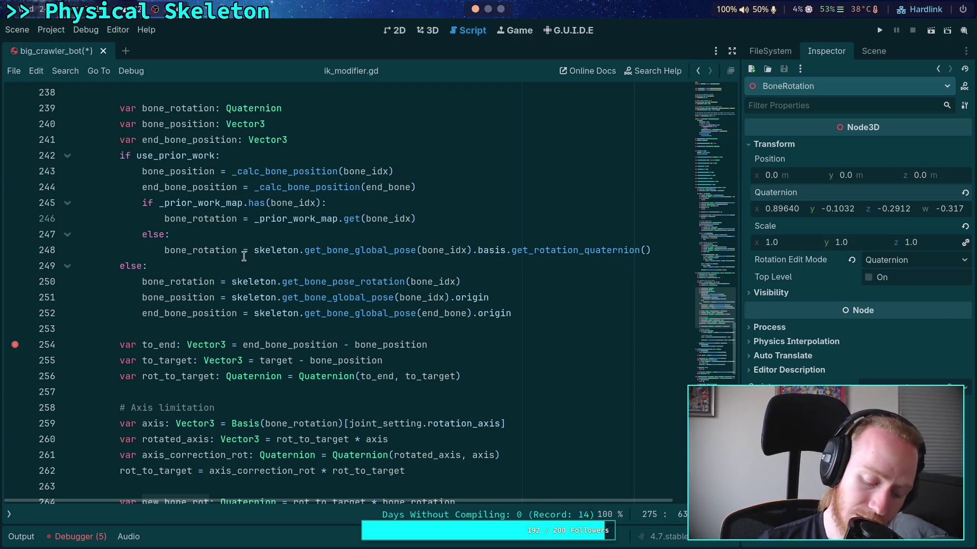
scroll(240, 262, "down", 14)
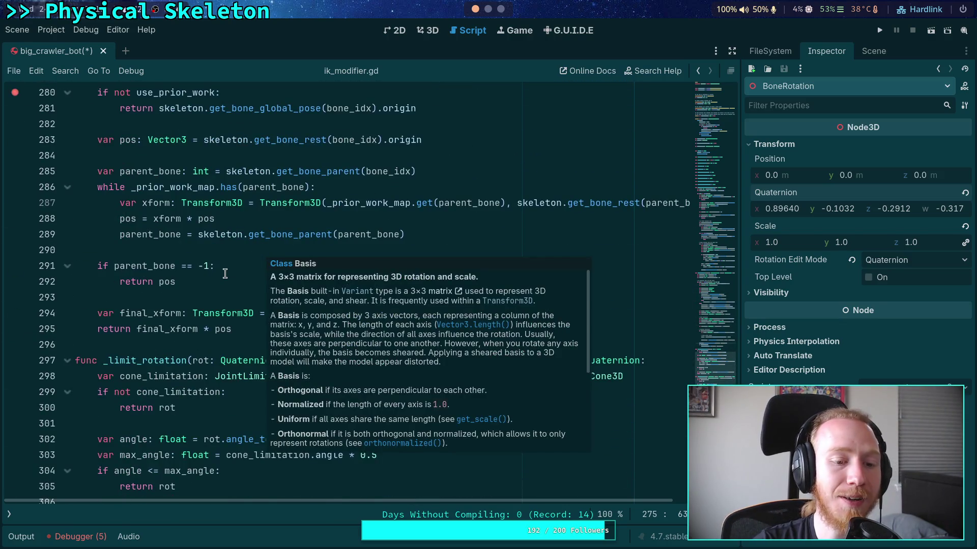
scroll(224, 274, "up", 7)
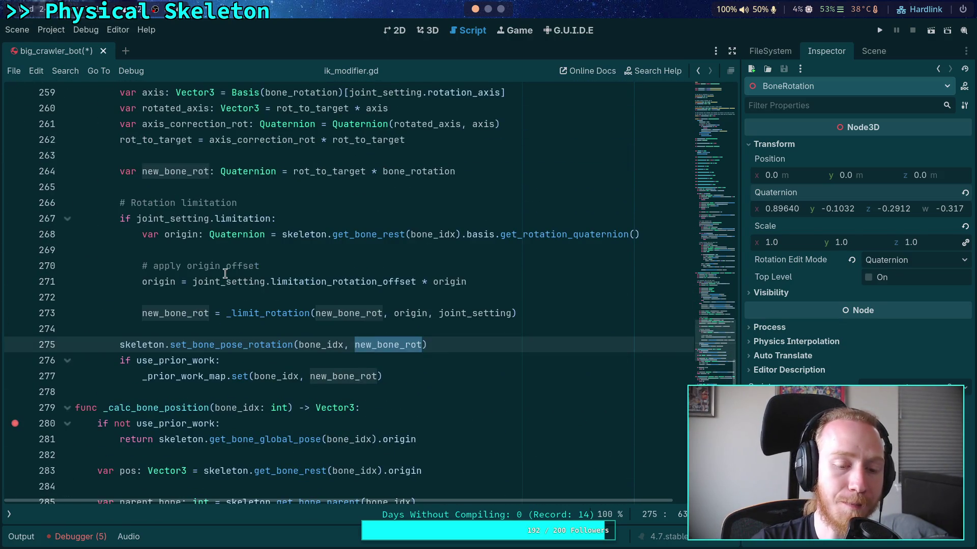
left_click(349, 367)
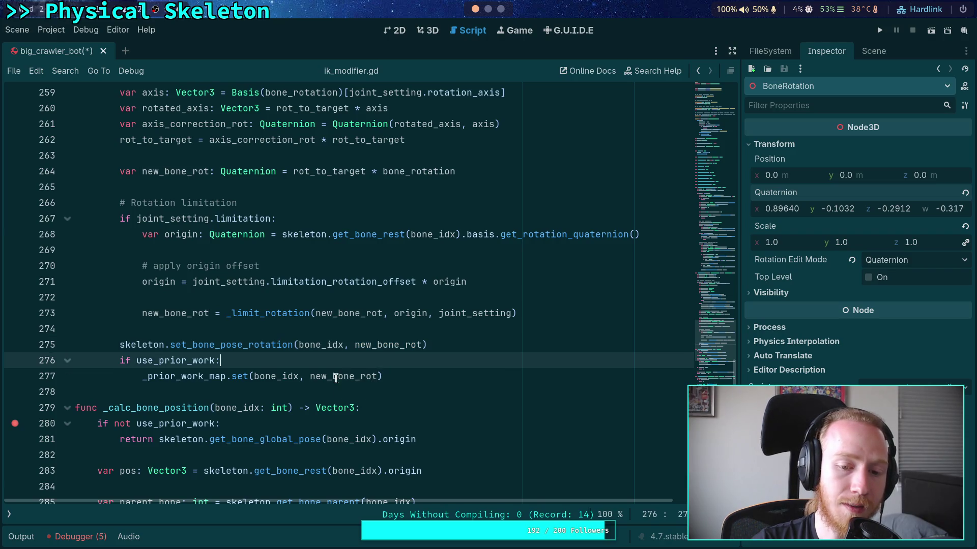
double_click(335, 377)
scroll(340, 356, "up", 4)
- Change line 248's fallback bone_rotation to get_bone_pose_rotation(bone_idx)
left_click(359, 259)
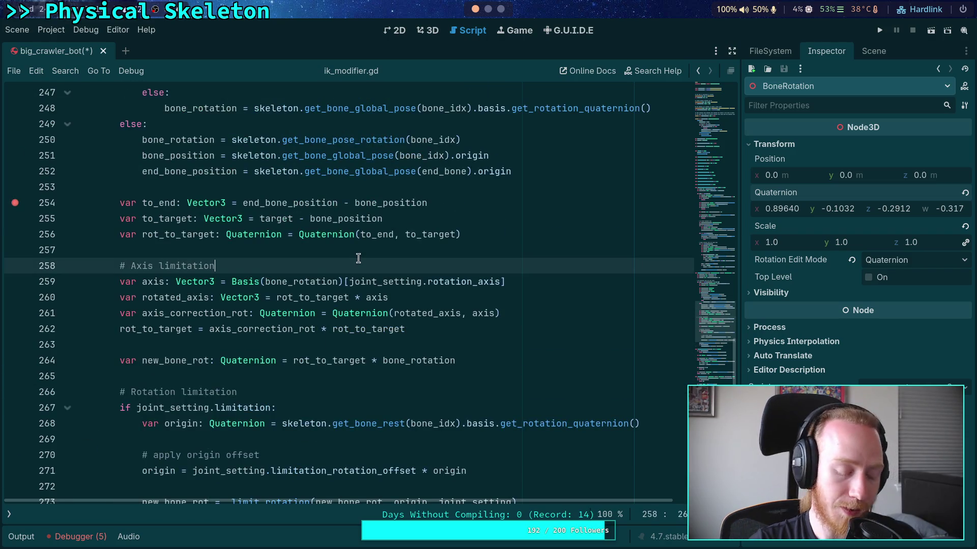
left_click(650, 109)
key("ctrl+BackSpace")
key("ctrl+BackSpace")
key("ctrl+BackSpace")
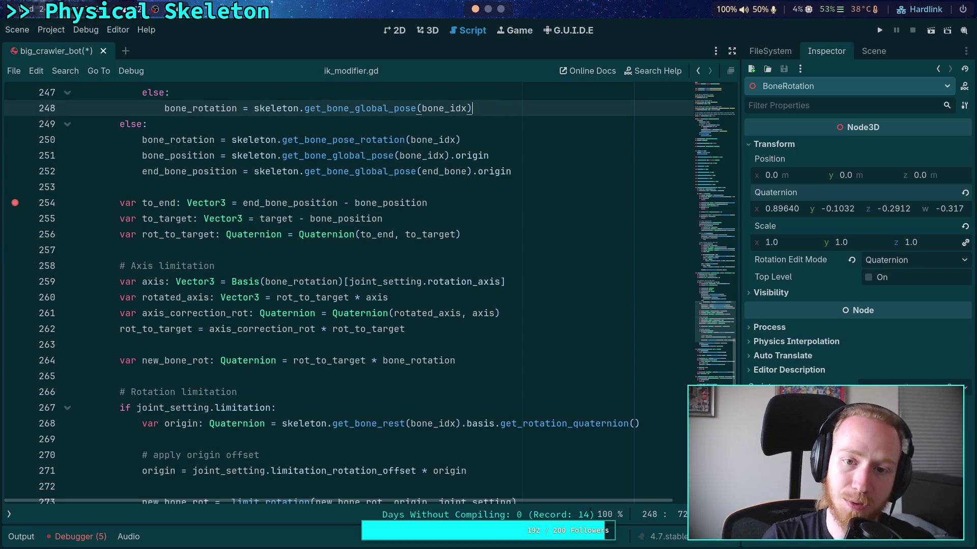
type("pose_rotation(bone_idx)")
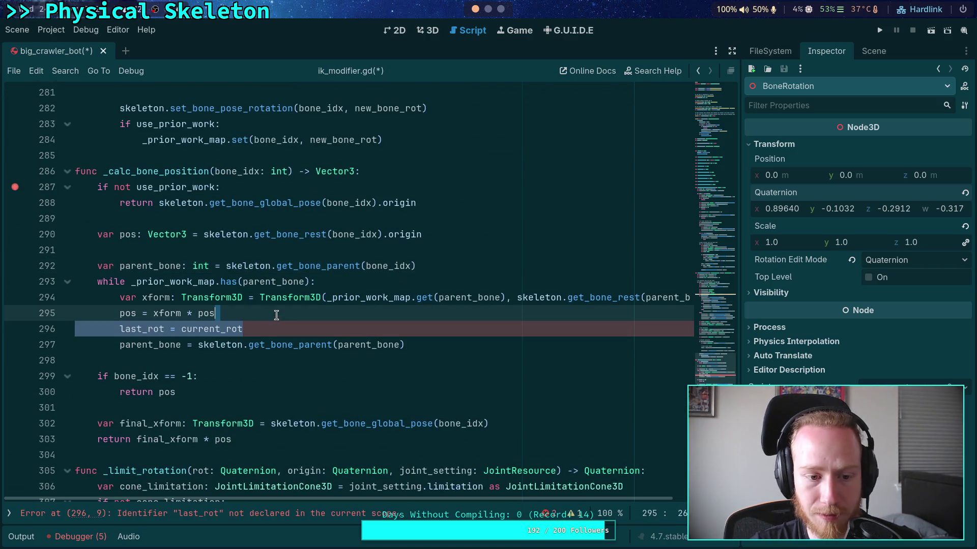
- Undo three edits from empty line 276 to restore the parent_rotation changes in the parent-bone loop
scroll(406, 342, "up", 12)
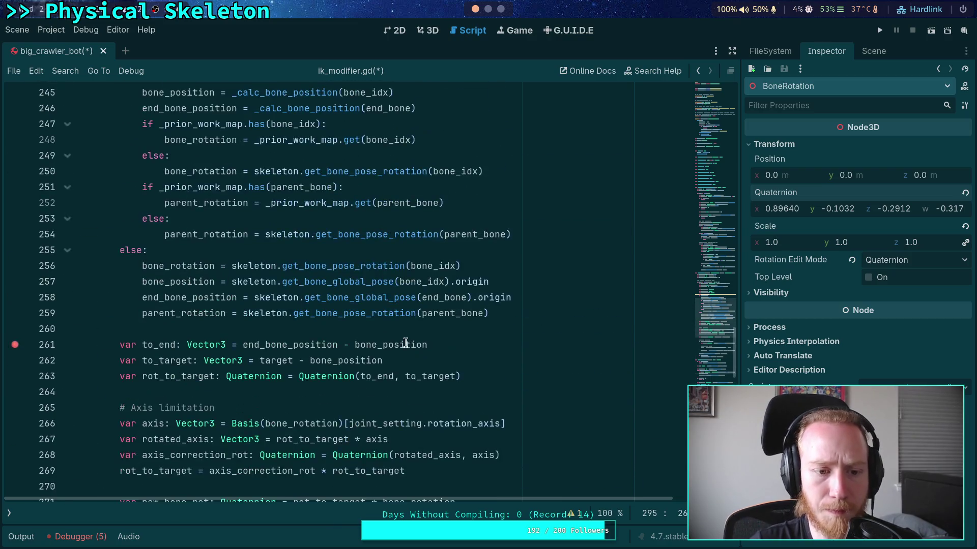
scroll(406, 343, "down", 6)
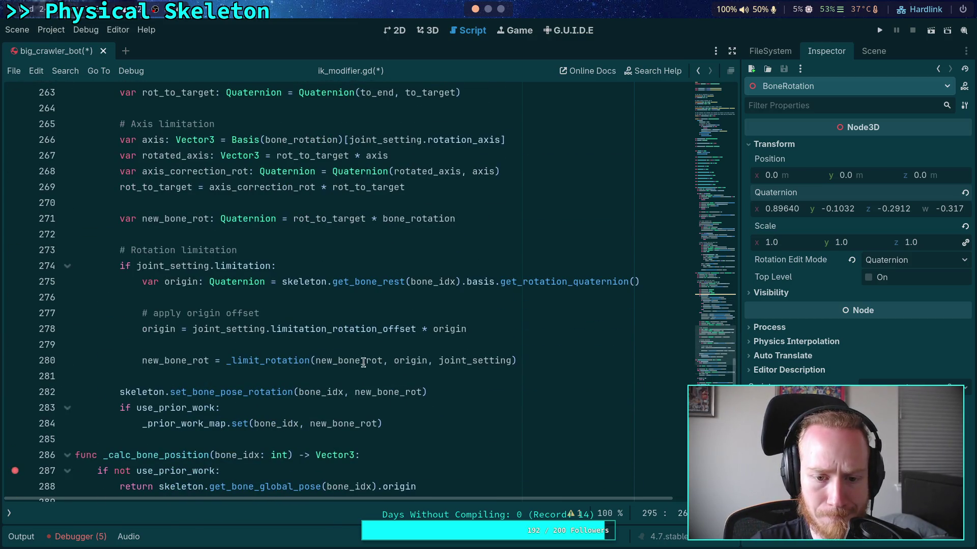
left_click(413, 298)
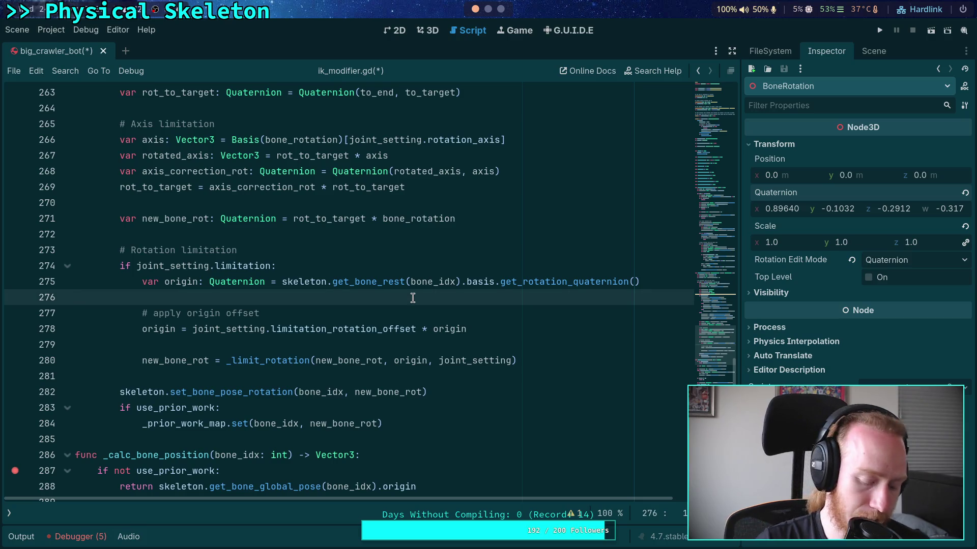
key("ctrl+z")
key("ctrl+z")
key("ctrl+z")
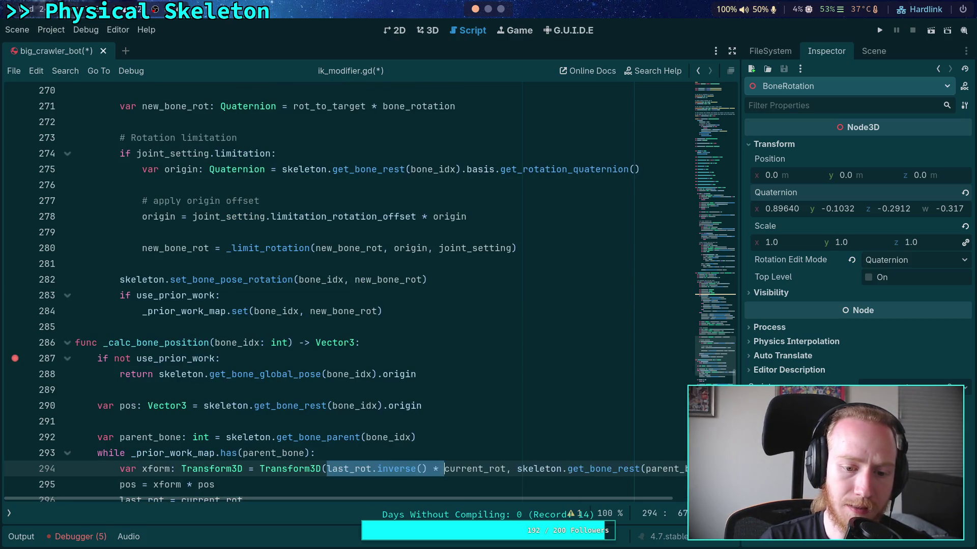
key("ctrl+z")
key("ctrl+z")
key("ctrl+z")
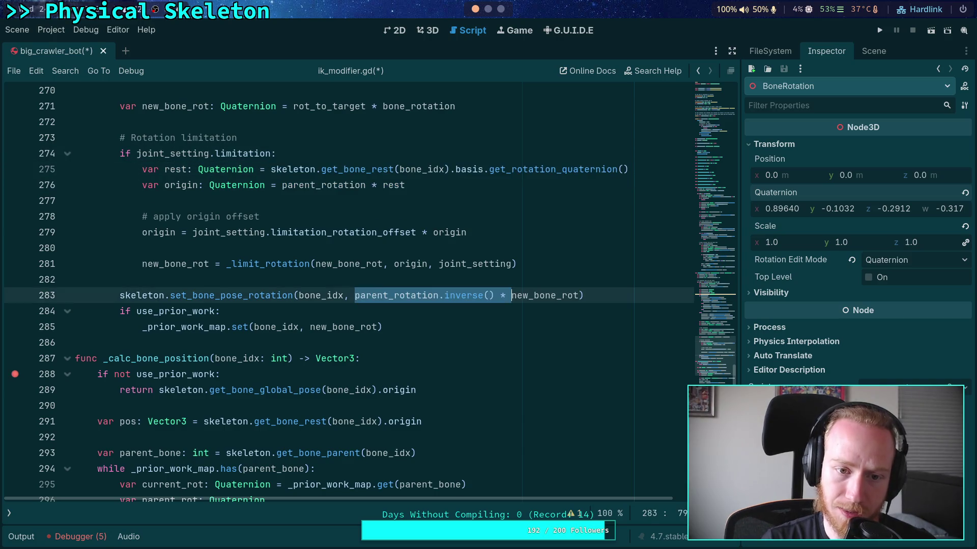
key("ctrl+z")
key("ctrl+z")
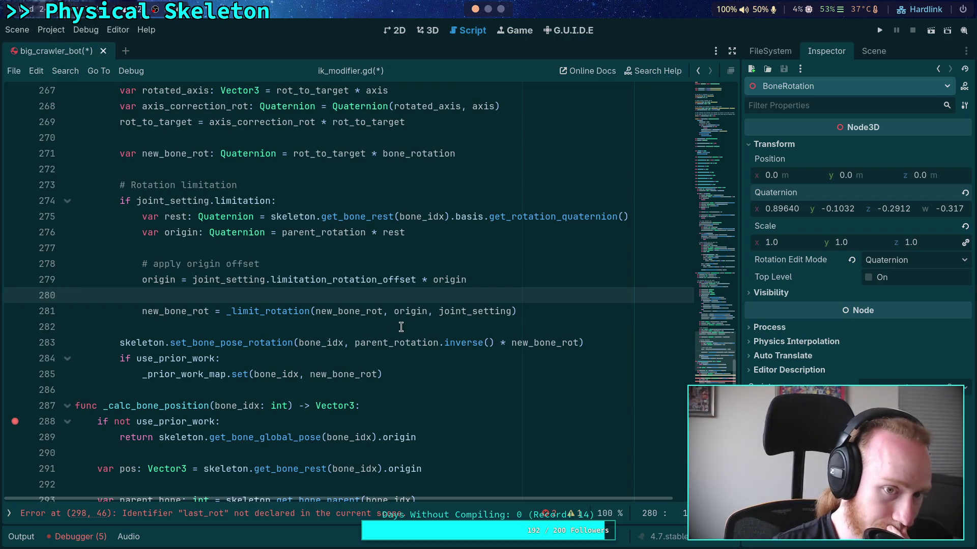
- Highlight parent_rotation and check it feeds origin = parent_rotation * rest and line 283's inverse() * new_bone_rot
scroll(395, 337, "up", 2)
scroll(395, 338, "up", 8)
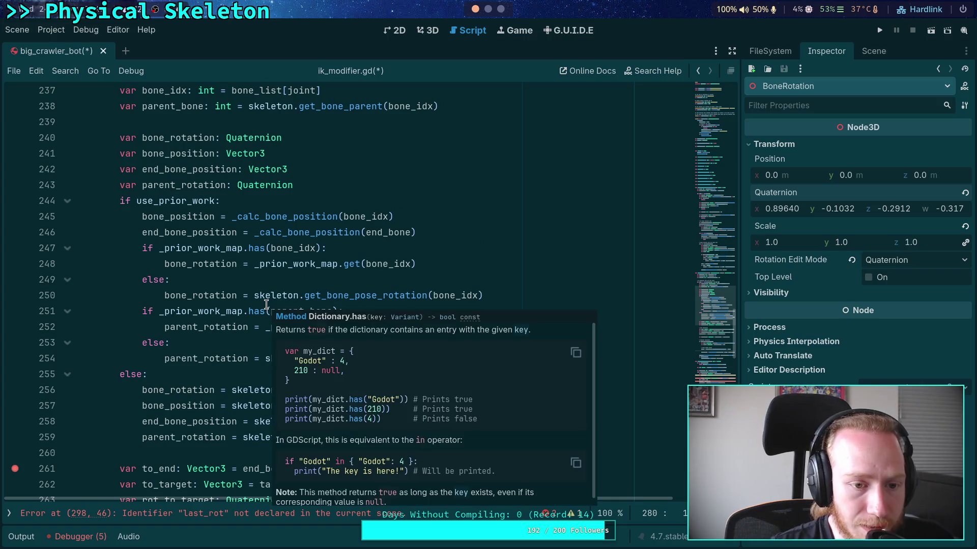
left_click(184, 189)
scroll(371, 358, "down", 2)
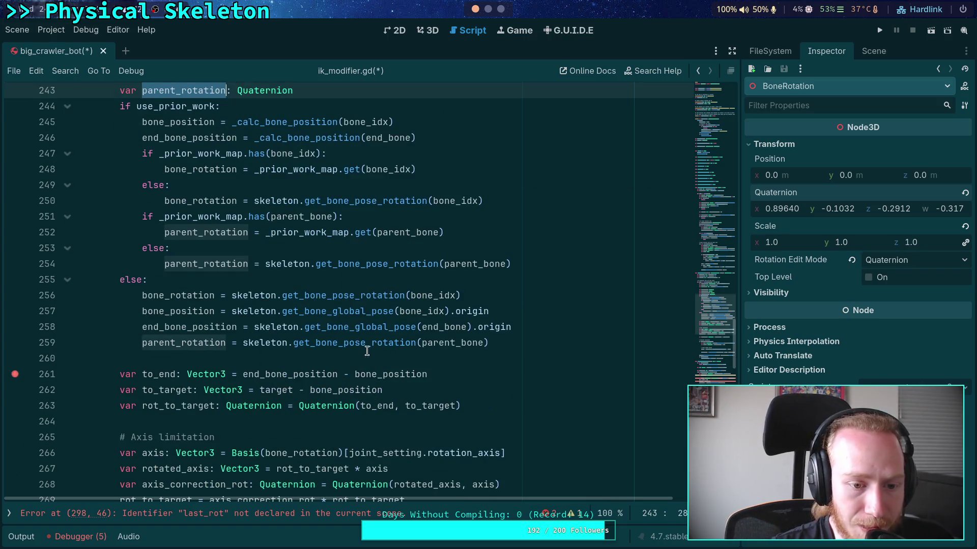
scroll(372, 359, "down", 3)
scroll(371, 358, "down", 2)
scroll(378, 355, "down", 1)
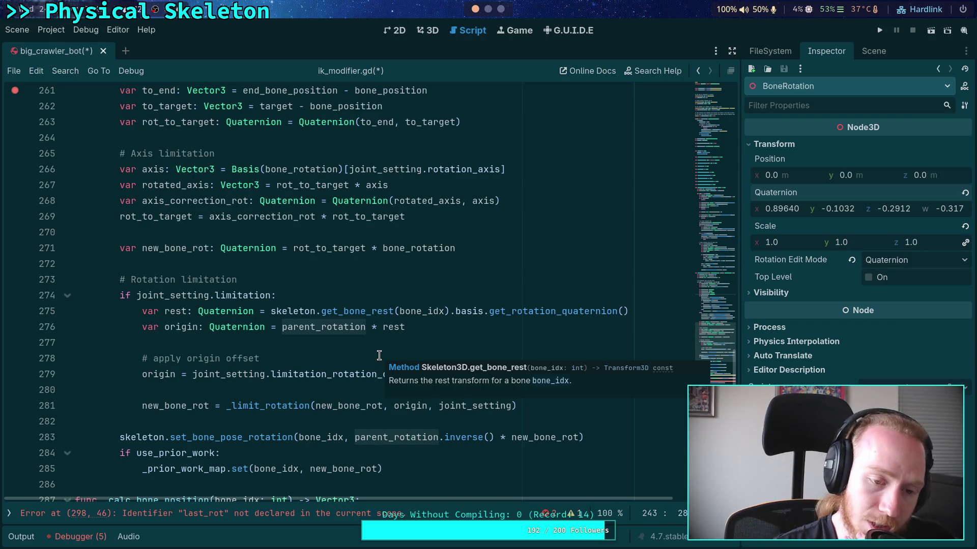
scroll(316, 345, "down", 1)
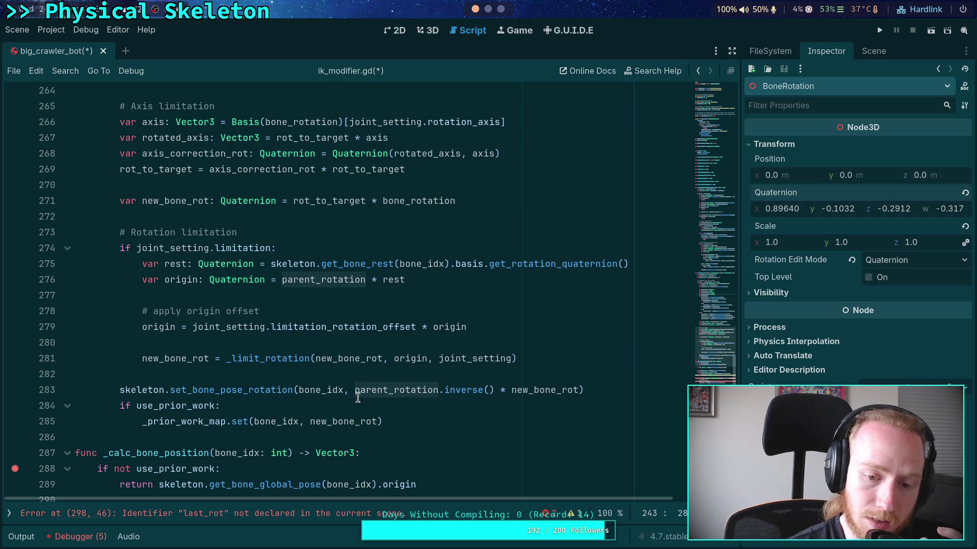
mouse_move(356, 391)
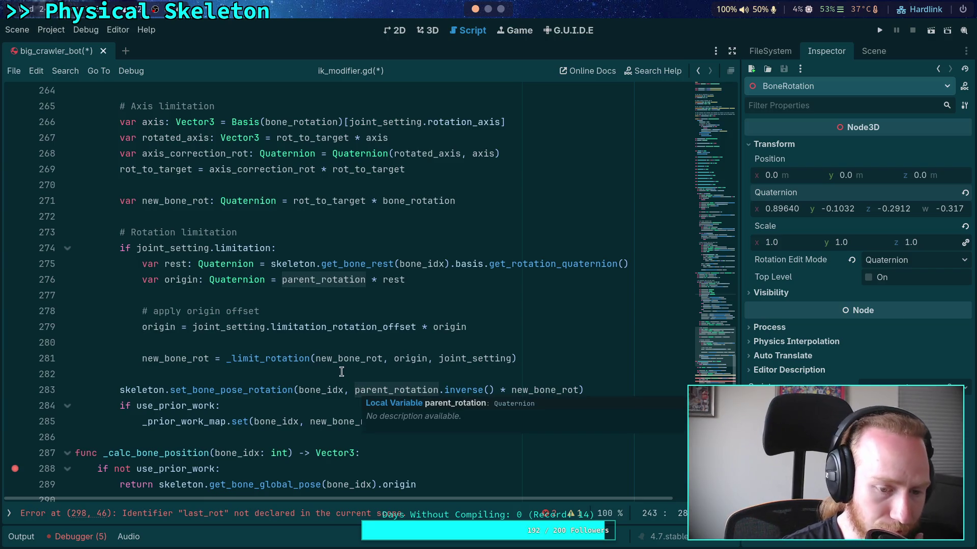
mouse_move(330, 325)
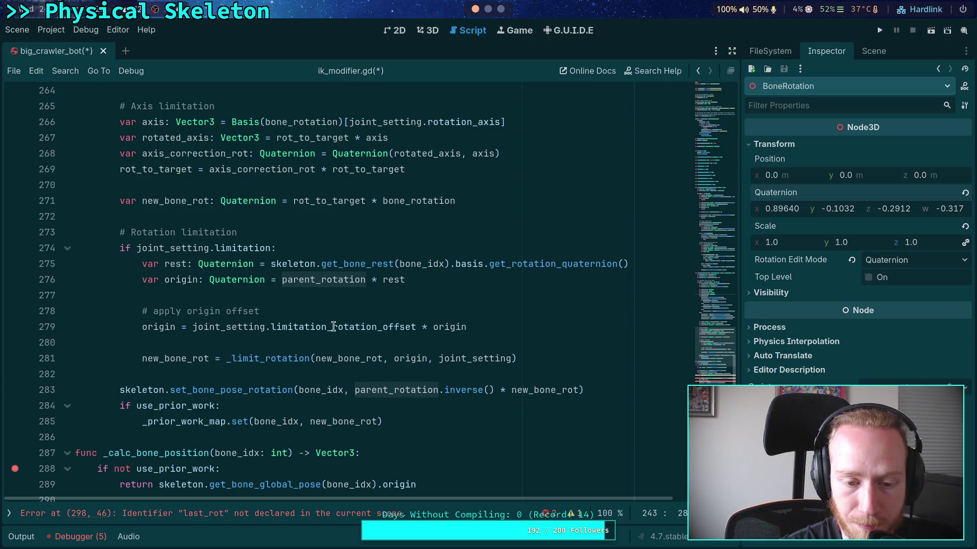
left_click(314, 369)
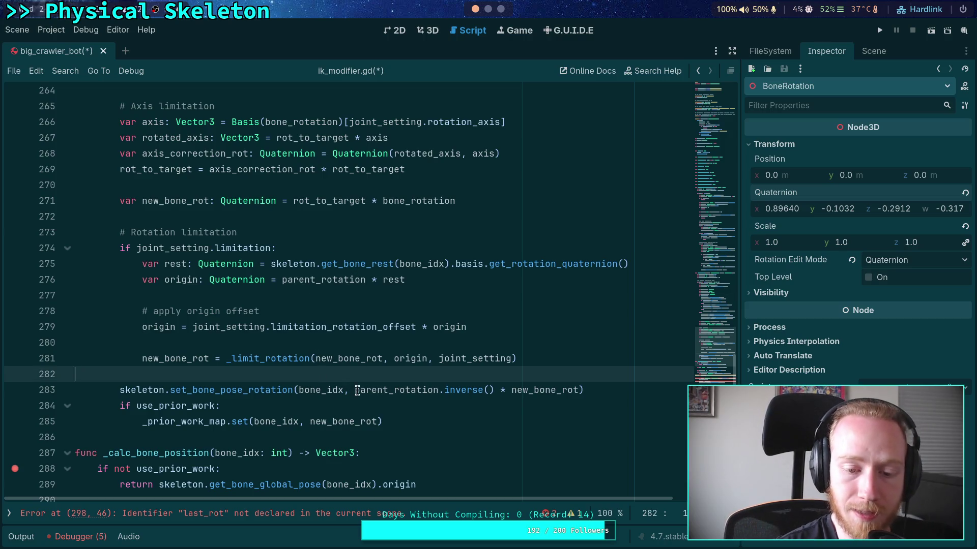
left_click(356, 390)
double_click(244, 390)
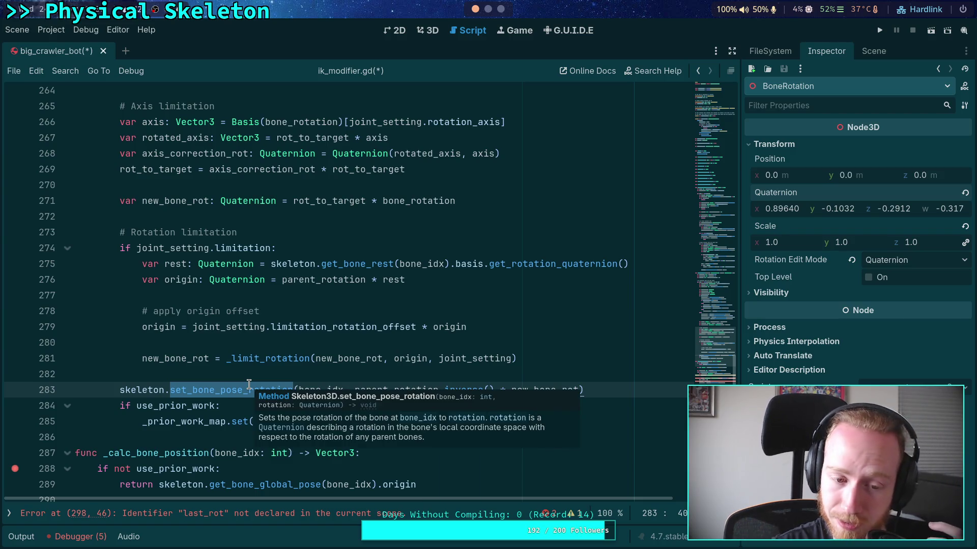
left_click(268, 372)
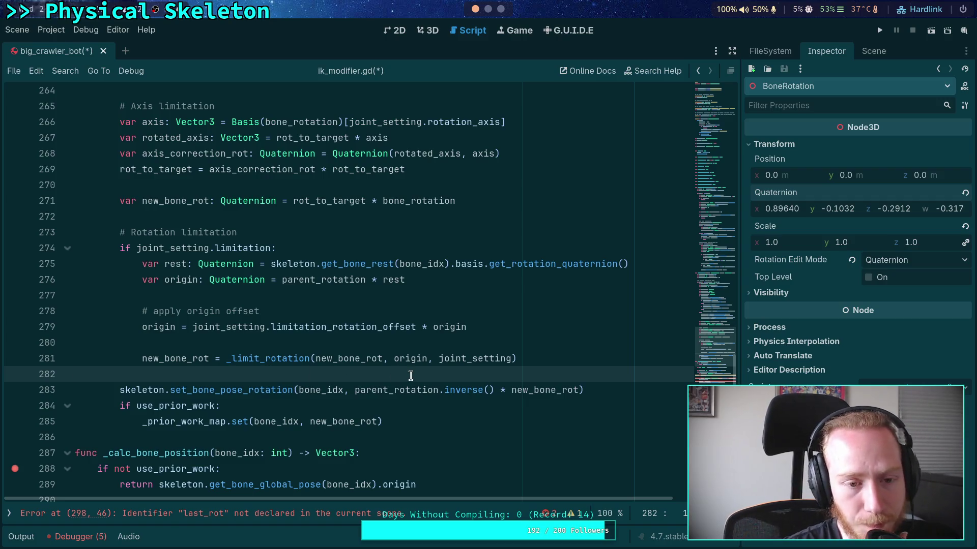
key("shift+F3")
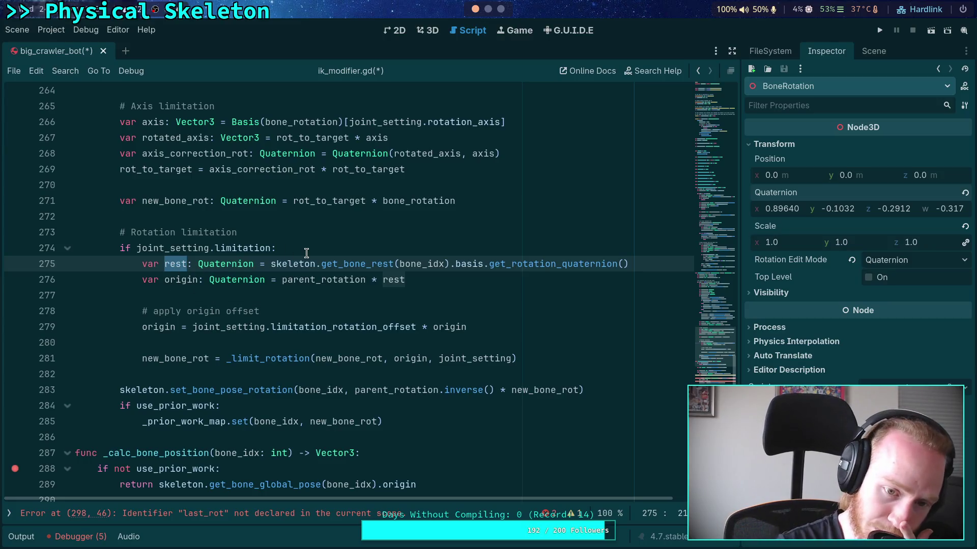
left_click_drag(641, 264, 270, 264)
double_click(305, 274)
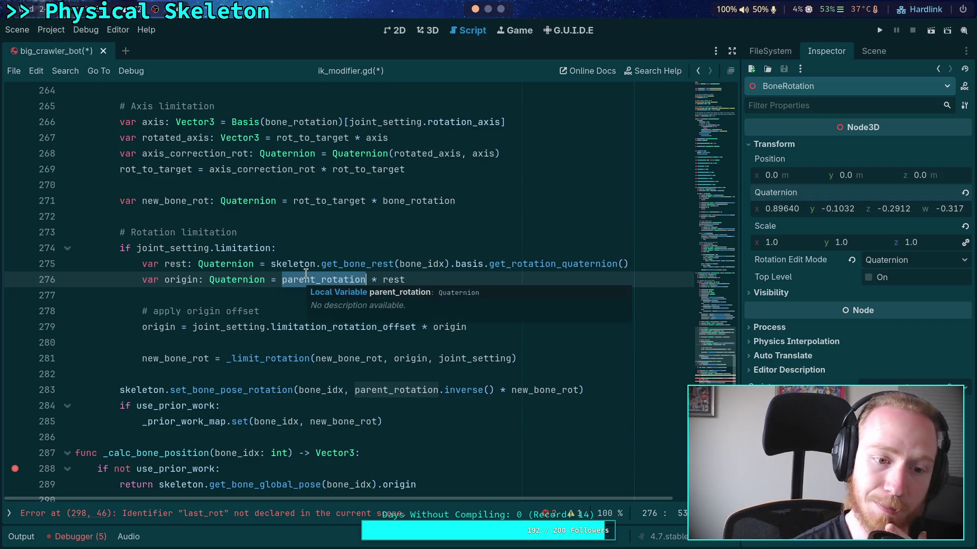
scroll(306, 274, "up", 6)
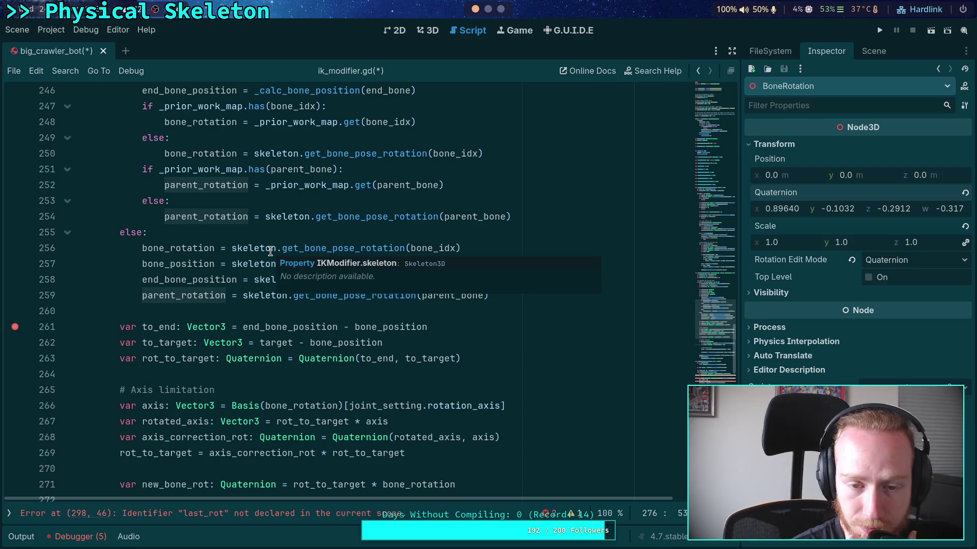
scroll(270, 251, "up", 2)
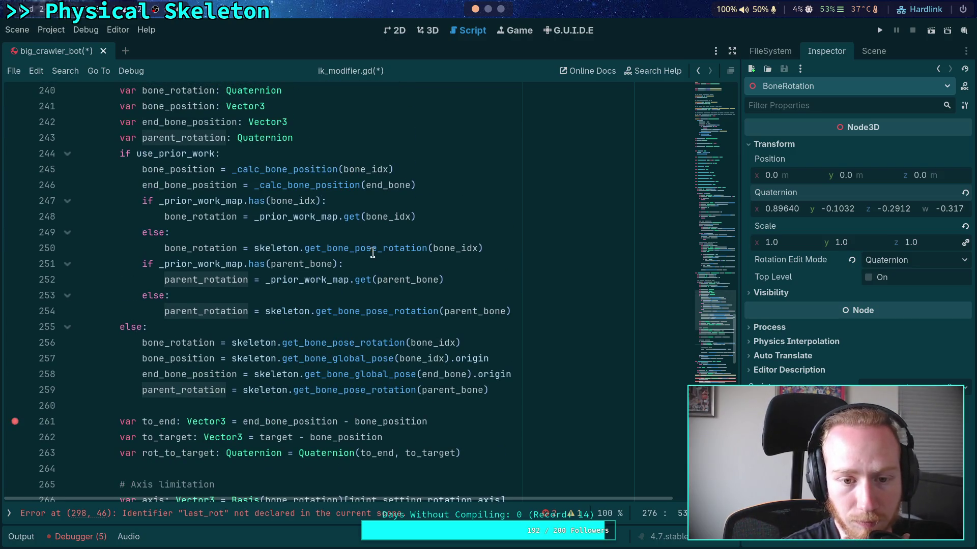
mouse_move(377, 249)
left_mouse_down()
mouse_move(436, 250)
mouse_move(426, 251)
left_mouse_up()
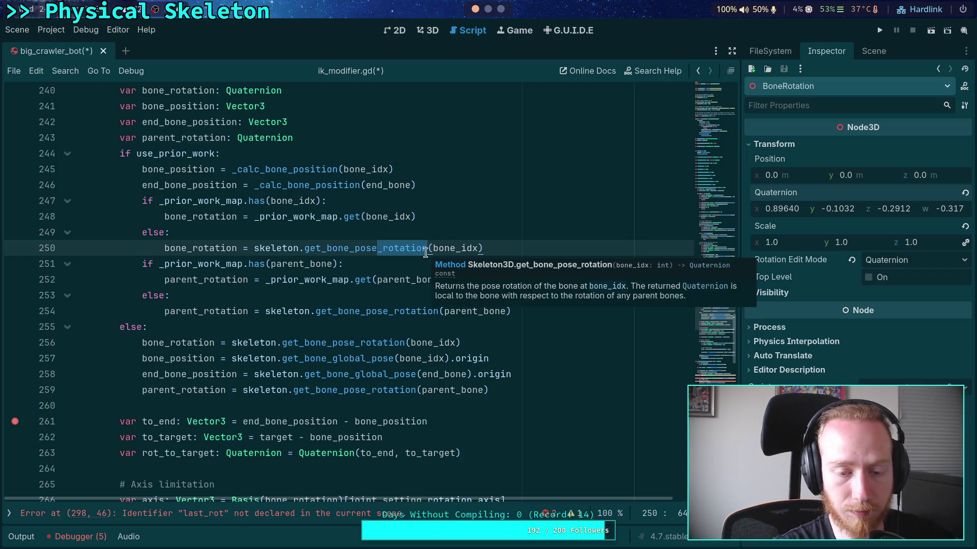
- Make line 250 use get_bone_global_pose(bone_idx).basis.get_rotation_quaternion() for the bone rotation
left_click_drag(354, 249, 427, 250)
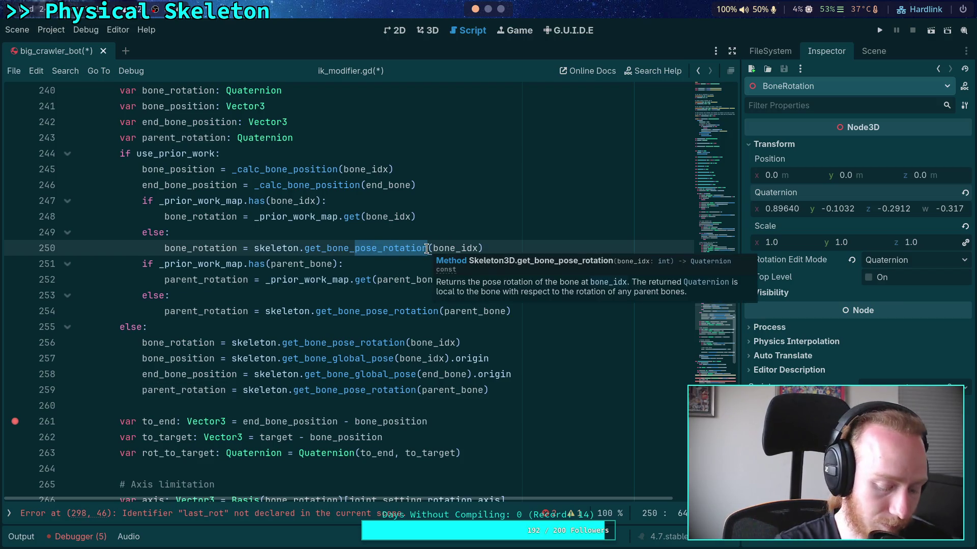
type("global")
key("Return")
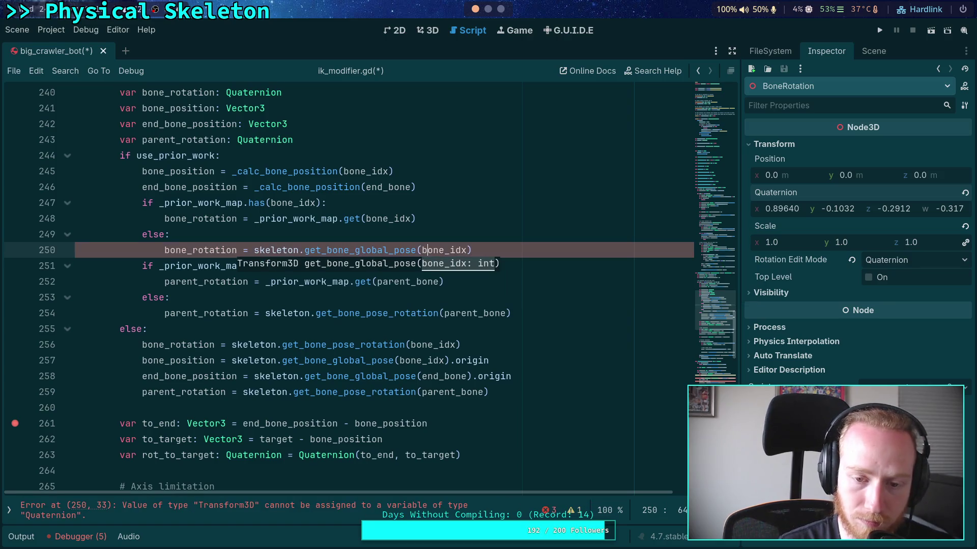
key("End")
type(".")
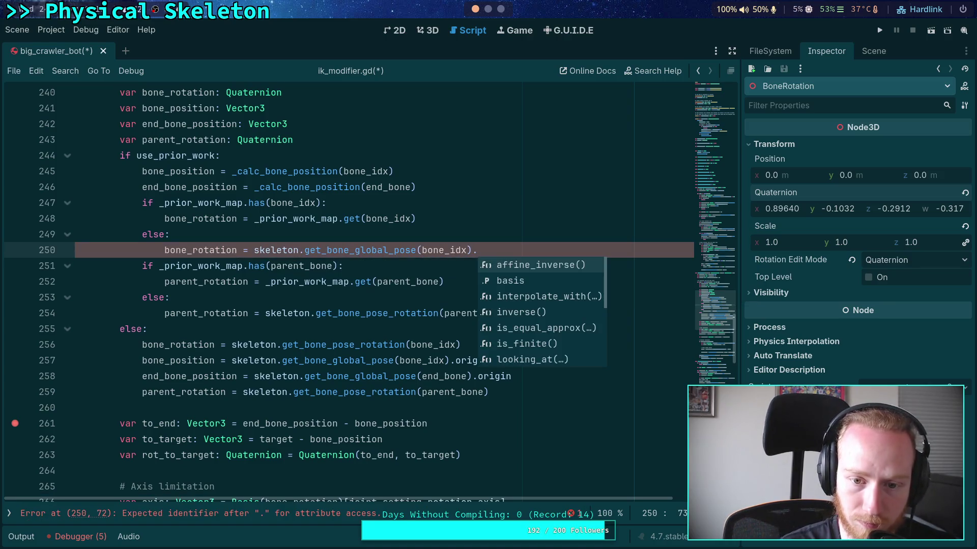
type("basis.qu")
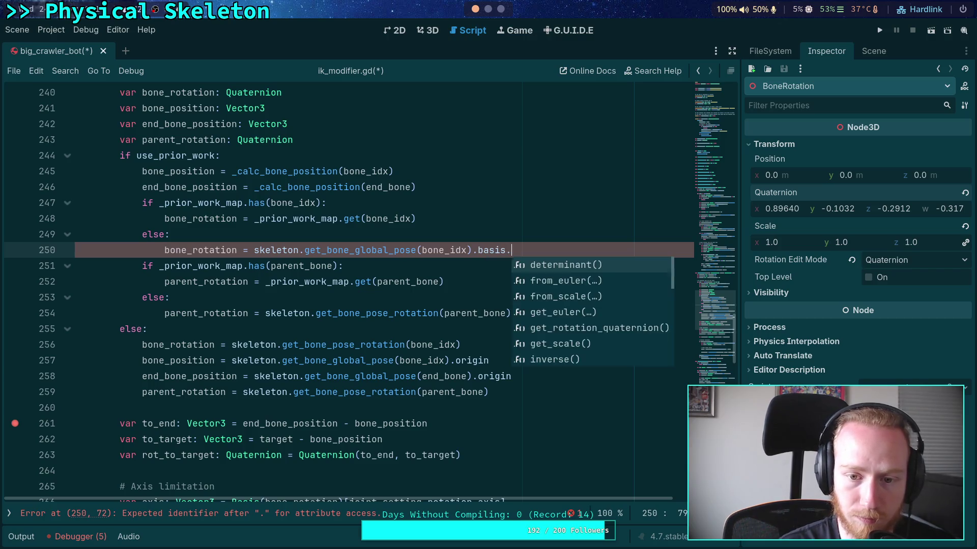
key("Down")
key("Up")
- Make line 254's parent rotation use get_bone_global_pose(...).basis.get_rotation_quaternion()
key("Down")
key("Return")
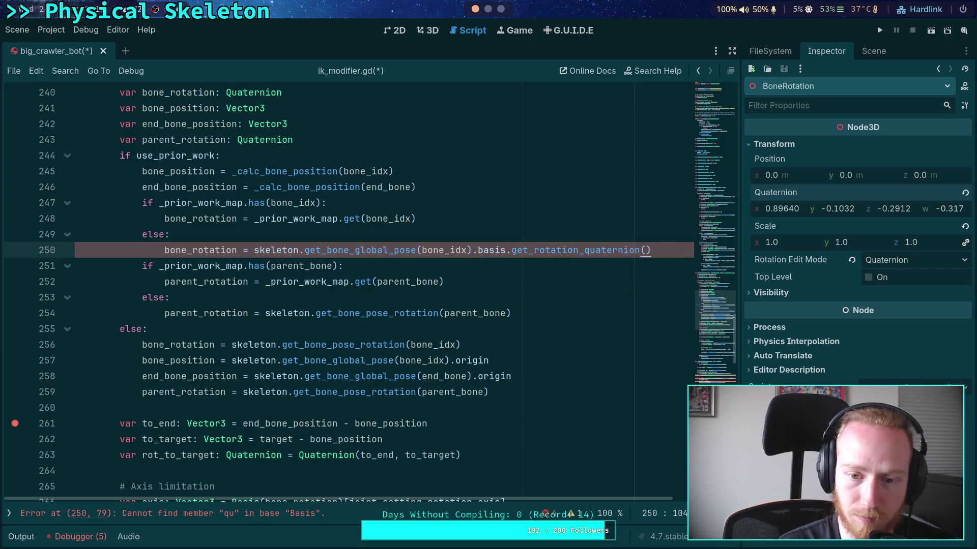
key("Down")
key("Down")
key("Down")
key("Down")
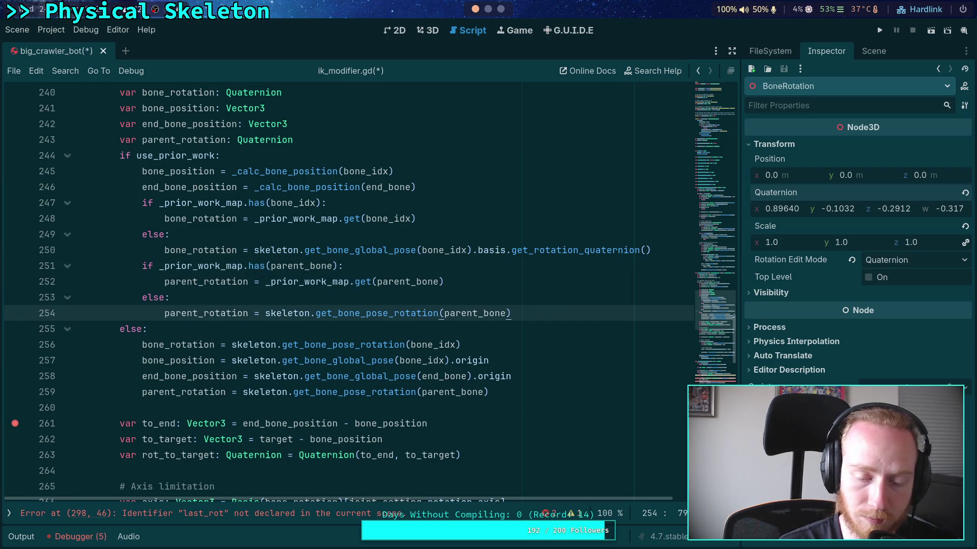
left_click_drag(364, 313, 438, 314)
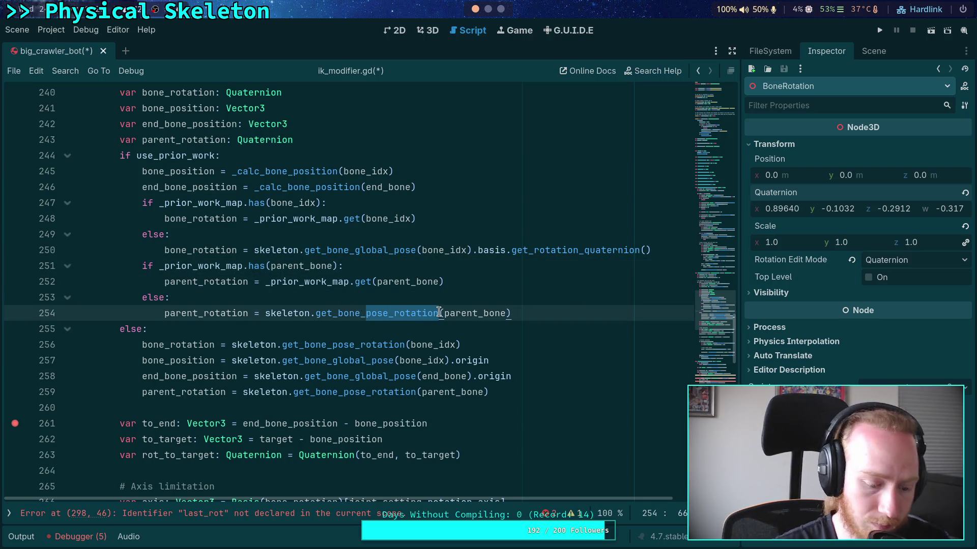
type("glo")
key("Return")
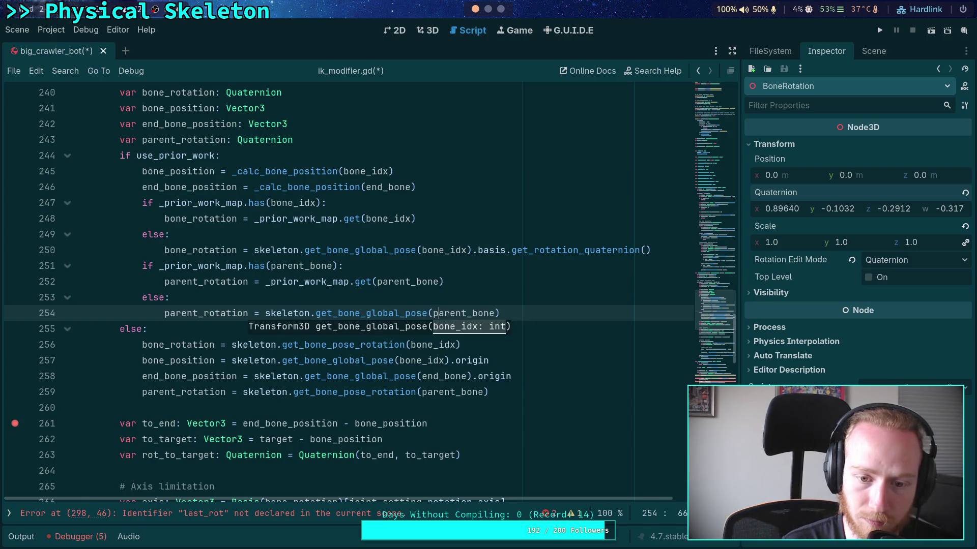
type(").bas")
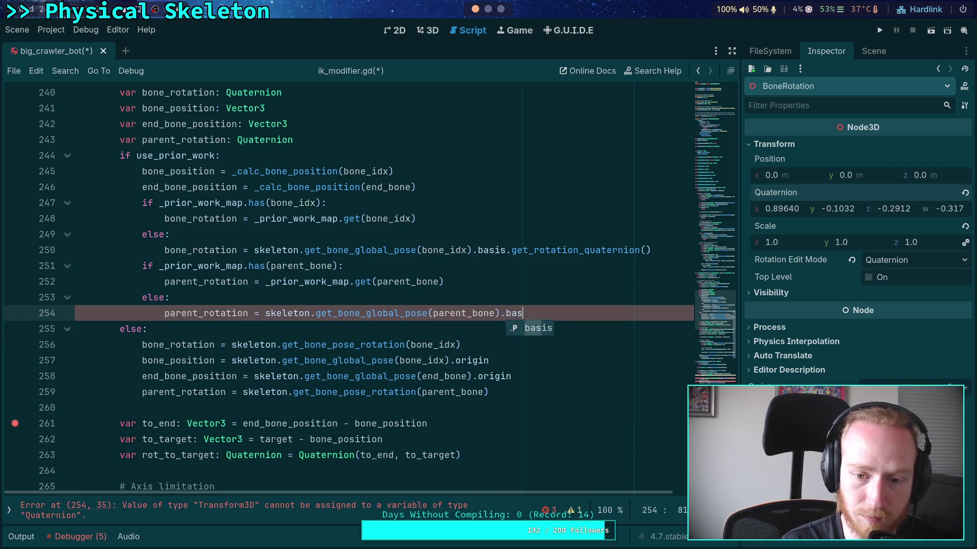
type("is.get_ro")
key("BackSpace")
key("BackSpace")
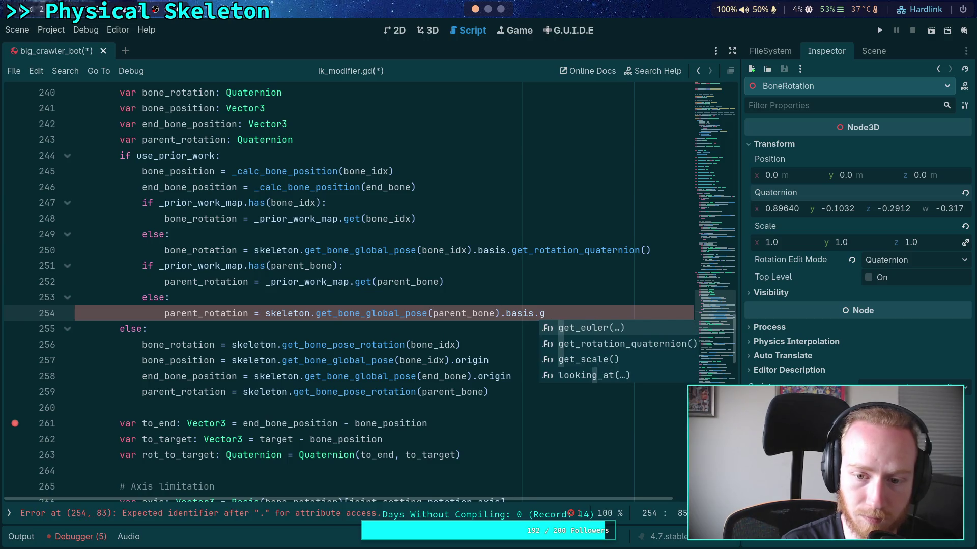
key("Down")
key("Return")
key("Down")
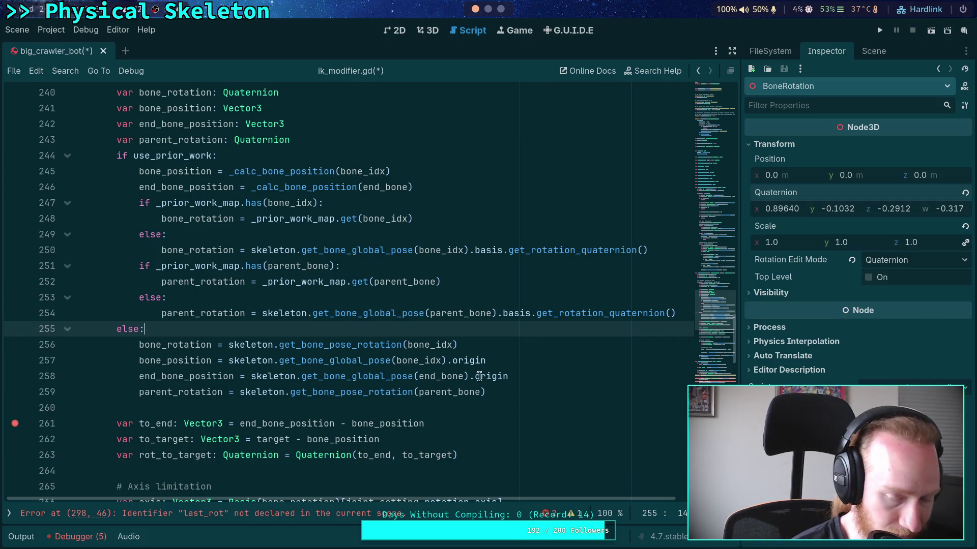
left_click_drag(473, 496, 423, 497)
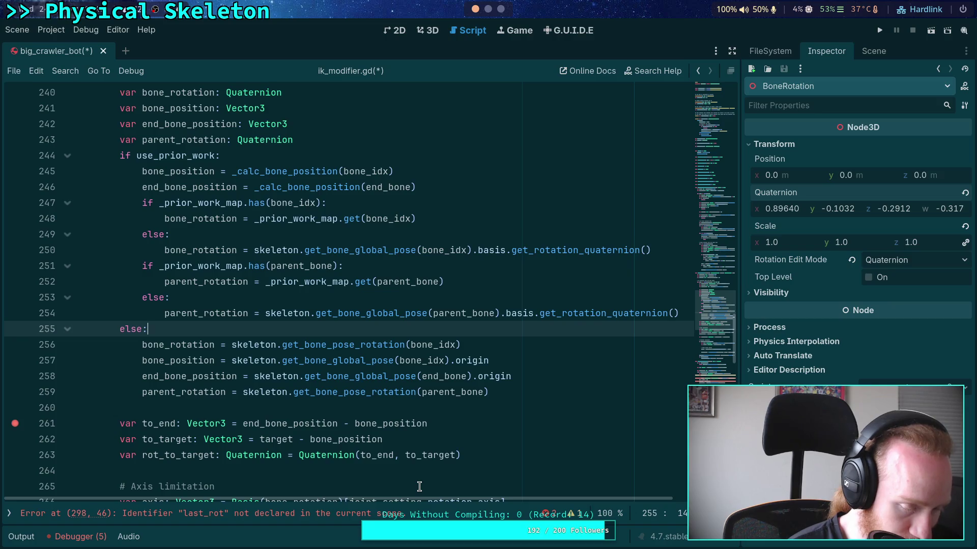
left_click(347, 407)
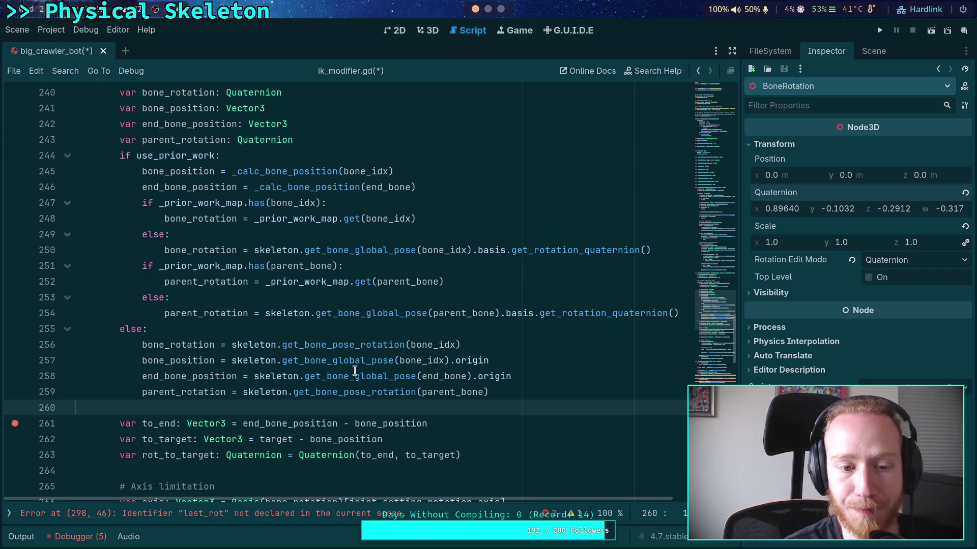
mouse_move(354, 371)
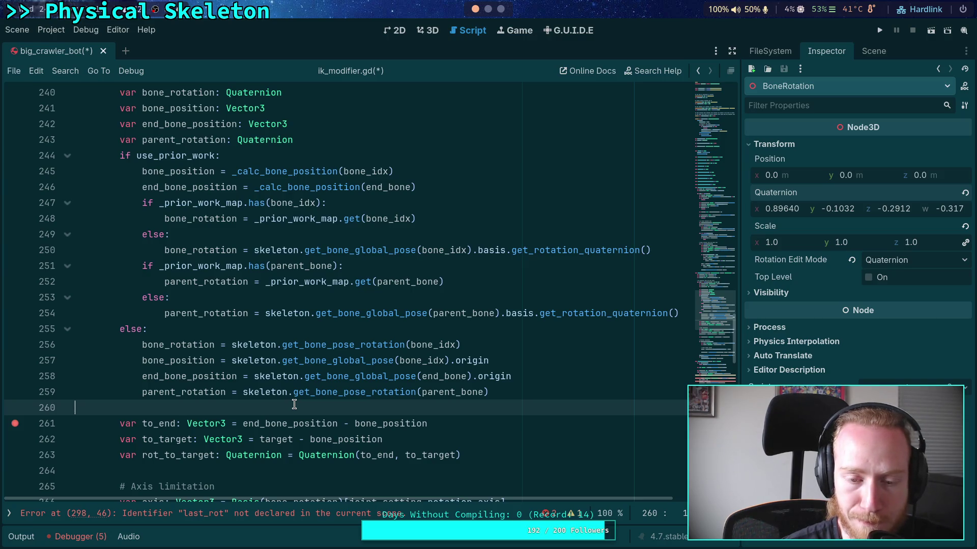
left_click_drag(413, 441, 115, 439)
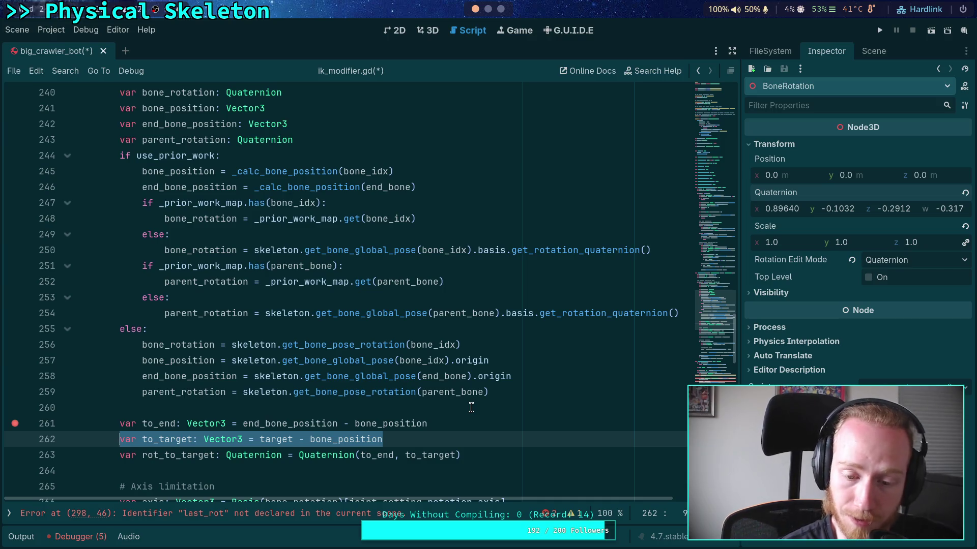
double_click(363, 439)
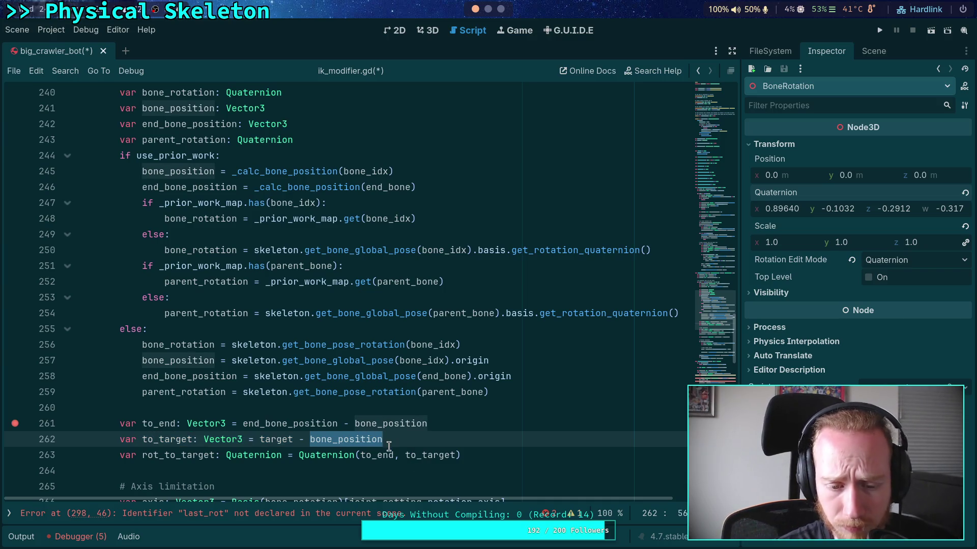
left_click_drag(383, 439, 309, 439)
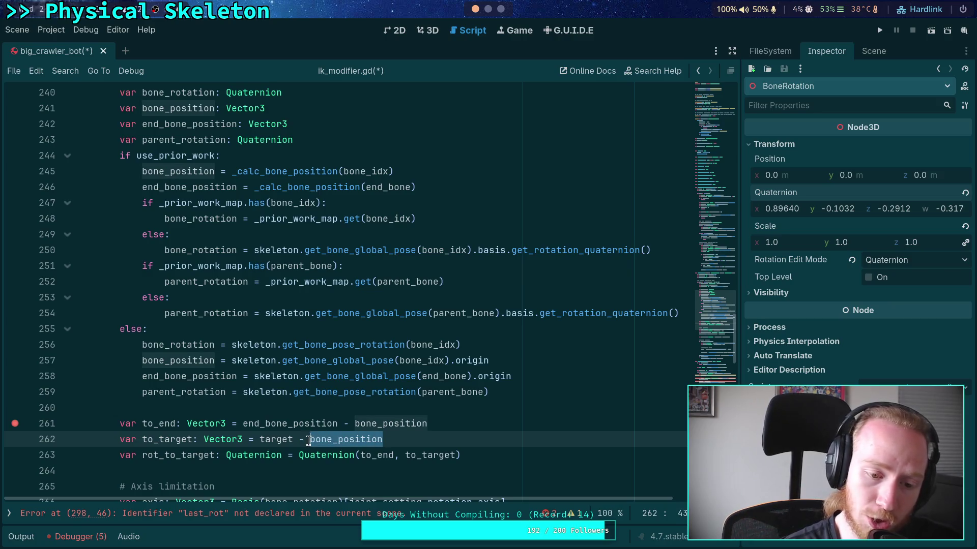
left_click(176, 441)
left_click(254, 439)
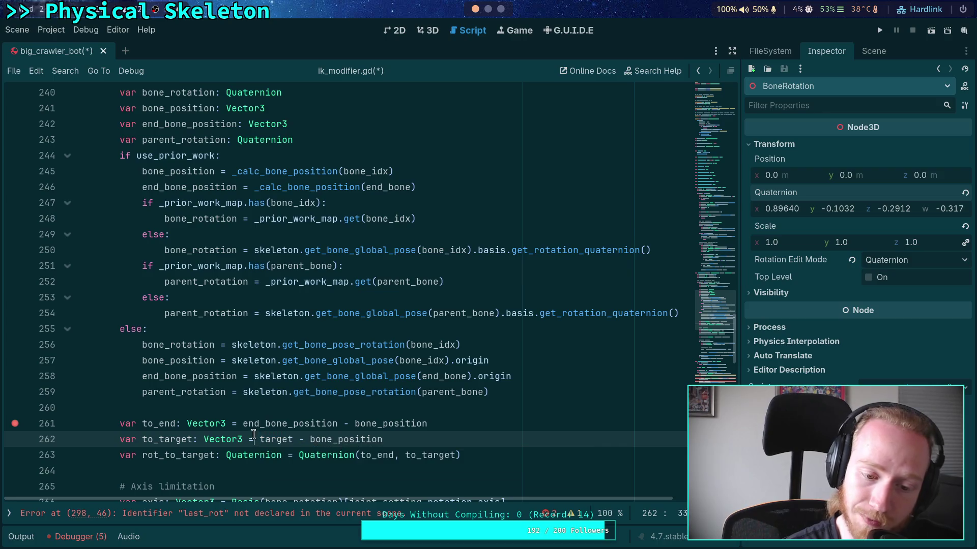
double_click(262, 439)
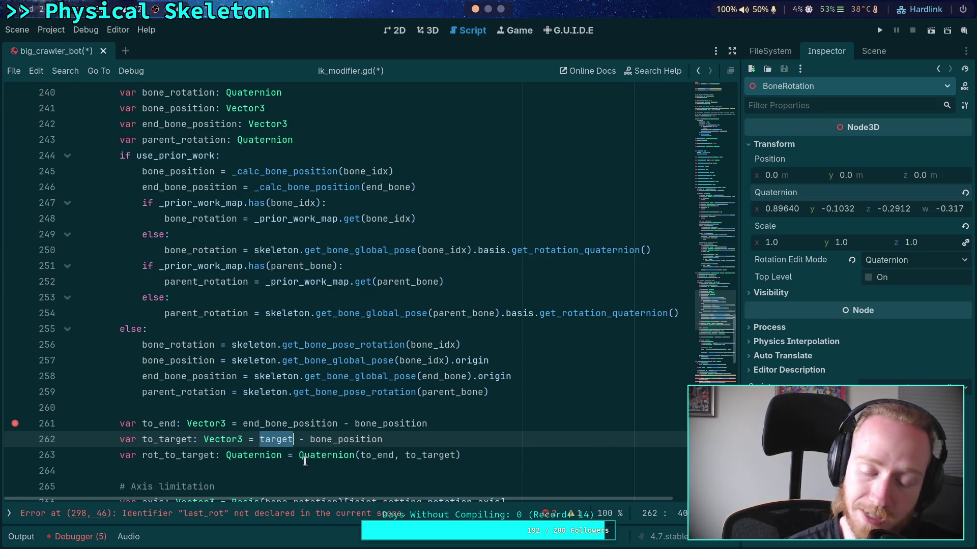
double_click(379, 440)
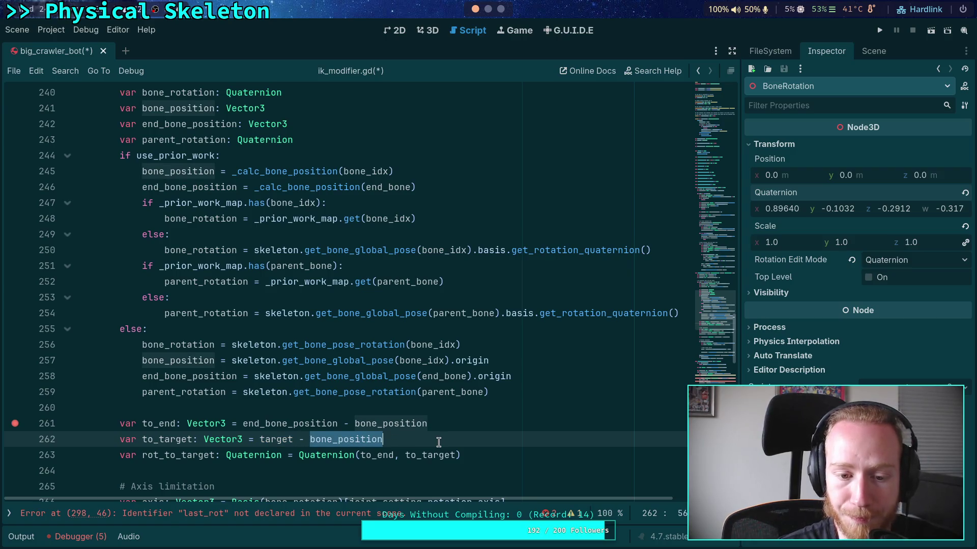
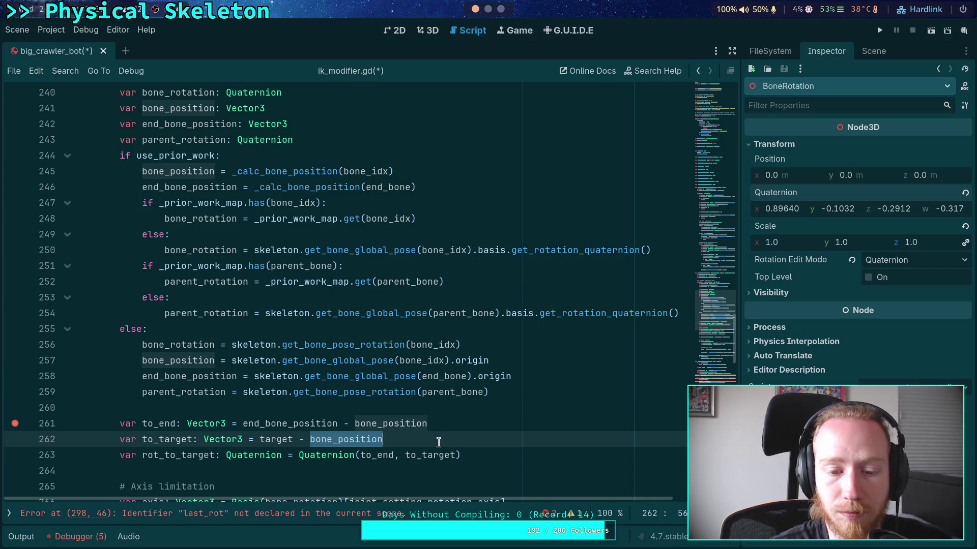
- Inspect how new_bone_rot, _prior_work_map and the line-283 rotation argument are used
left_click(468, 408)
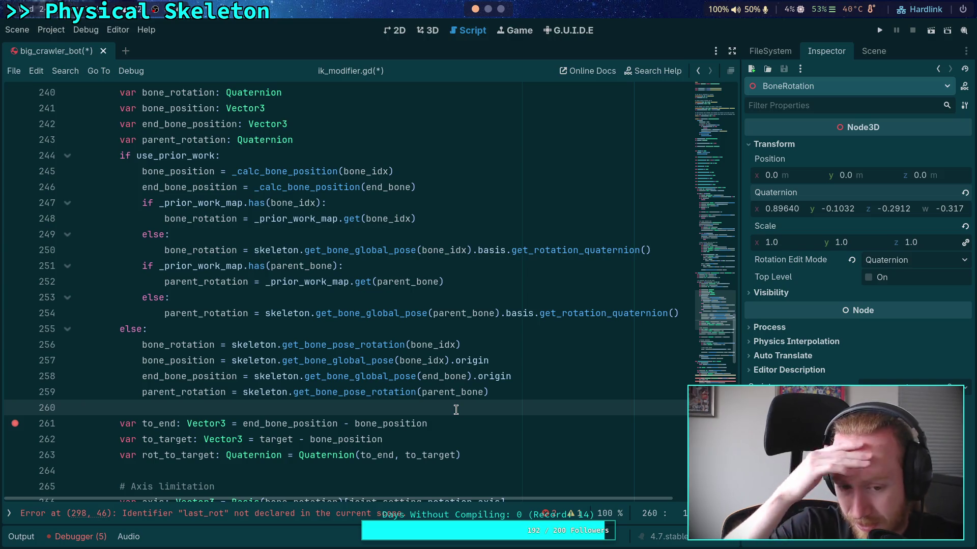
scroll(455, 401, "down", 10)
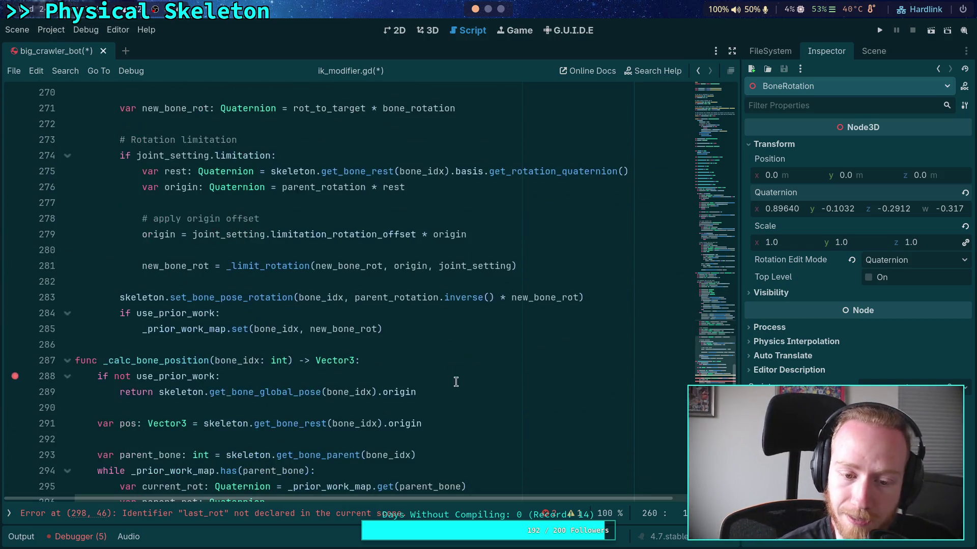
double_click(338, 329)
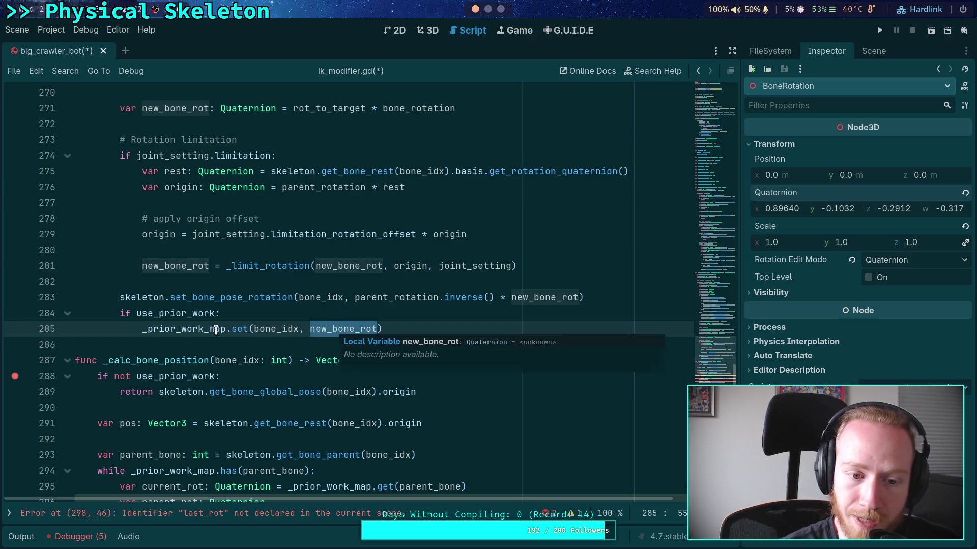
left_click_drag(308, 329, 377, 328)
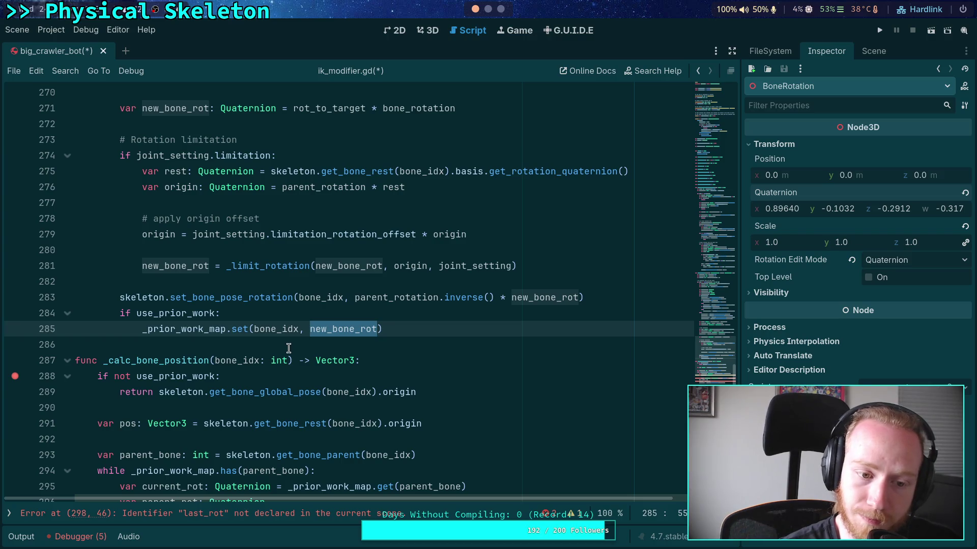
double_click(191, 329)
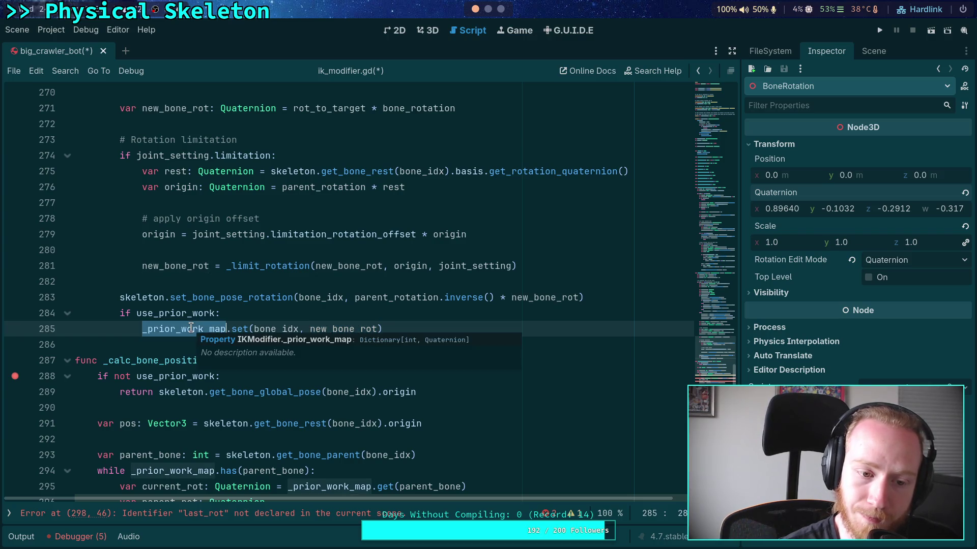
double_click(330, 328)
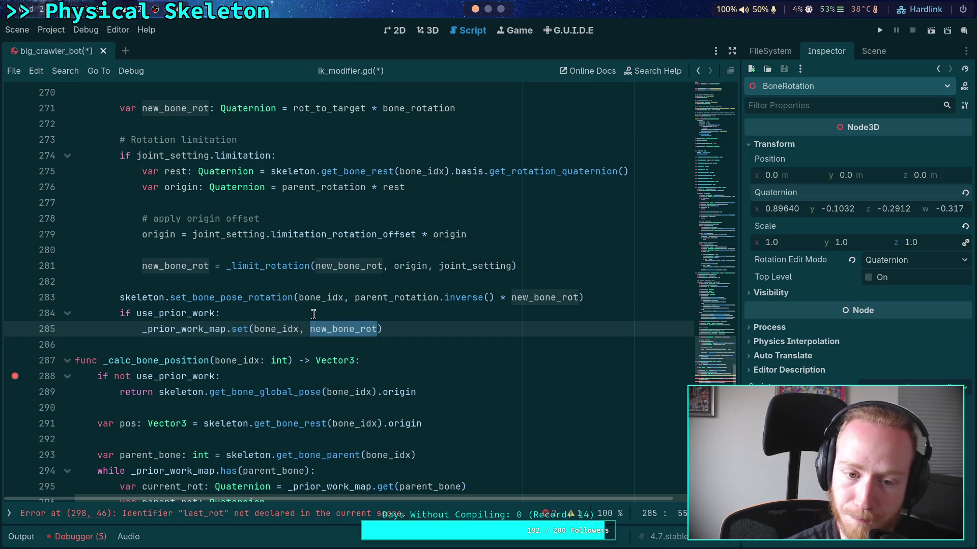
double_click(216, 299)
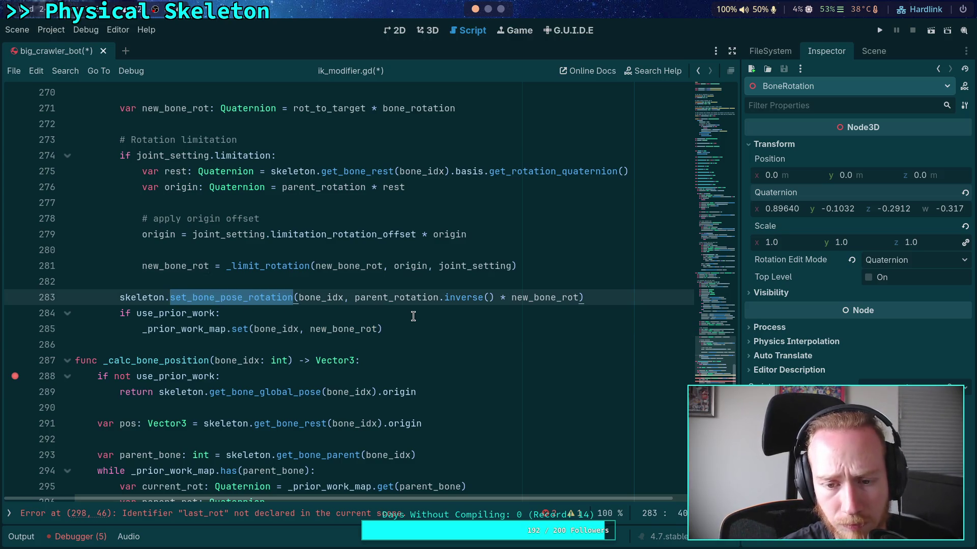
scroll(342, 305, "up", 1)
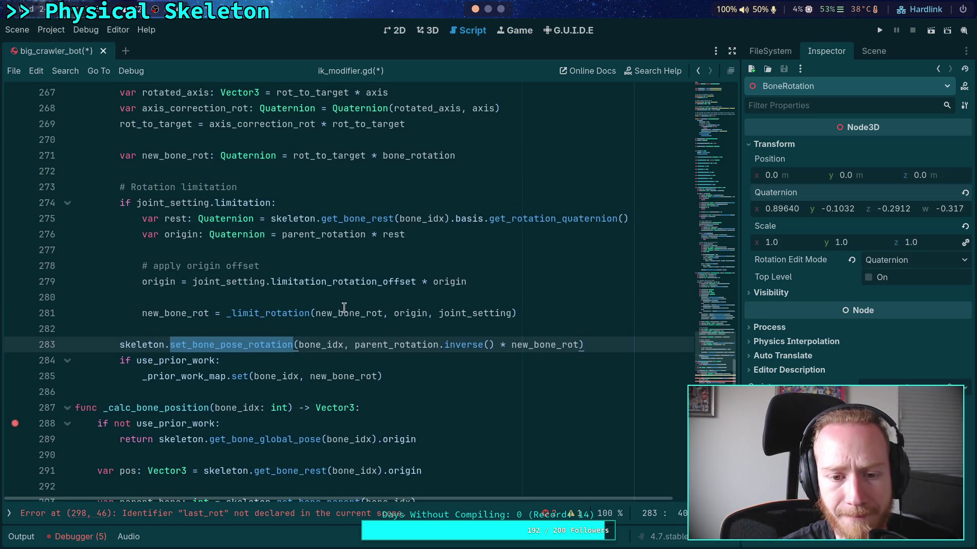
left_click(354, 348)
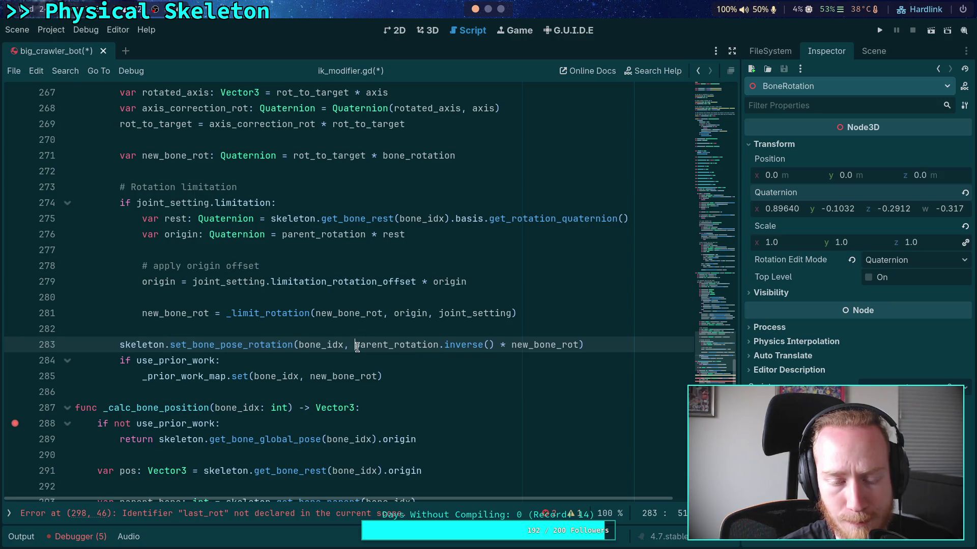
left_click_drag(354, 348, 578, 348)
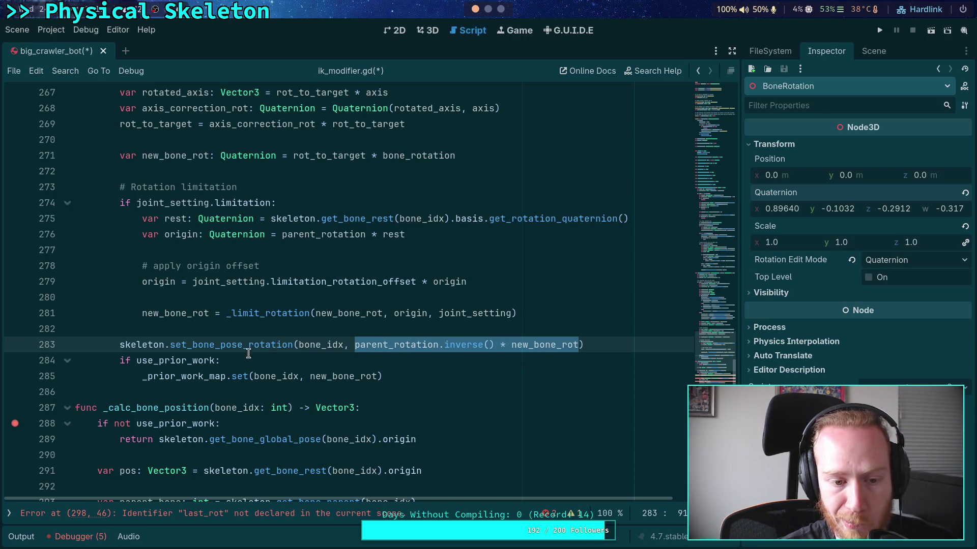
left_click(226, 376)
scroll(212, 354, "up", 4)
scroll(212, 354, "up", 5)
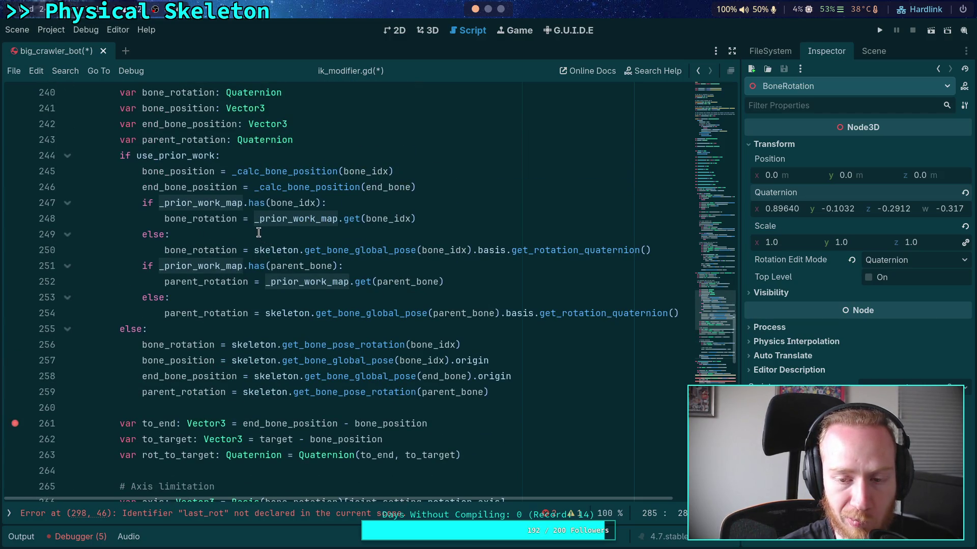
double_click(228, 223)
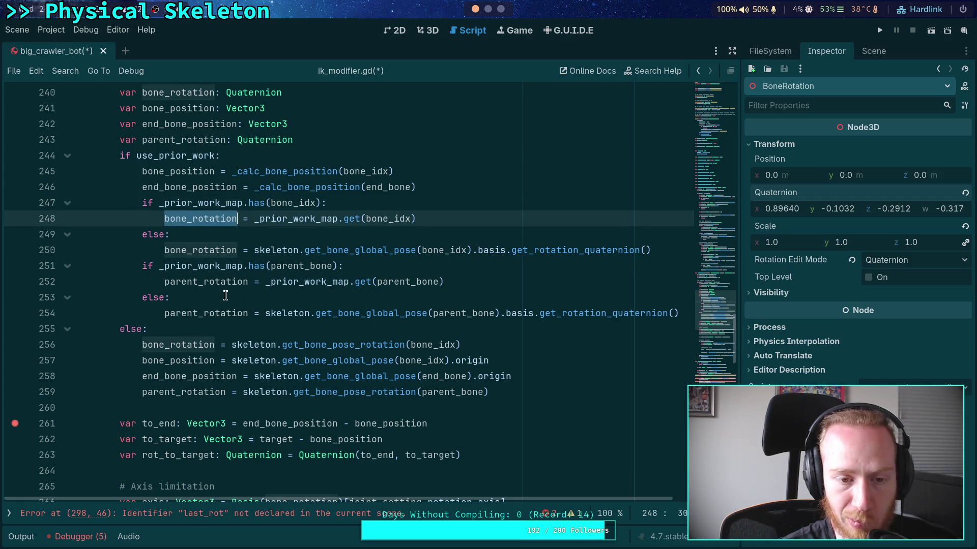
- Review new_bone_rot usages and the blank lines around the end of the loop
scroll(227, 298, "up", 2)
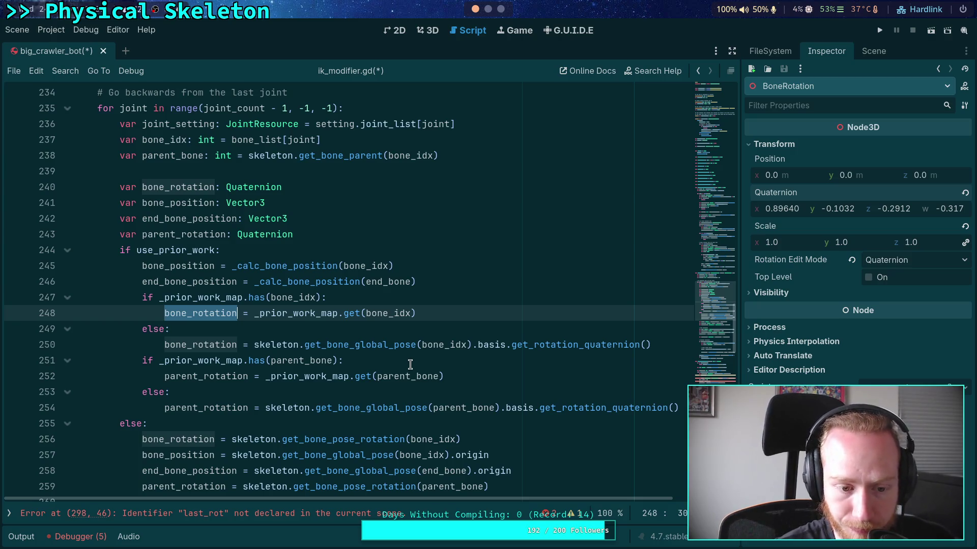
scroll(410, 364, "down", 3)
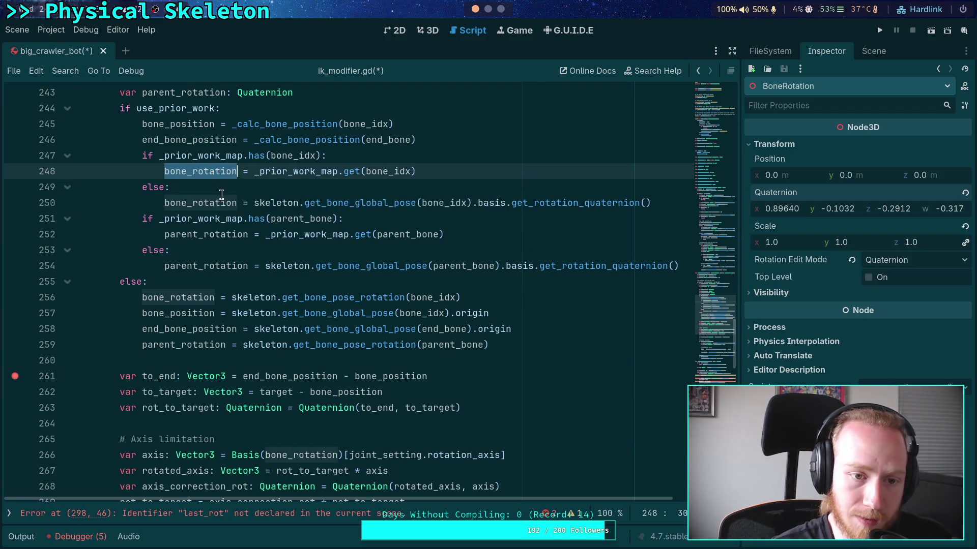
scroll(303, 310, "down", 8)
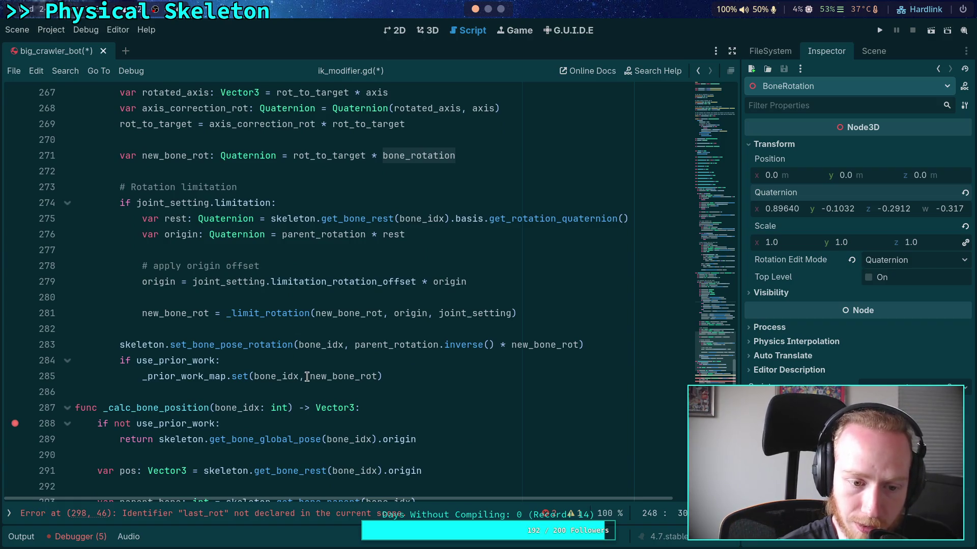
double_click(371, 377)
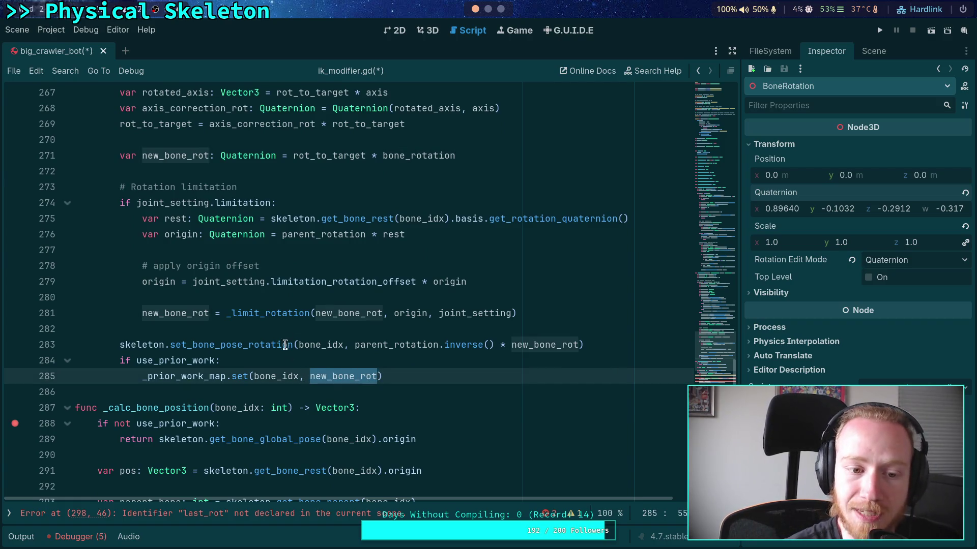
left_click(289, 328)
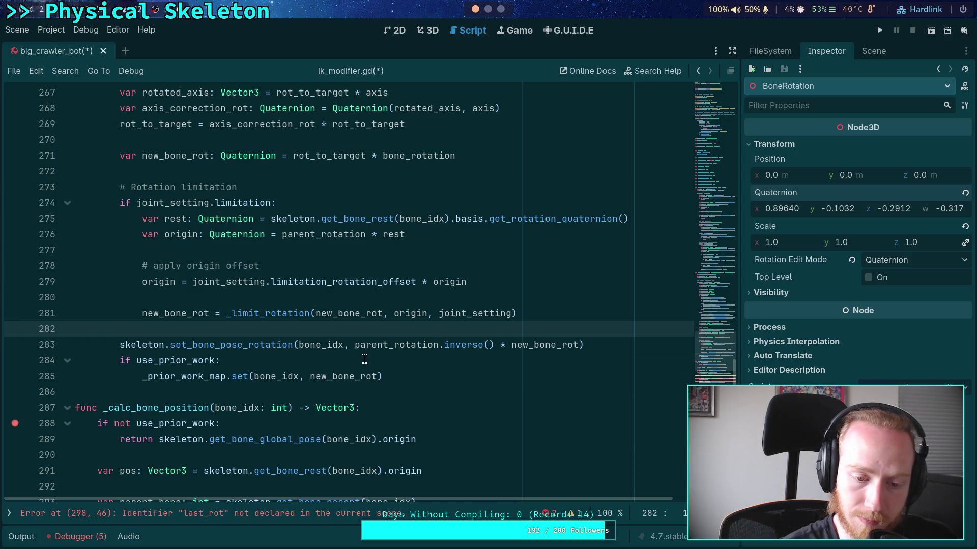
double_click(329, 377)
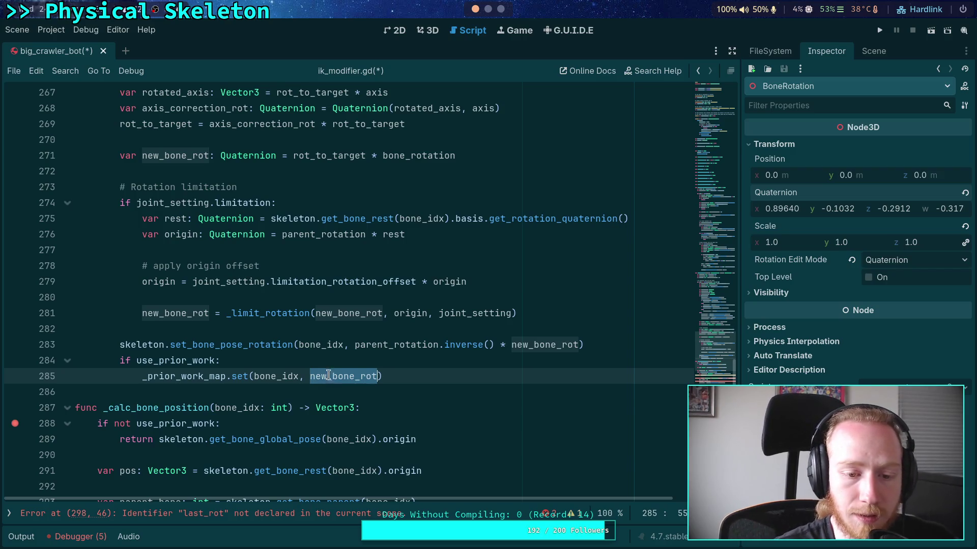
left_click(344, 359)
left_click(350, 331)
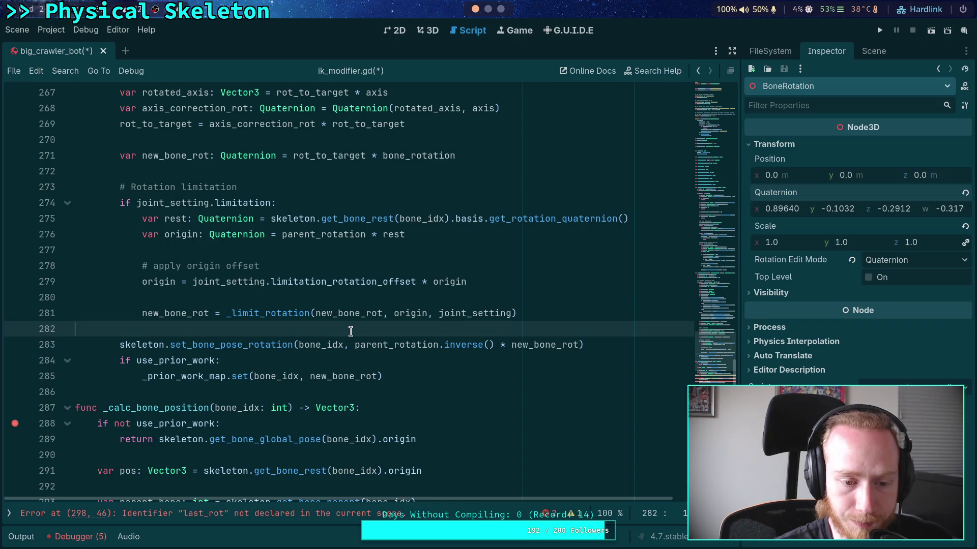
scroll(351, 335, "down", 1)
left_click(340, 341)
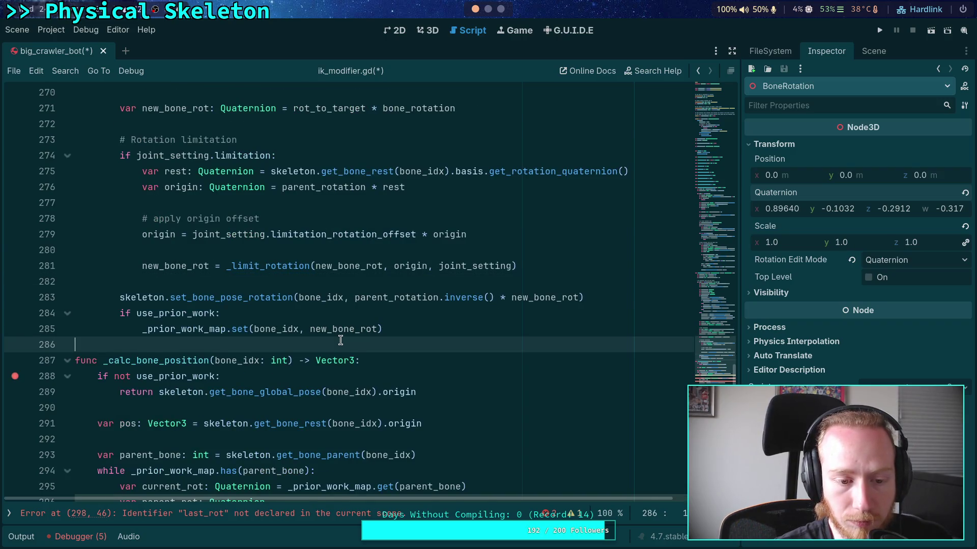
scroll(340, 339, "down", 1)
scroll(340, 340, "down", 3)
scroll(336, 356, "up", 8)
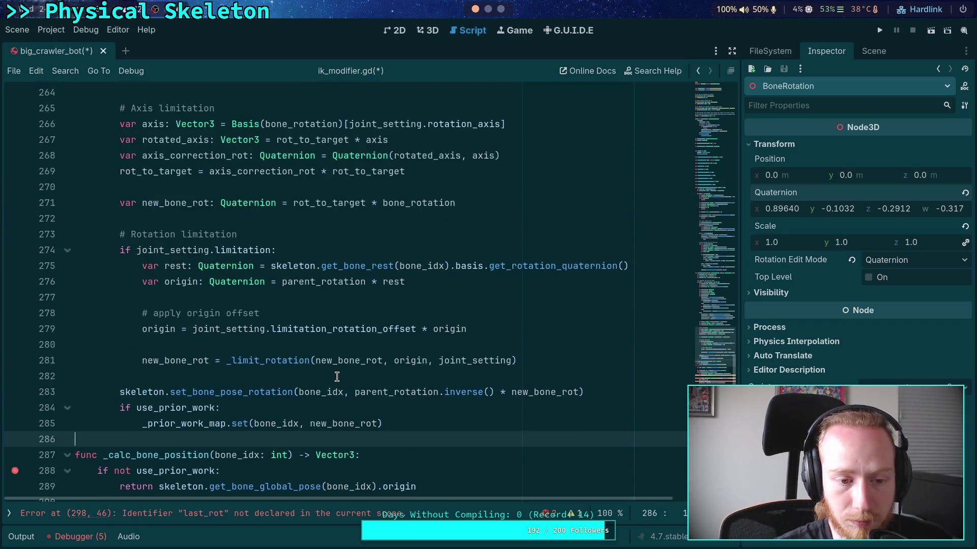
scroll(333, 375, "up", 7)
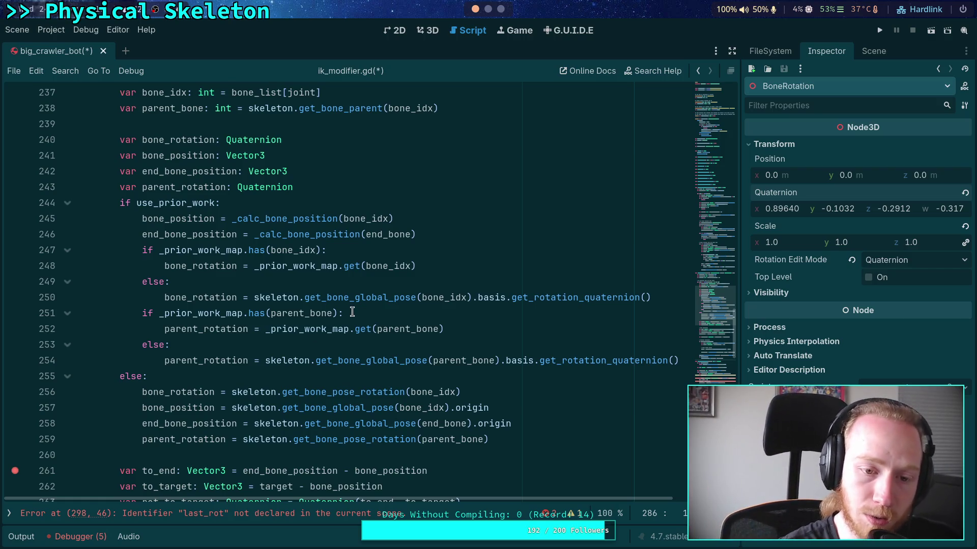
- Remove the bone_idx and parent_bone prior-work conditions from the use_prior_work branch
left_click(472, 236)
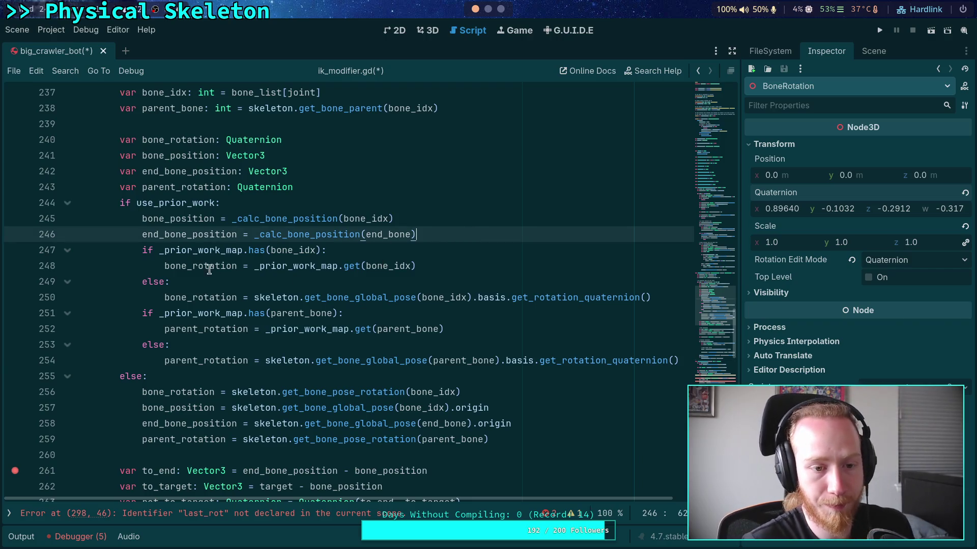
left_click_drag(168, 273, 141, 250)
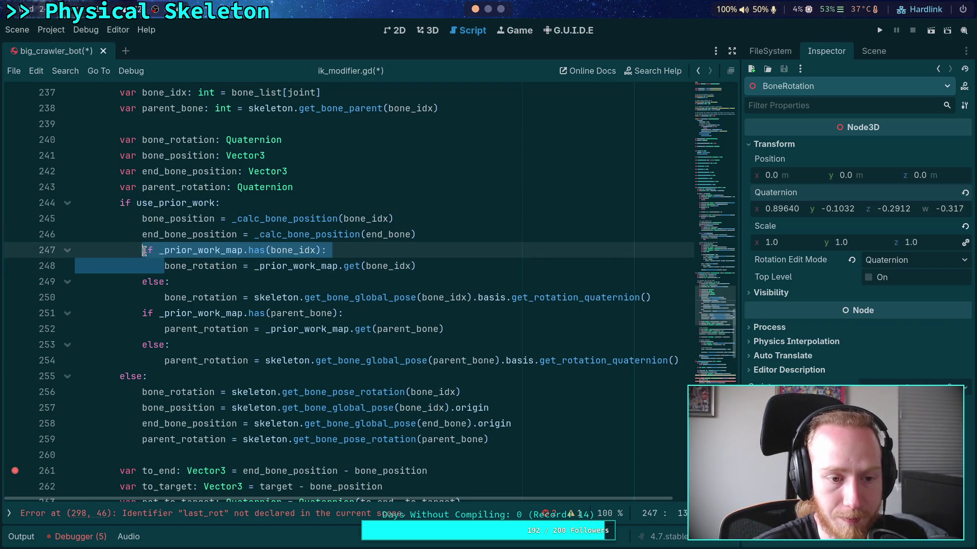
key("BackSpace")
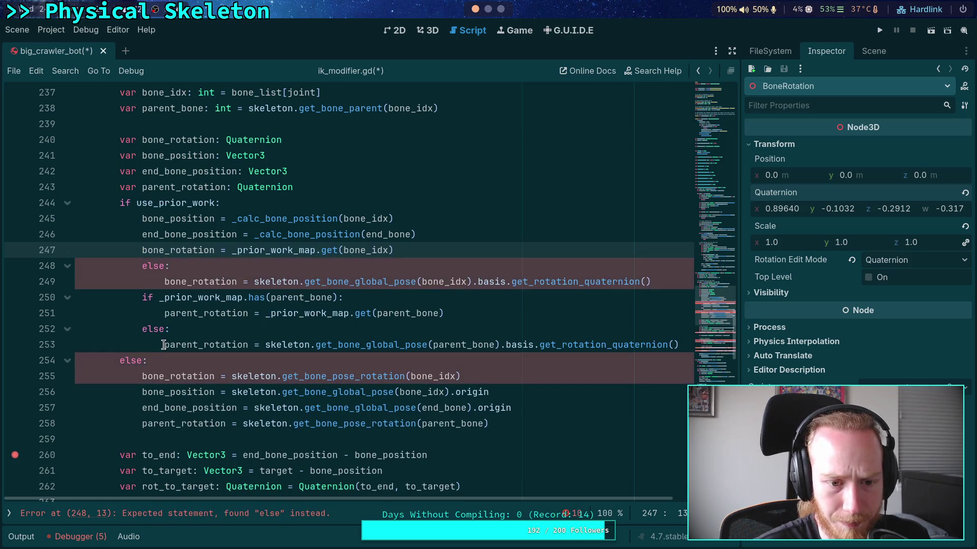
left_click(163, 345)
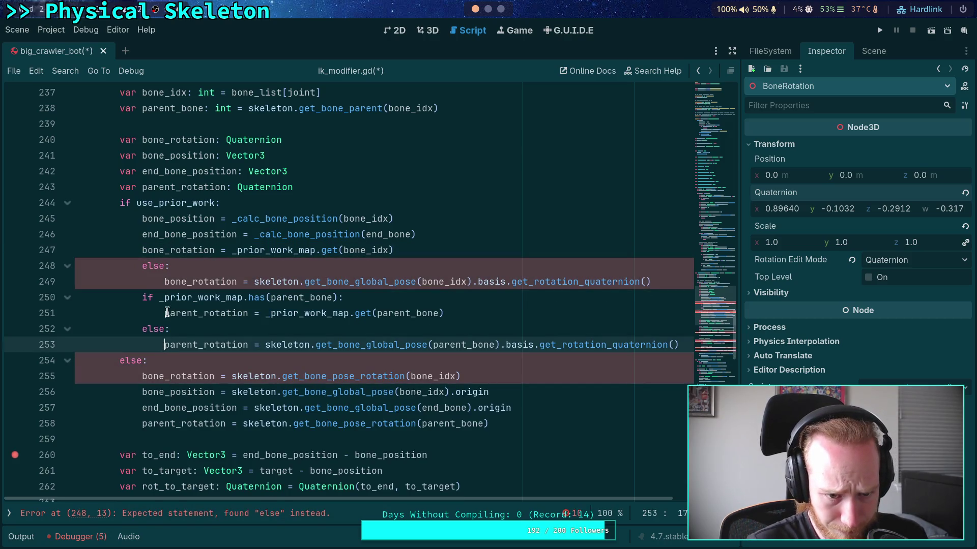
left_click_drag(165, 313, 142, 298)
key("BackSpace")
- Replace _prior_work_map.get with _calc_bone_rotation on lines 250 and 247
left_click_drag(243, 298, 476, 298)
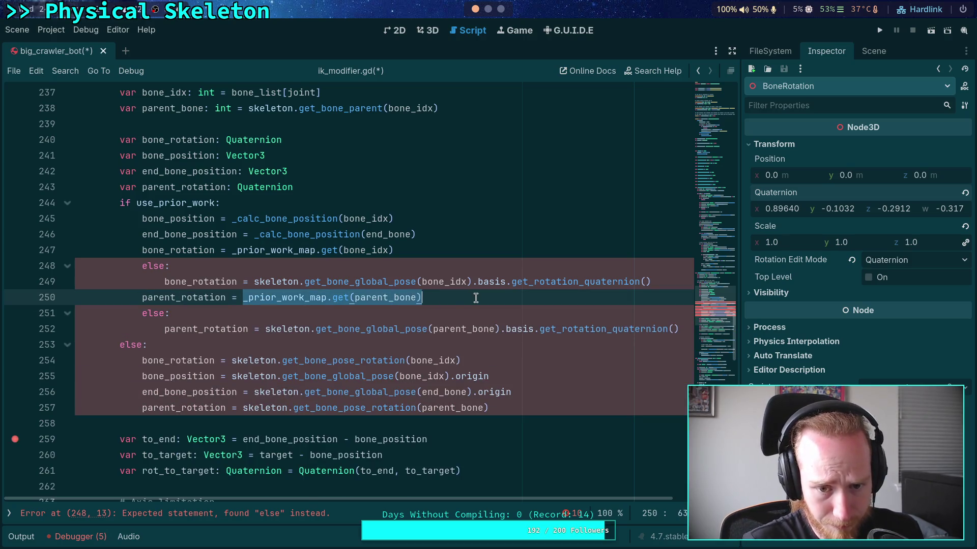
mouse_move(243, 298)
left_mouse_down()
mouse_move(372, 298)
mouse_move(350, 298)
left_mouse_up()
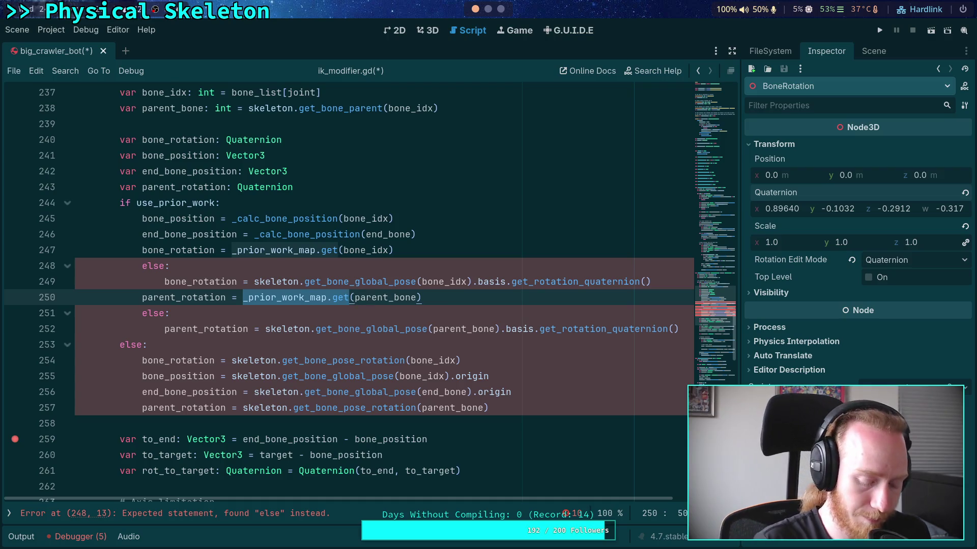
type("_calc_bone_")
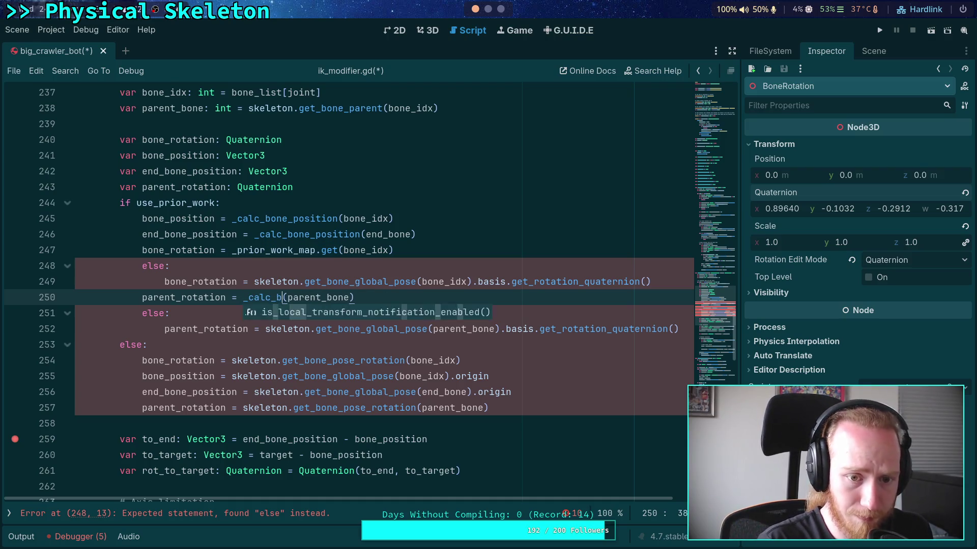
type("rotation")
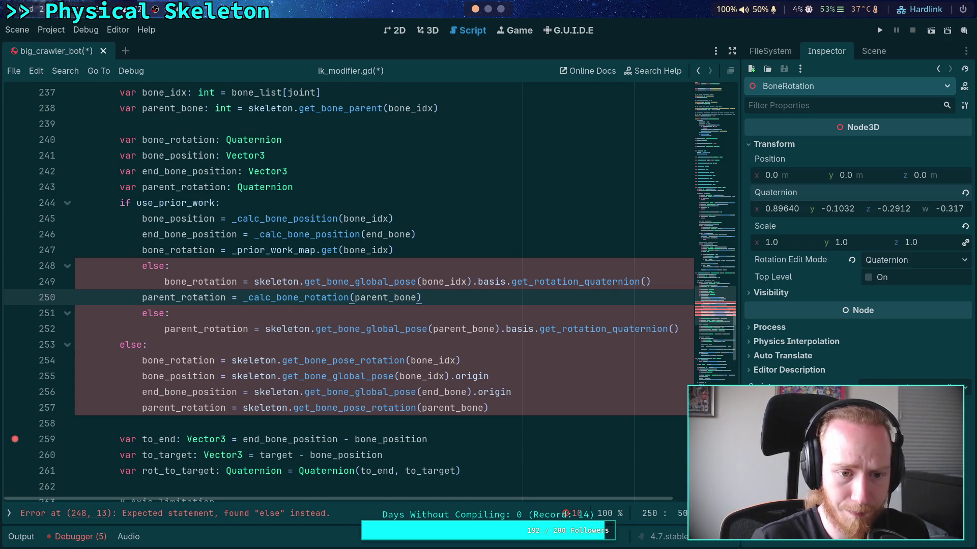
double_click(253, 298)
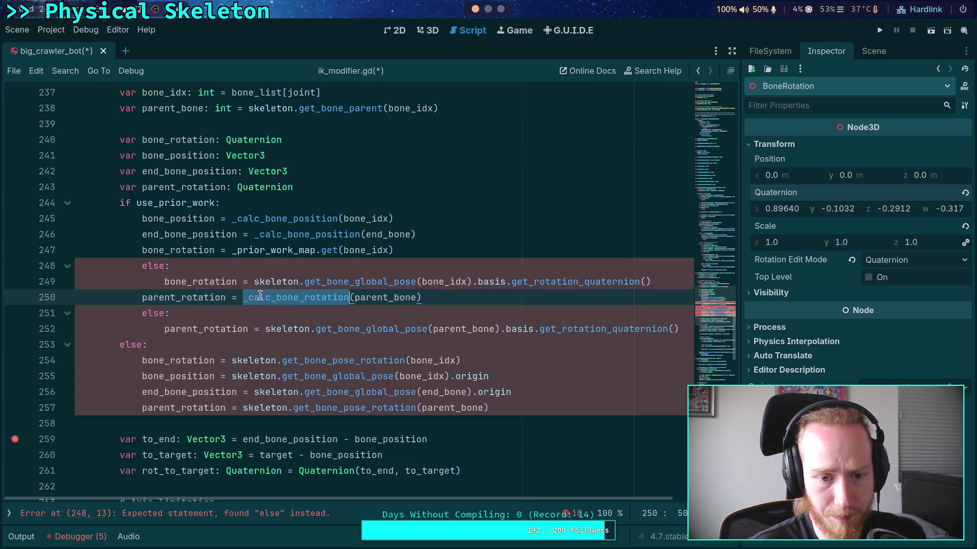
right_click(260, 297)
left_click(290, 336)
left_click(233, 250)
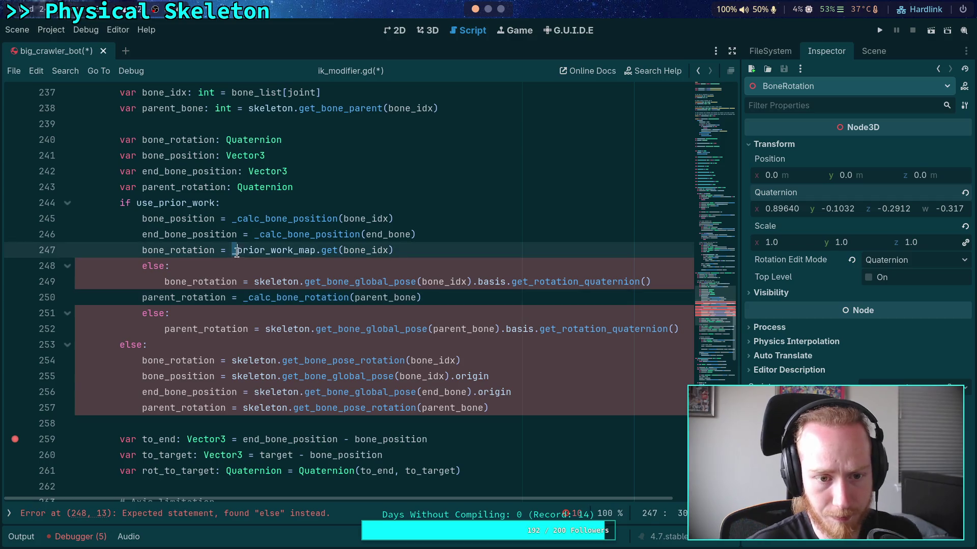
left_click_drag(233, 250, 340, 250)
key("ctrl+v")
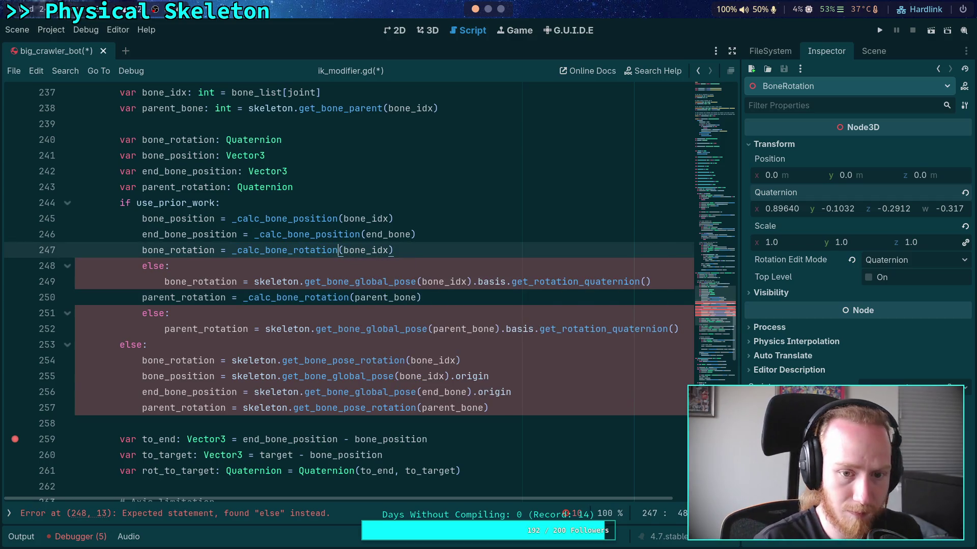
- Delete the nested else fallback lines for bone_rotation and parent_rotation
mouse_move(670, 283)
left_mouse_down()
mouse_move(165, 281)
mouse_move(76, 265)
left_mouse_up()
key("ctrl+shift+k")
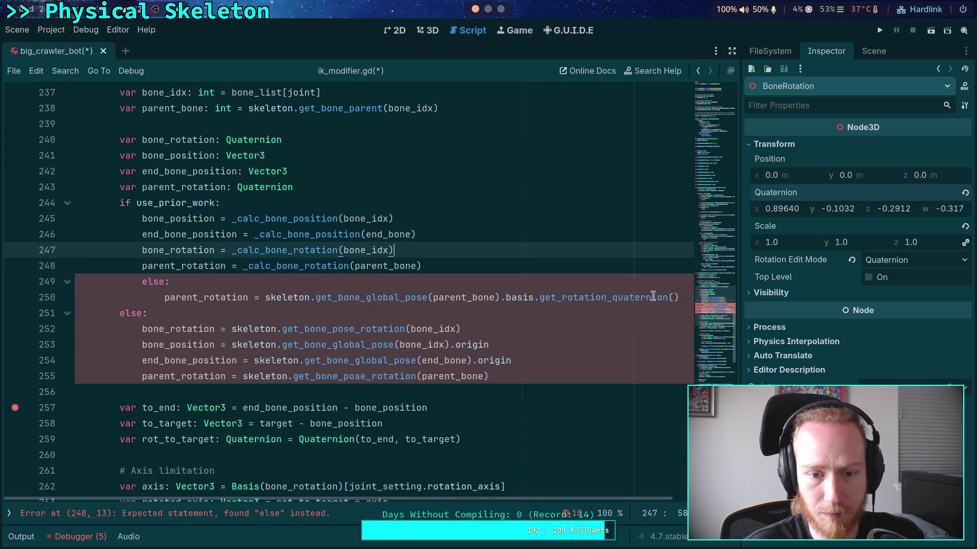
left_click(684, 297)
left_click_drag(684, 297, 664, 283)
key("ctrl+shift+k")
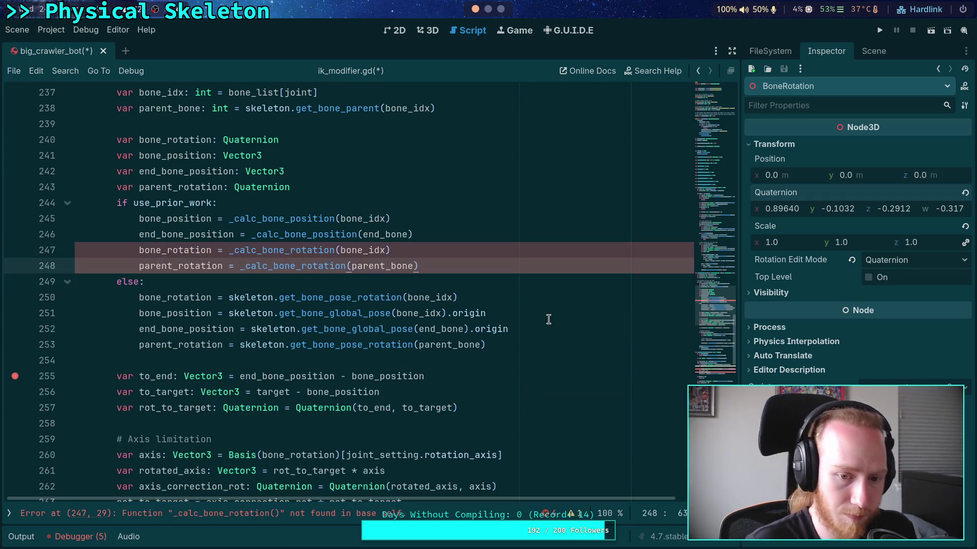
left_click(510, 346)
- Fold _calc_bone_position and type the func _calc_bone_rotation(bone_idx: int) header below it
scroll(305, 275, "down", 13)
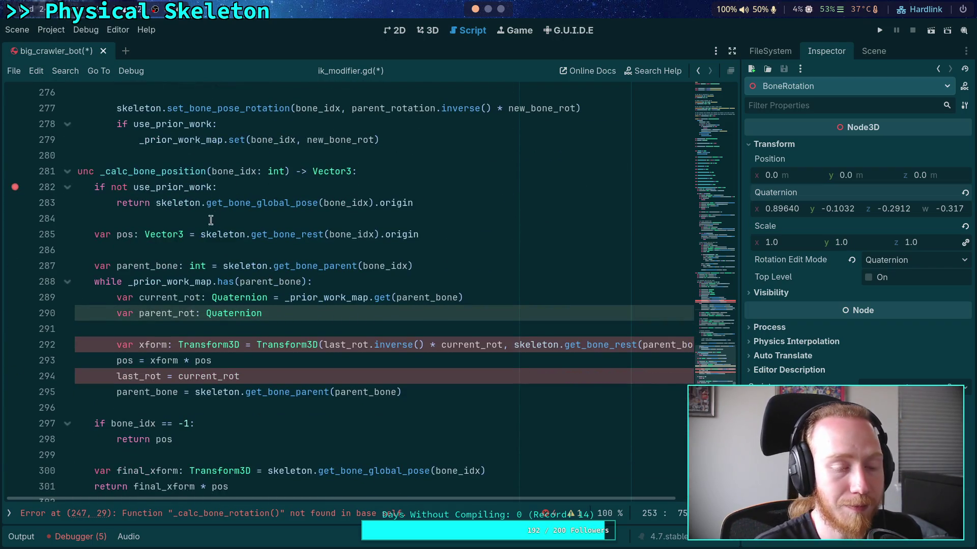
left_click(67, 171)
left_click(164, 188)
key("Return")
key("Return")
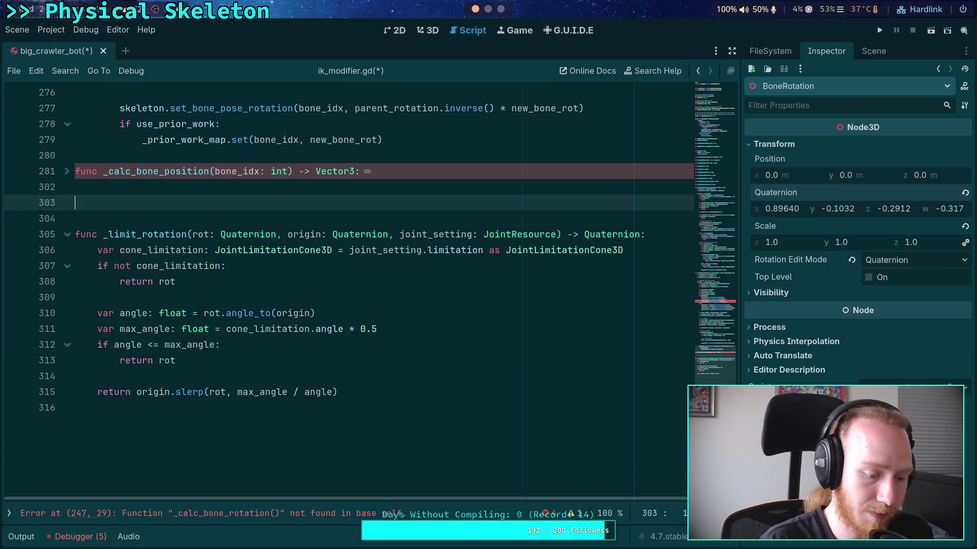
type("func _calc_bon")
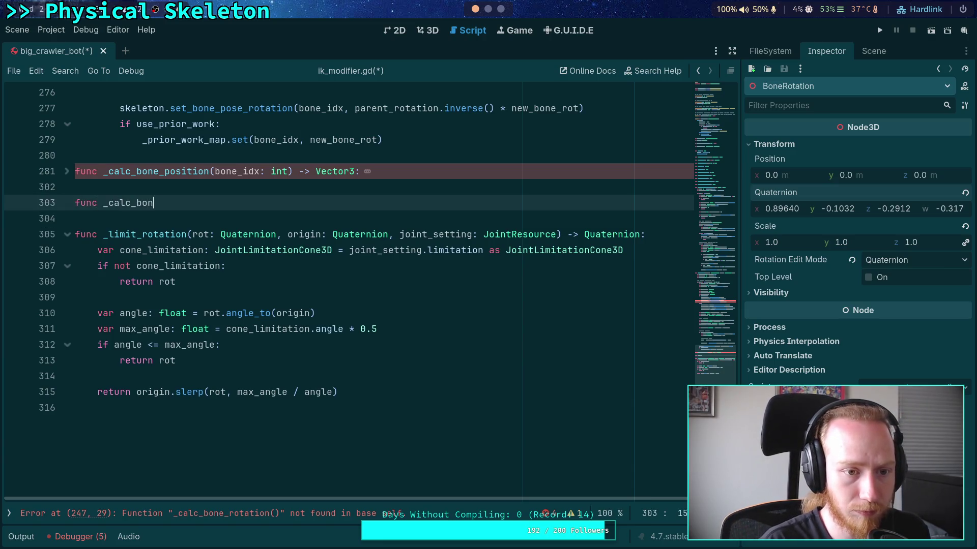
type("e_rotation(ben")
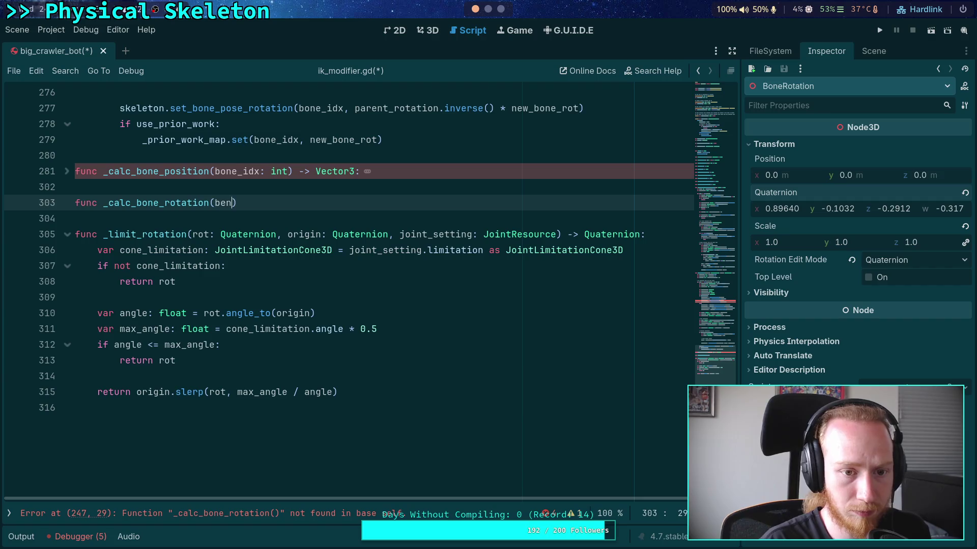
type("ne_idx: int)")
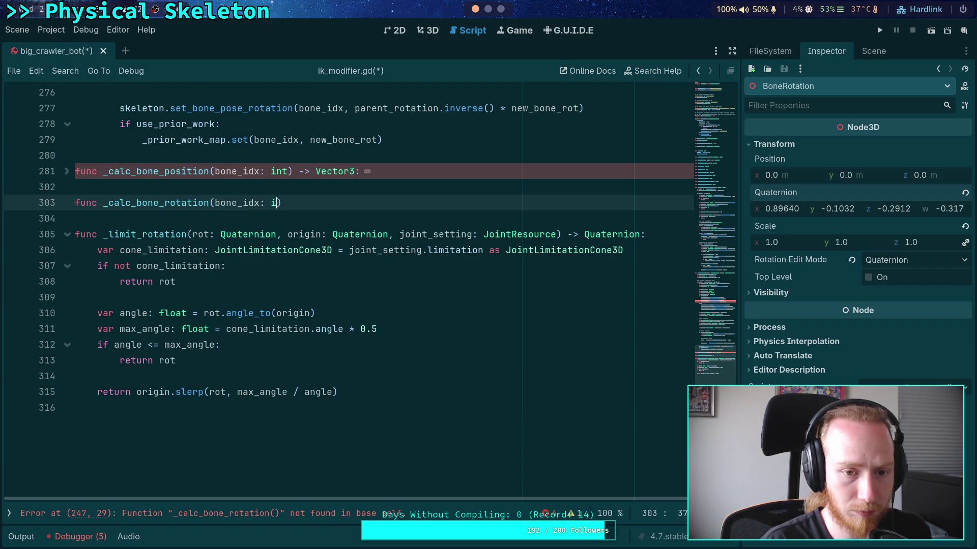
type(">")
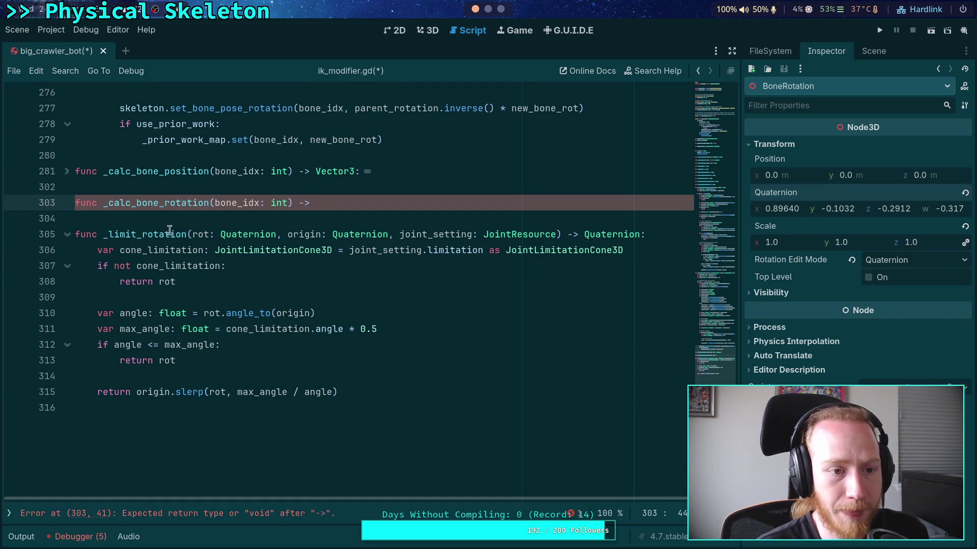
- Check where bone_position, bone_rotation and end_bone_position are used
scroll(169, 230, "up", 10)
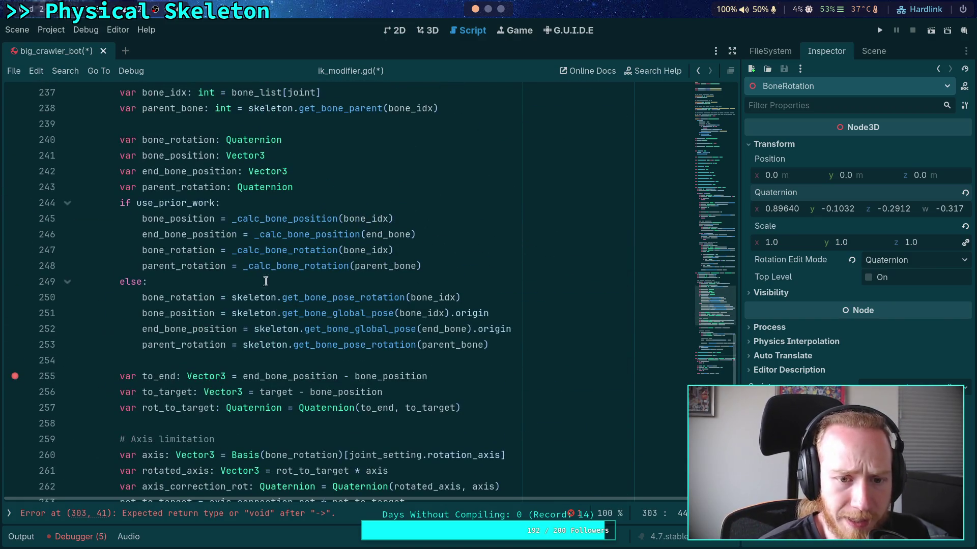
double_click(179, 224)
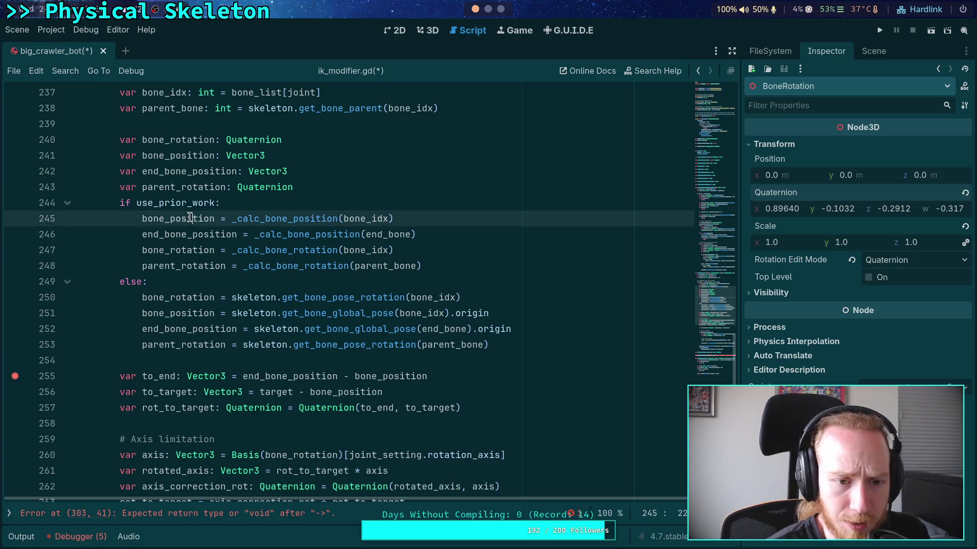
double_click(178, 248)
double_click(183, 235)
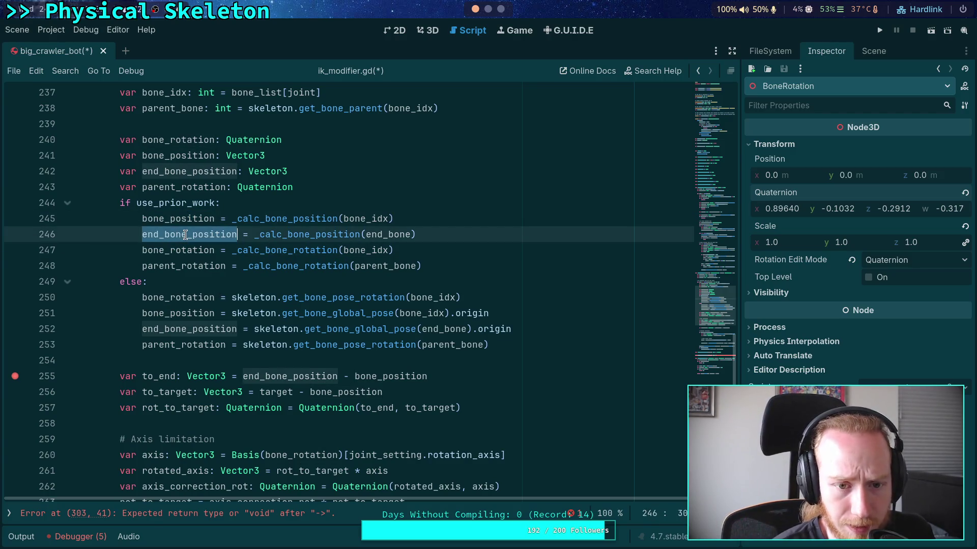
- Check parent_rotation and bone_rotation usages around the use_prior_work condition
double_click(178, 266)
mouse_move(286, 292)
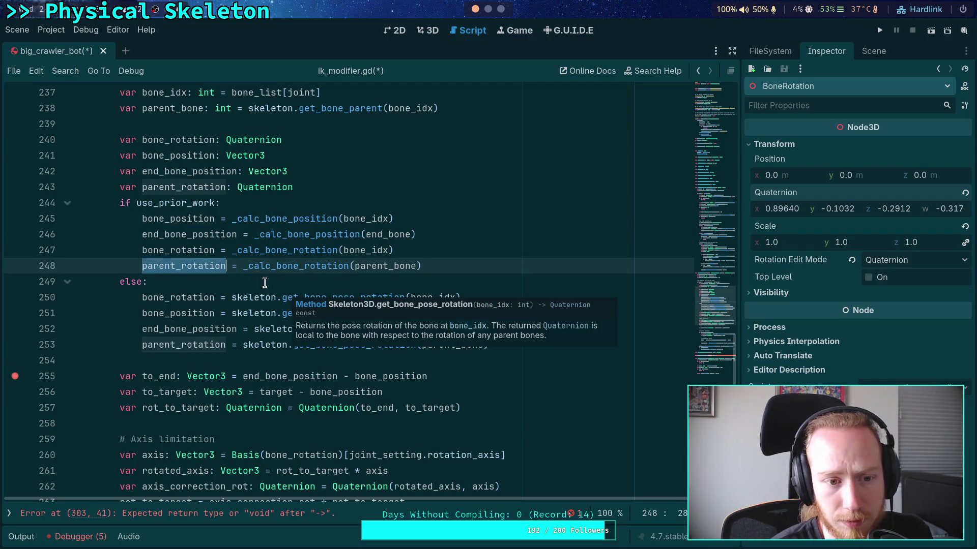
double_click(196, 252)
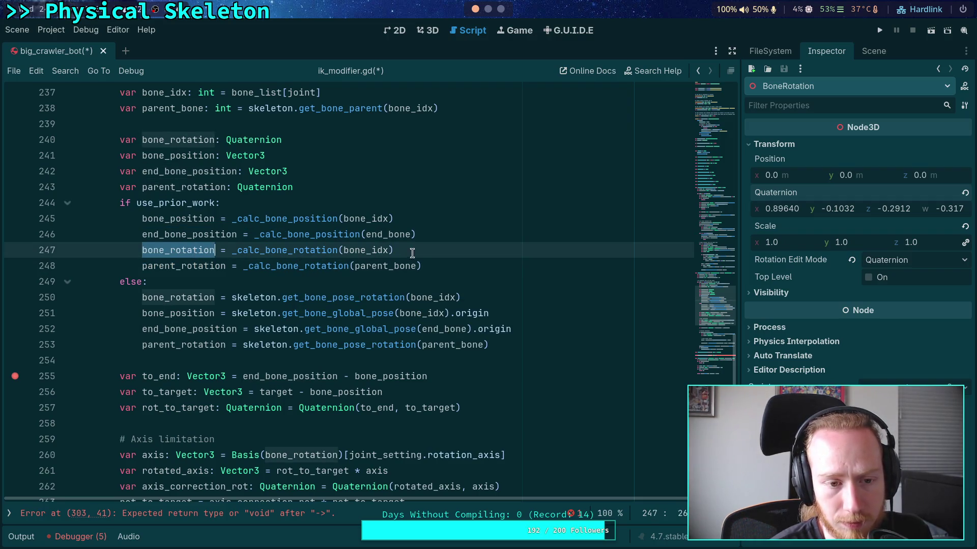
left_click(433, 244)
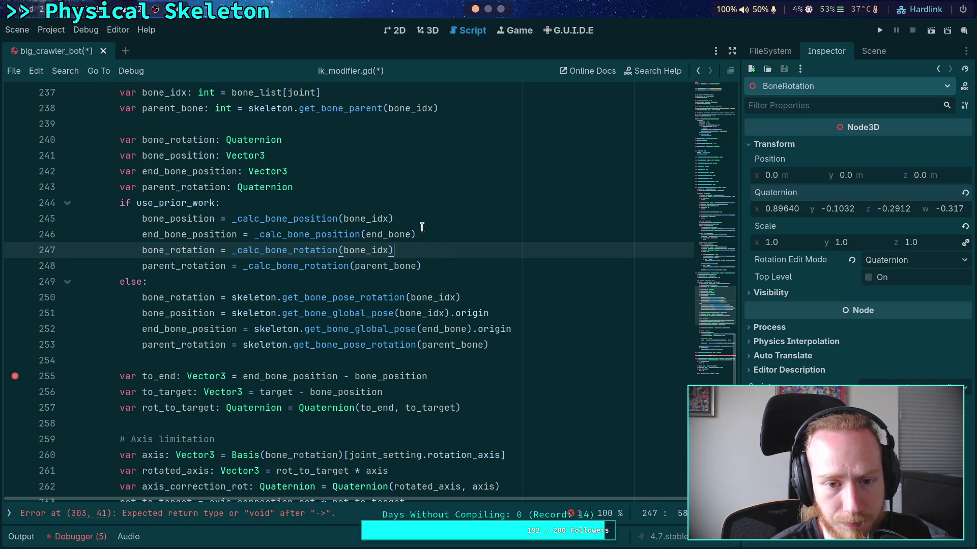
left_click(389, 204)
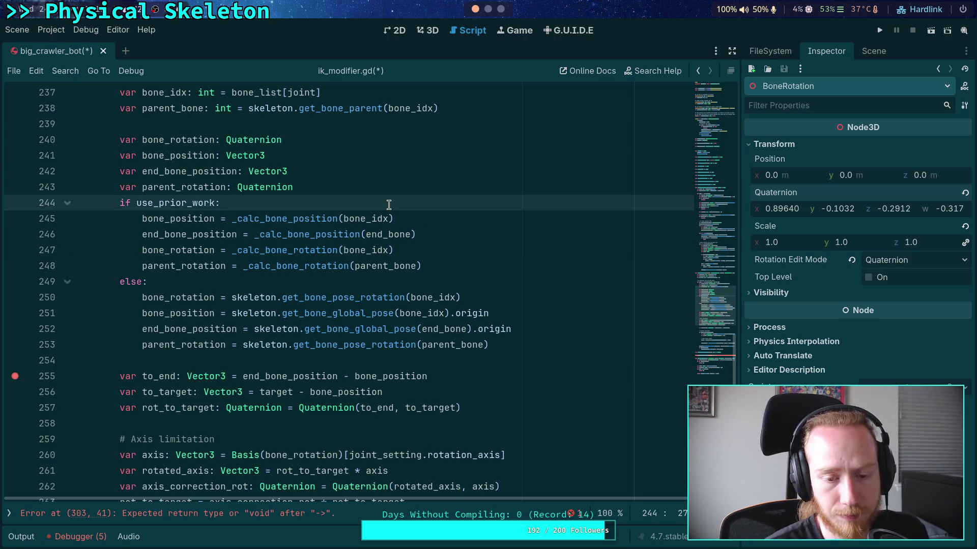
- Declare var bone_xform: Transform3D inside the else branch
left_click(456, 278)
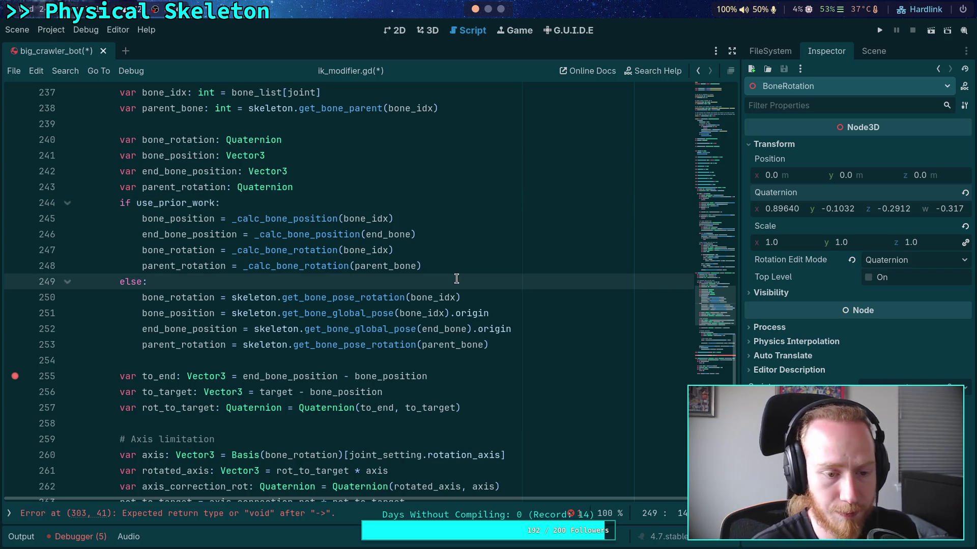
key("Return")
key("BackSpace")
type("w")
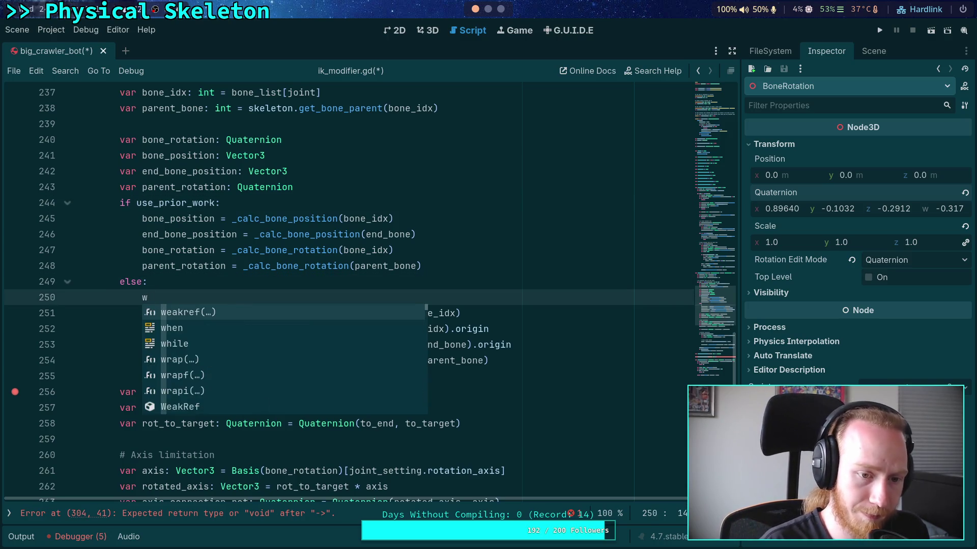
key("BackSpace")
type("var")
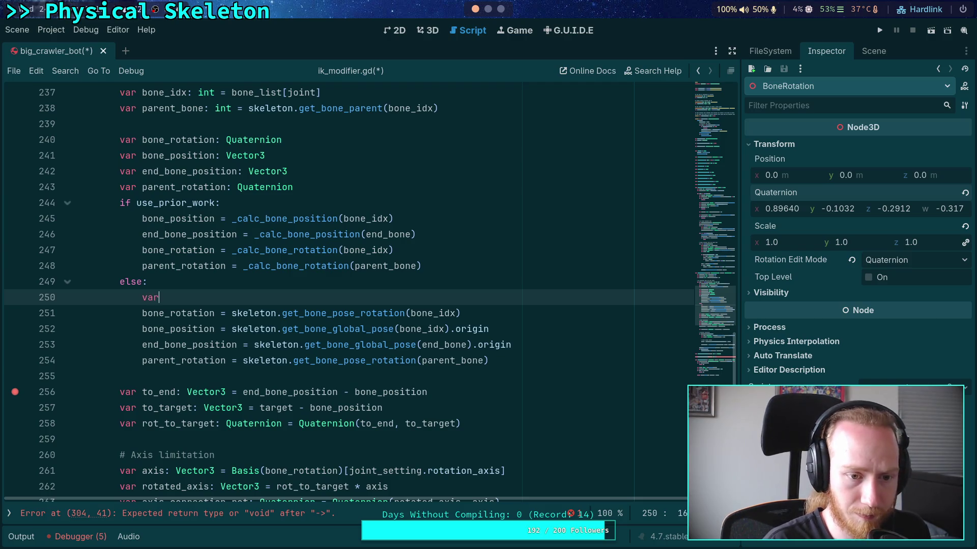
type(" bone_xform")
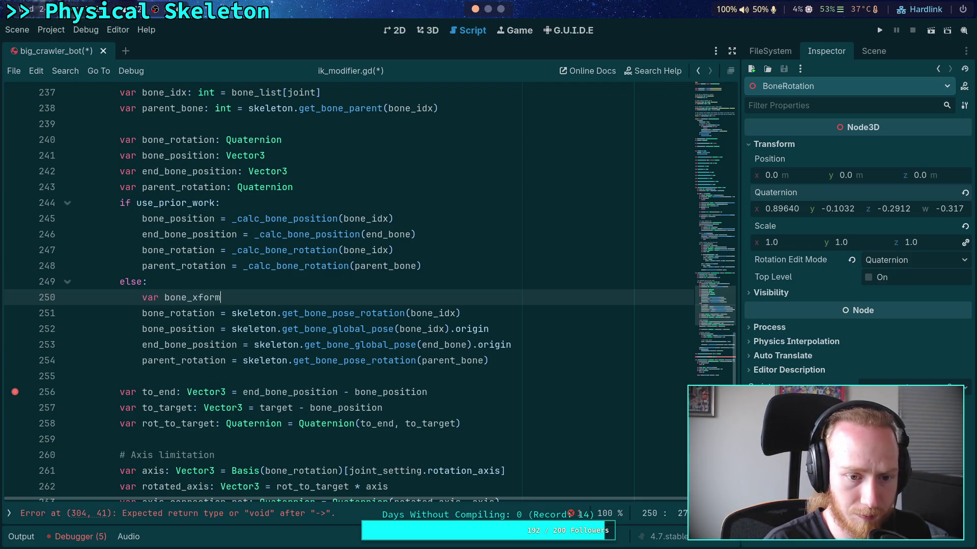
type(": Transform3D =")
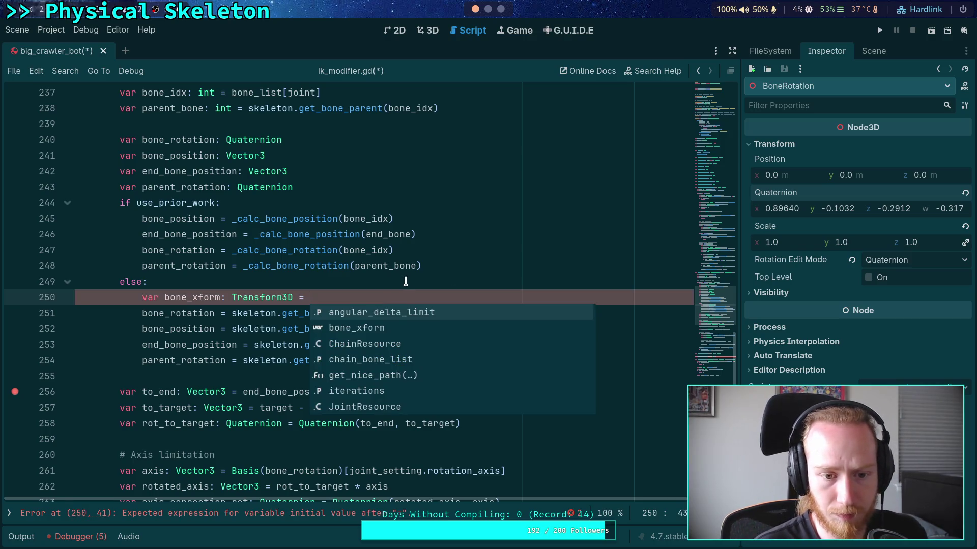
key("Escape")
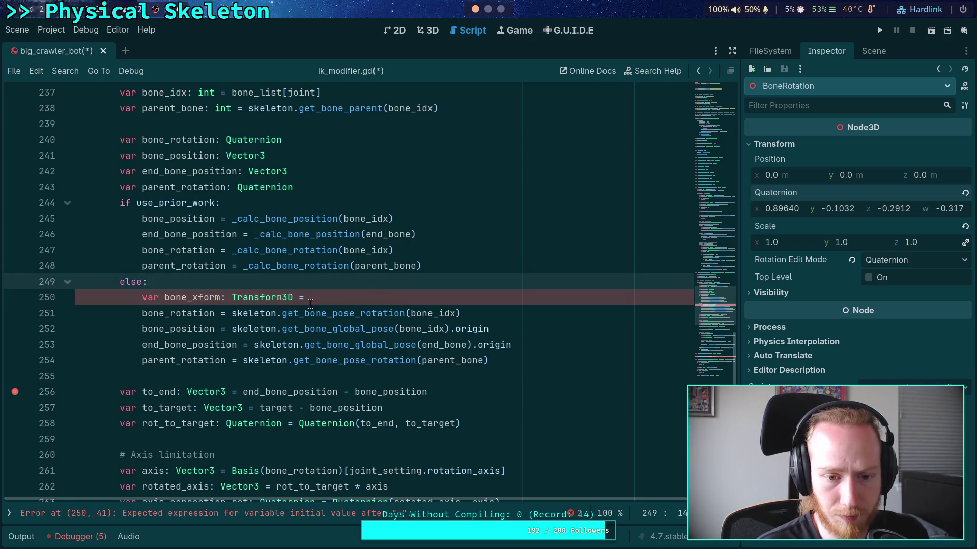
- Assign the get_bone_global_pose call to bone_xform and use bone_xform.origin for the position
double_click(271, 328)
mouse_move(271, 328)
left_mouse_down()
mouse_move(488, 328)
mouse_move(450, 326)
left_mouse_up()
key("ctrl+x")
left_click(407, 297)
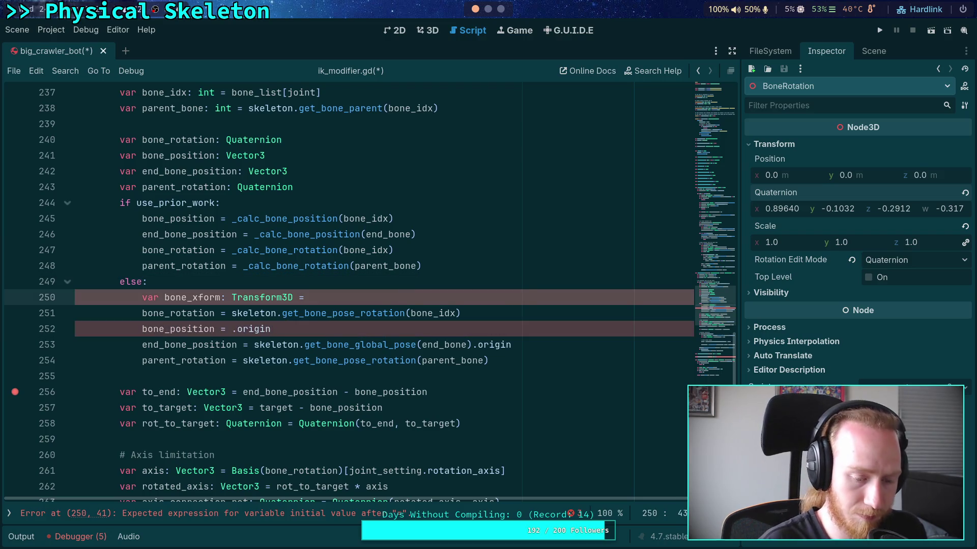
key("ctrl+v")
left_click(227, 328)
type("bone_x")
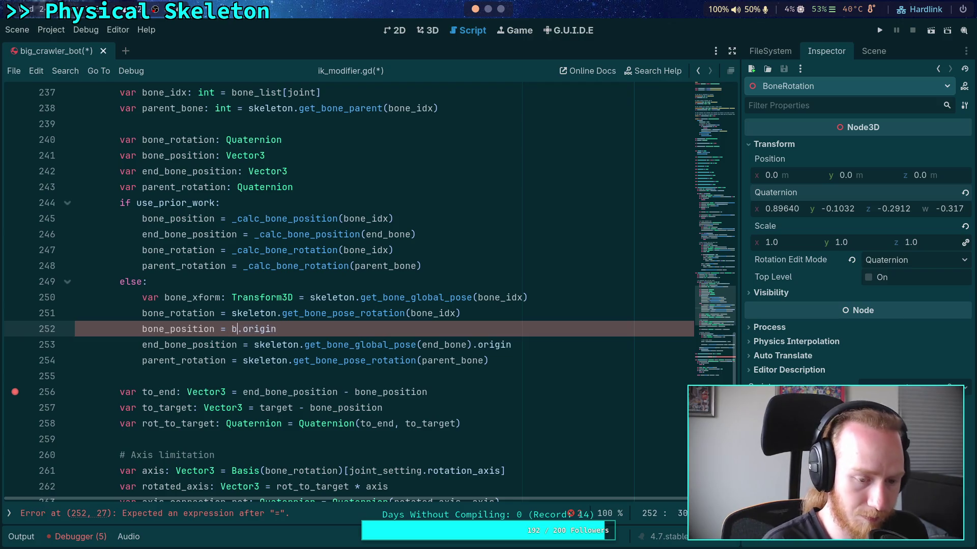
key("Return")
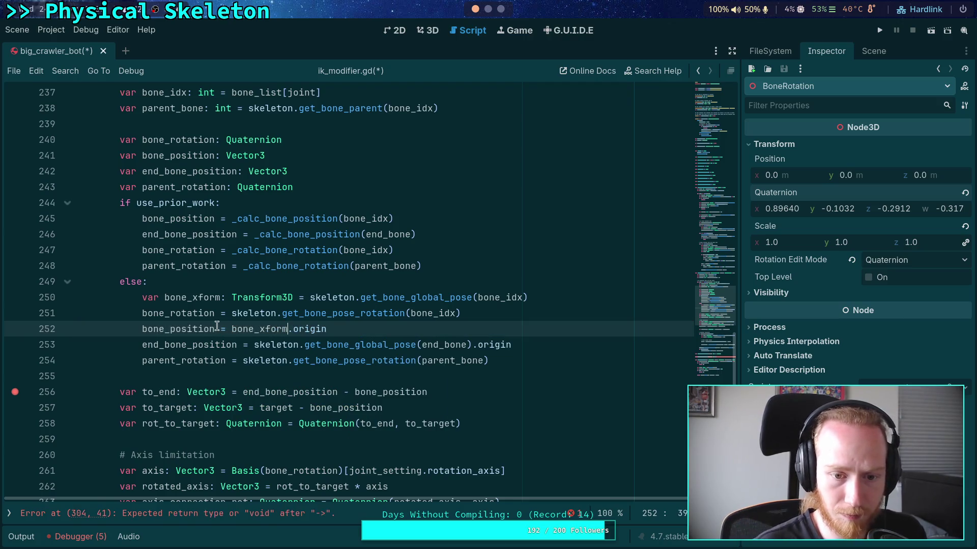
- Set the bone rotation to bone_xform.basis.get_rotation_quaternion()
left_click_drag(232, 313, 489, 312)
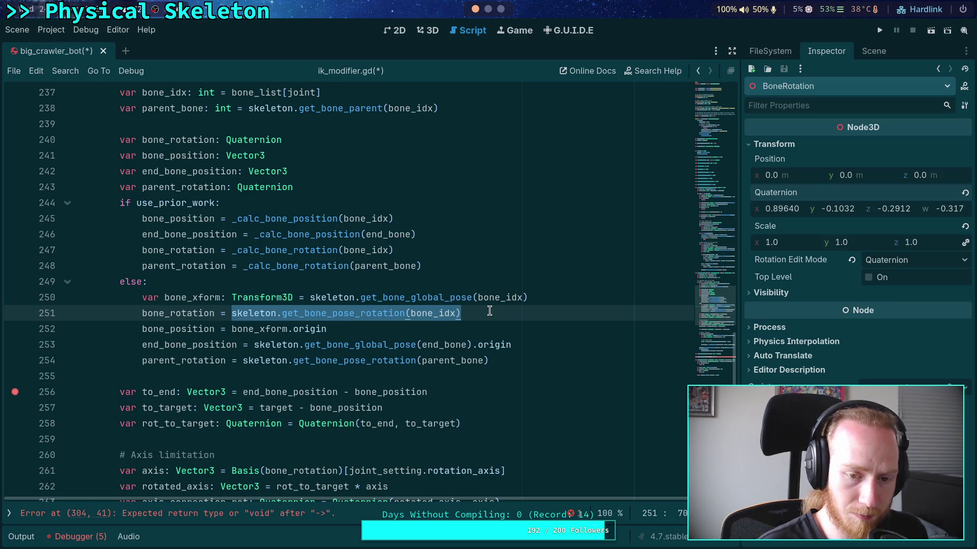
type("bone_xf")
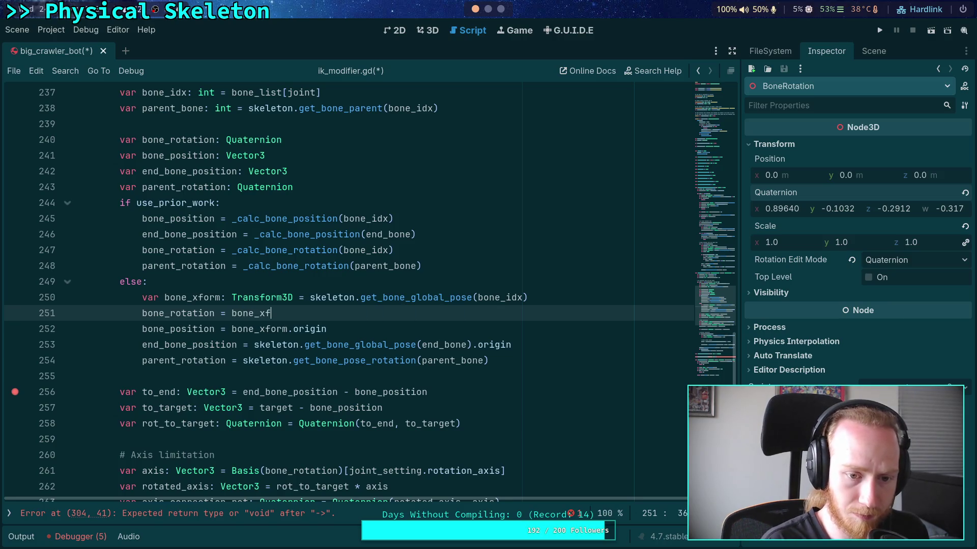
type("orm.basis.")
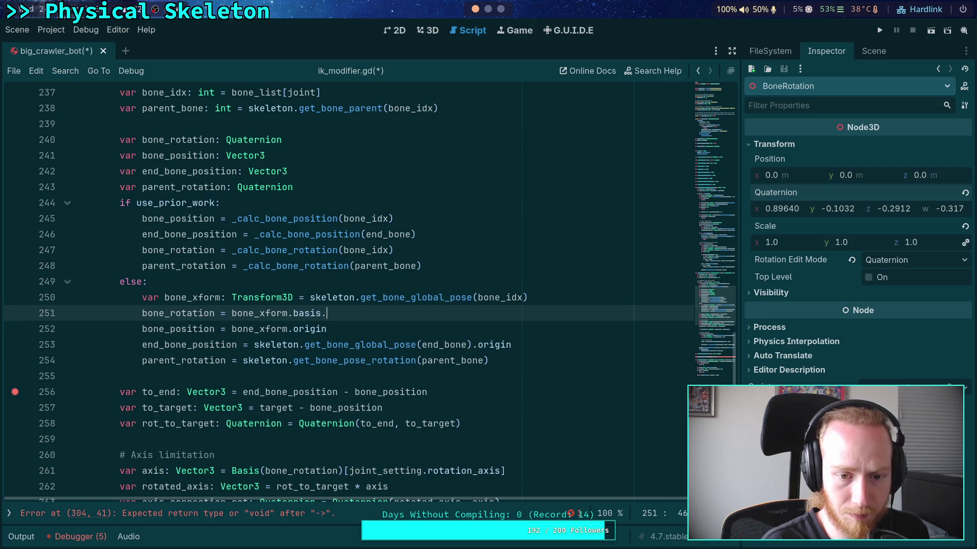
type("qu")
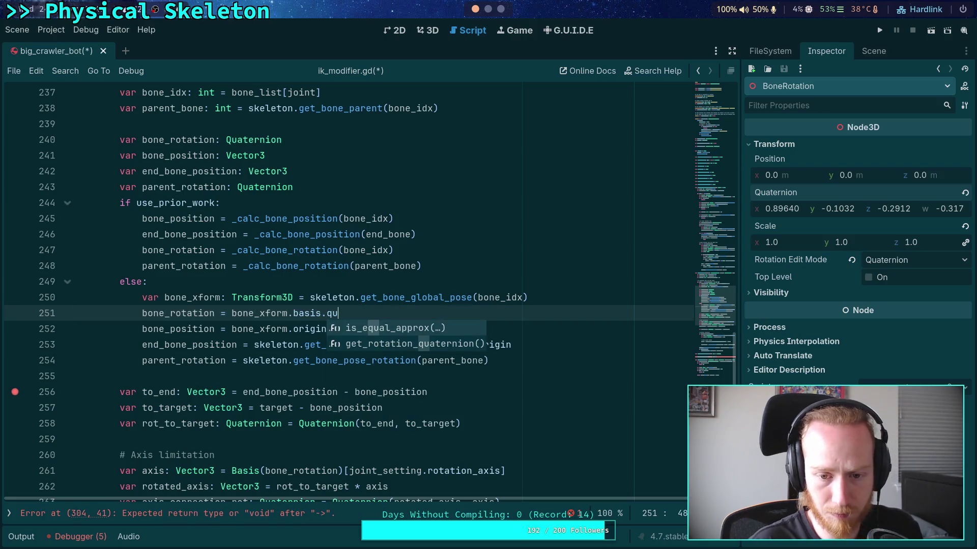
key("Down")
key("Return")
- Set the parent rotation to get_bone_global_pose(parent_bone).basis.get_rotation_quaternion()
left_click(602, 357)
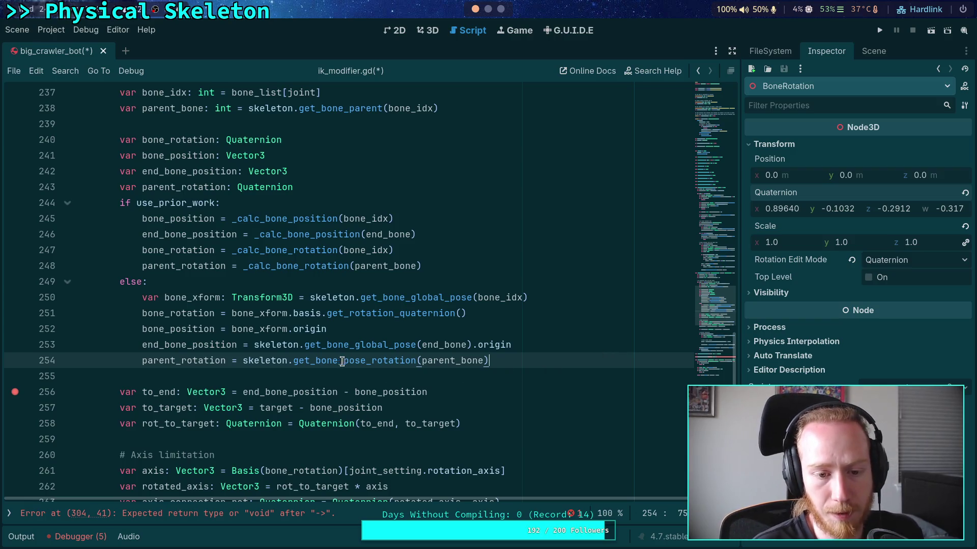
left_click_drag(242, 360, 497, 355)
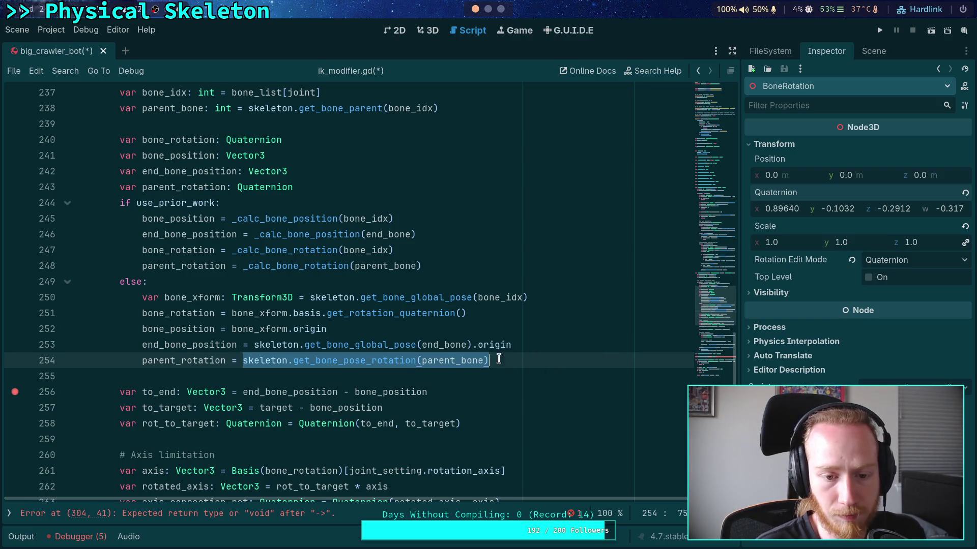
double_click(344, 361)
left_click_drag(341, 361, 417, 360)
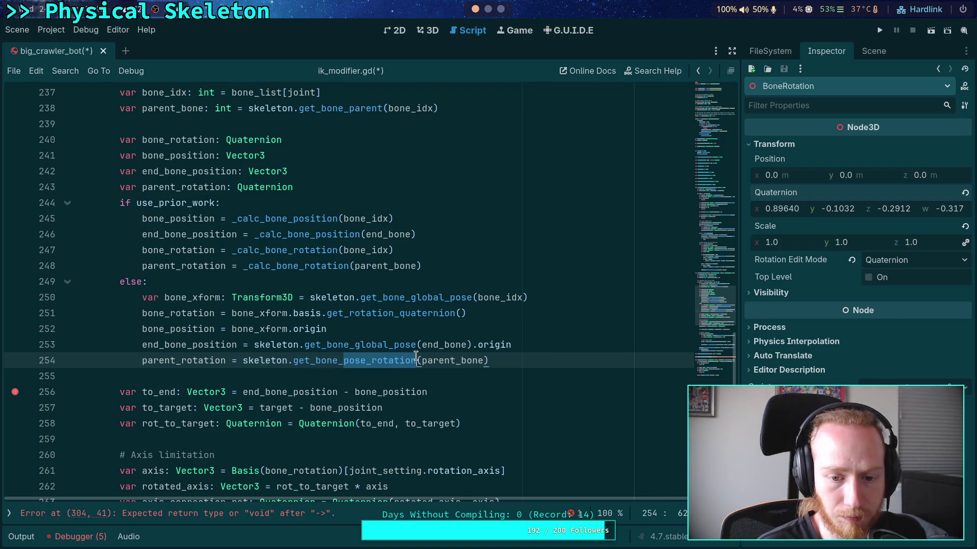
type("global")
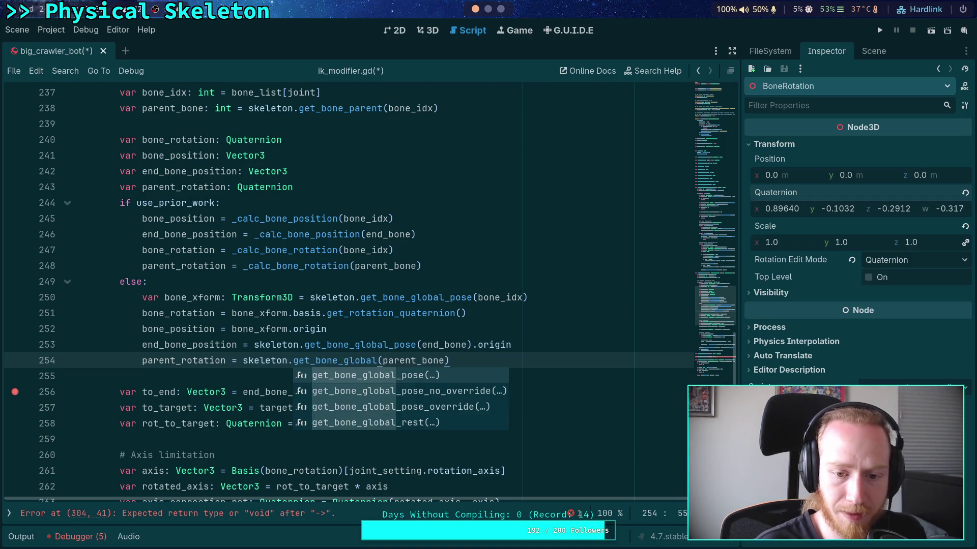
key("Return")
type(").")
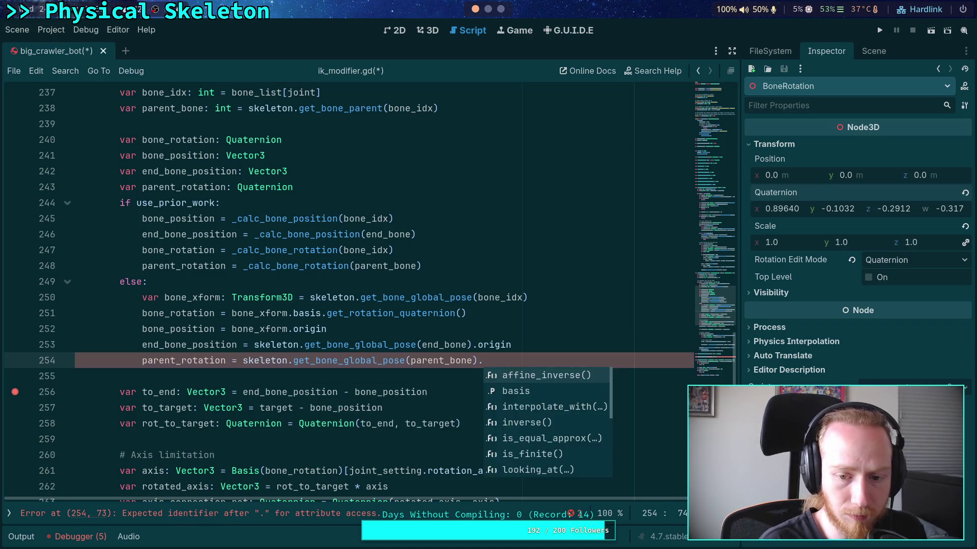
type("basis.qua")
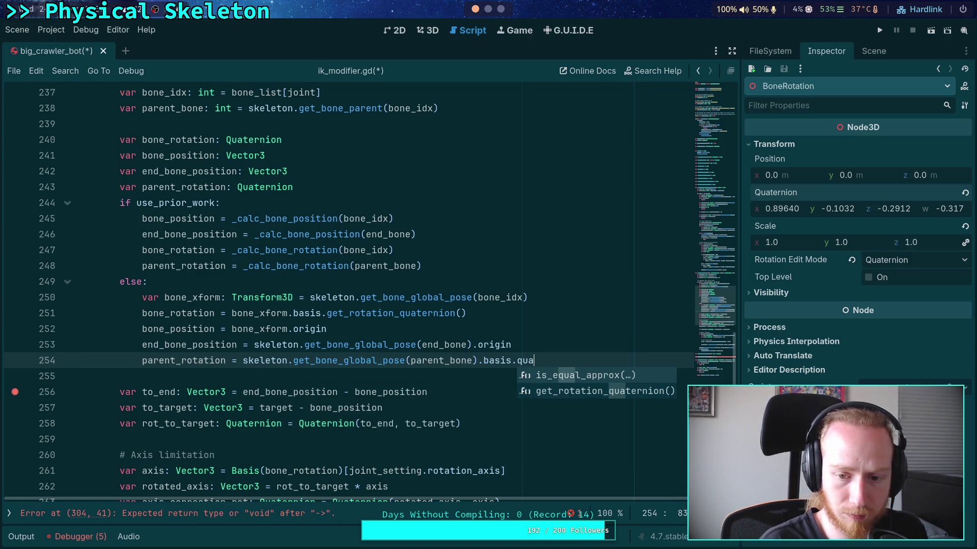
type("t")
key("Return")
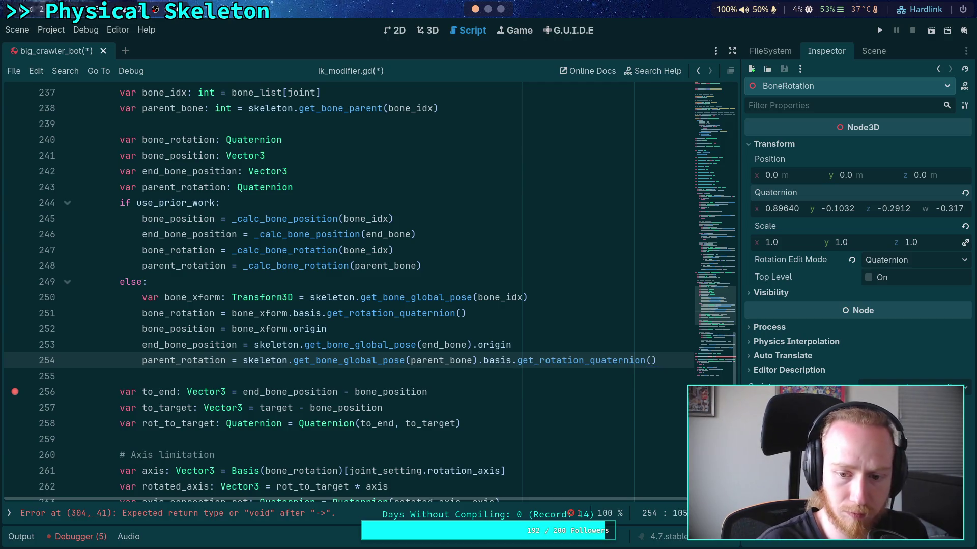
left_click(451, 333)
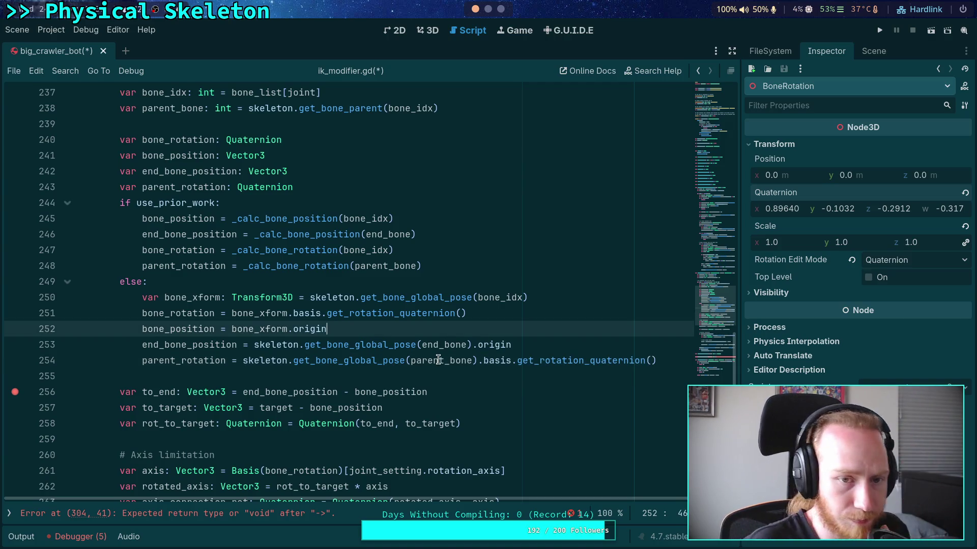
- Add a comment about making the rotation relative before the pose update
scroll(369, 349, "down", 5)
scroll(369, 350, "down", 3)
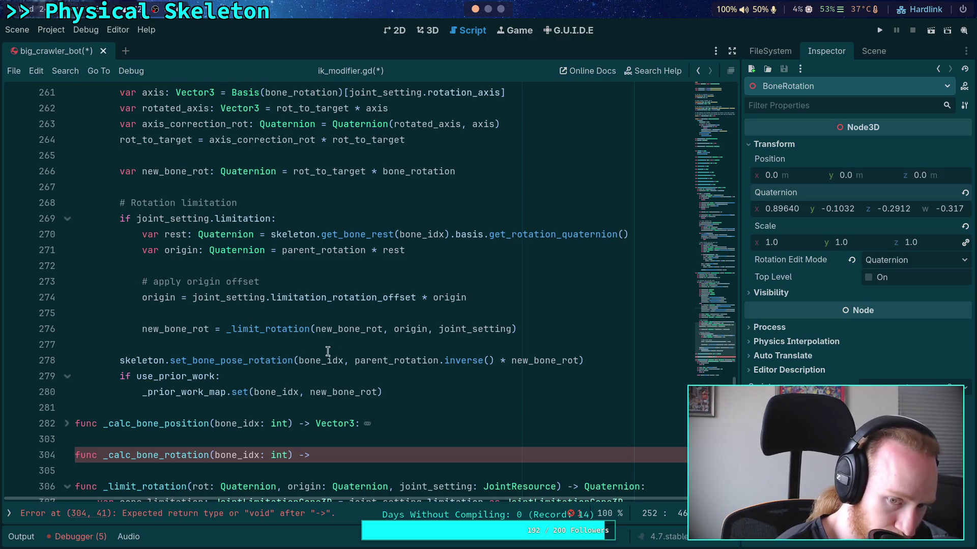
mouse_move(391, 360)
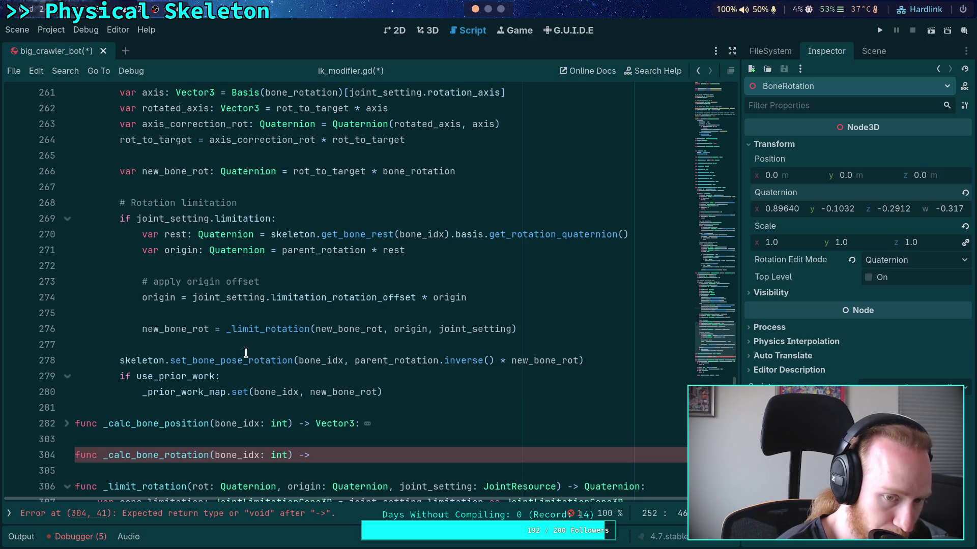
mouse_move(245, 353)
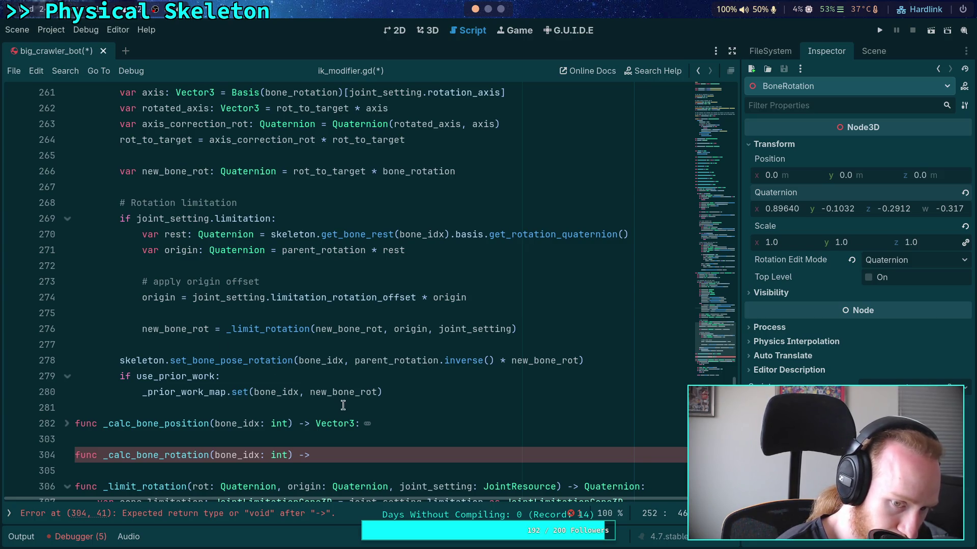
left_click(350, 347)
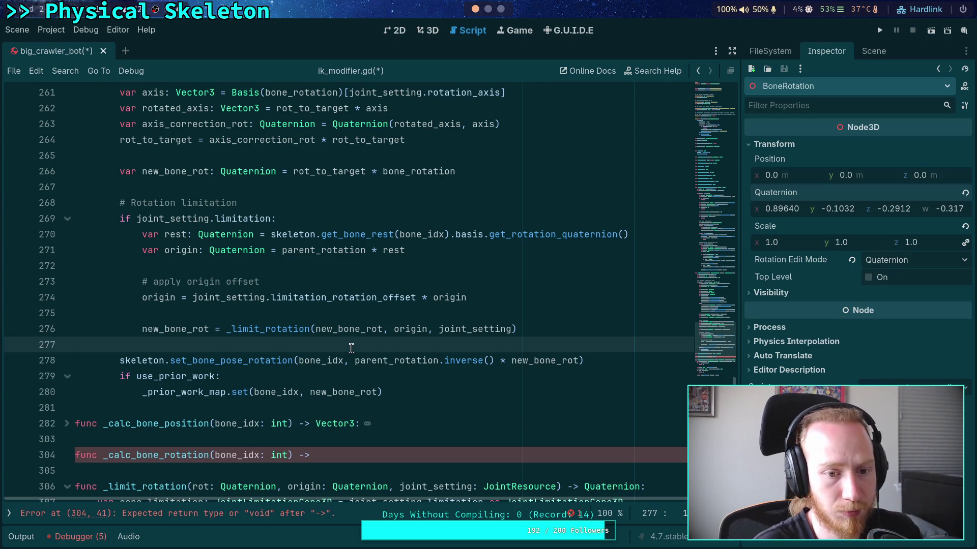
key("Return")
key("Return")
key("Up")
type("# M")
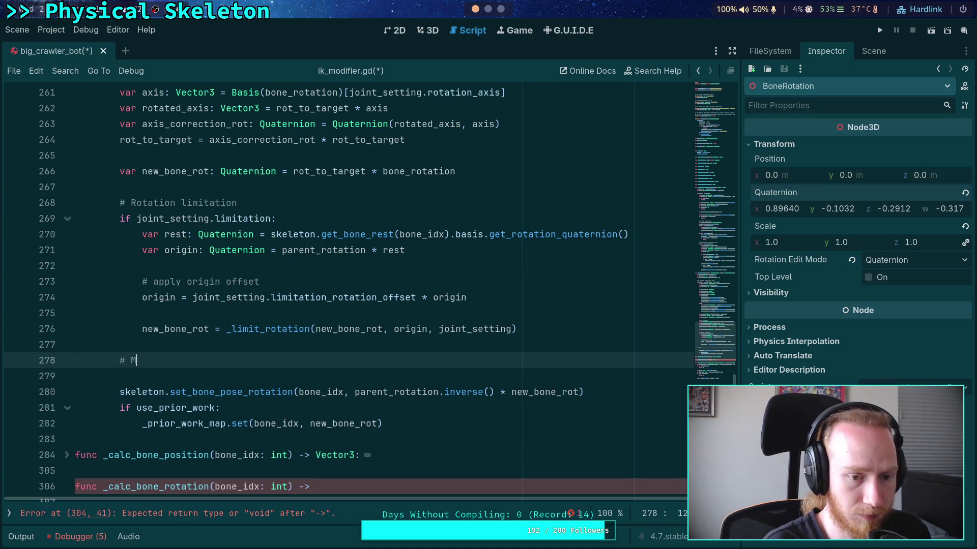
type("ake")
key("BackSpace")
type("lative")
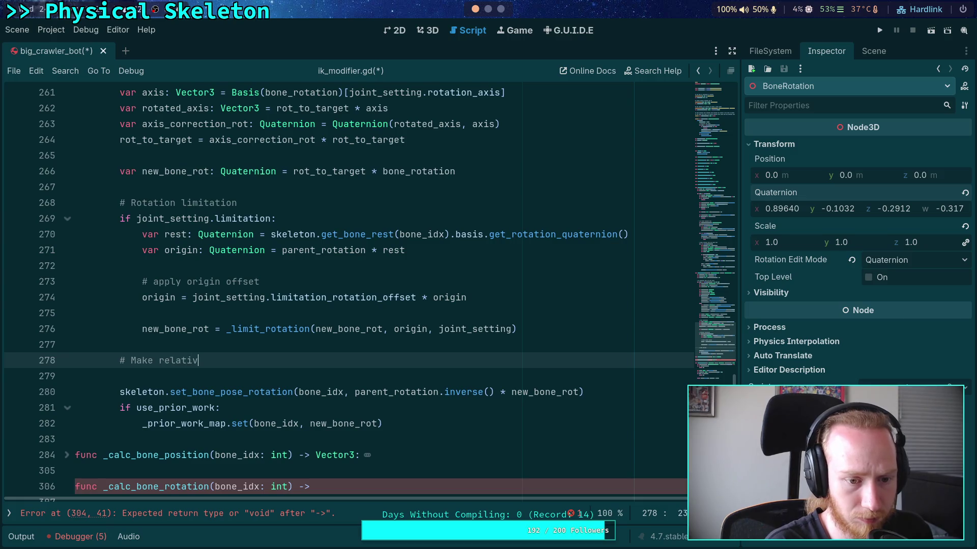
- Add new_bone_rot = parent_rotation.inverse() * new_bone_rot under the comment
key("Return")
type("new_b")
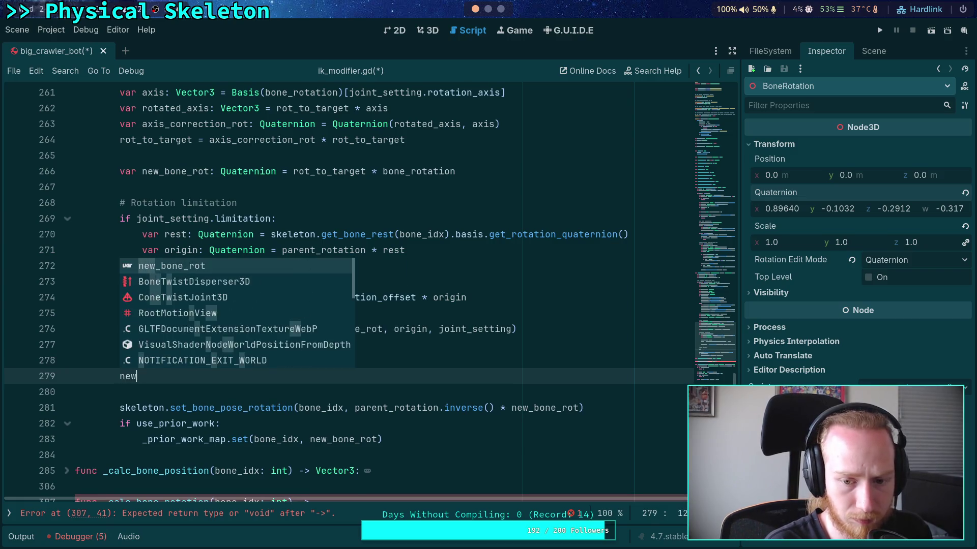
key("Return")
type("= parent")
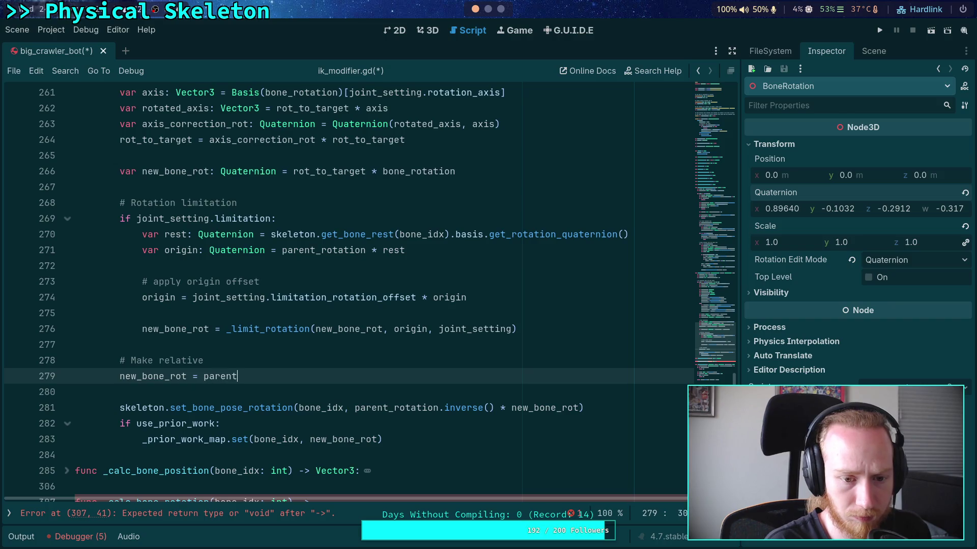
type("_rot")
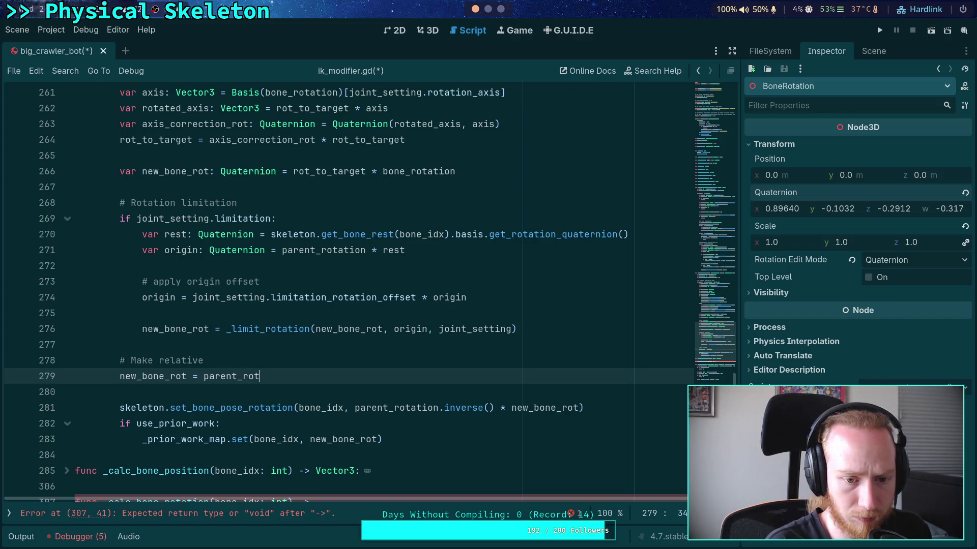
key("Return")
type(".in")
key("Return")
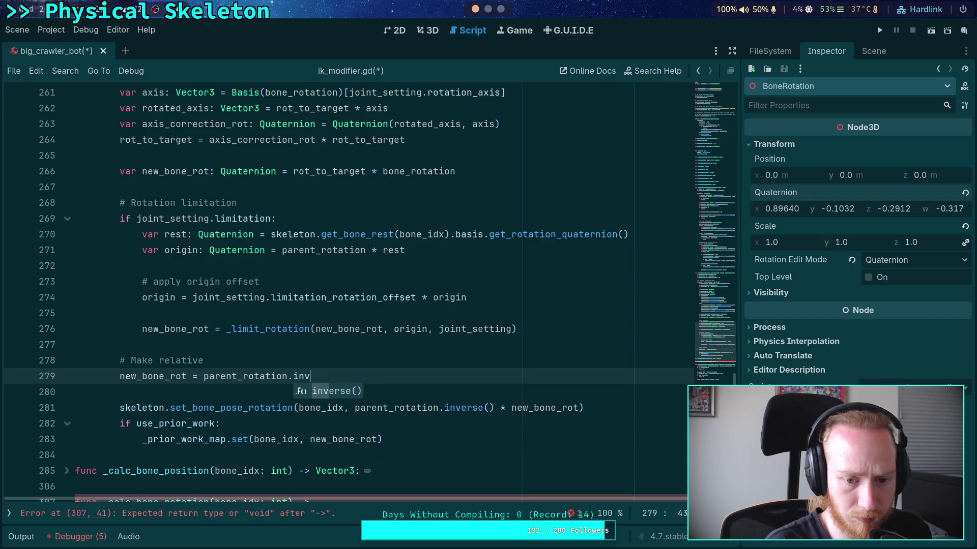
type("new_")
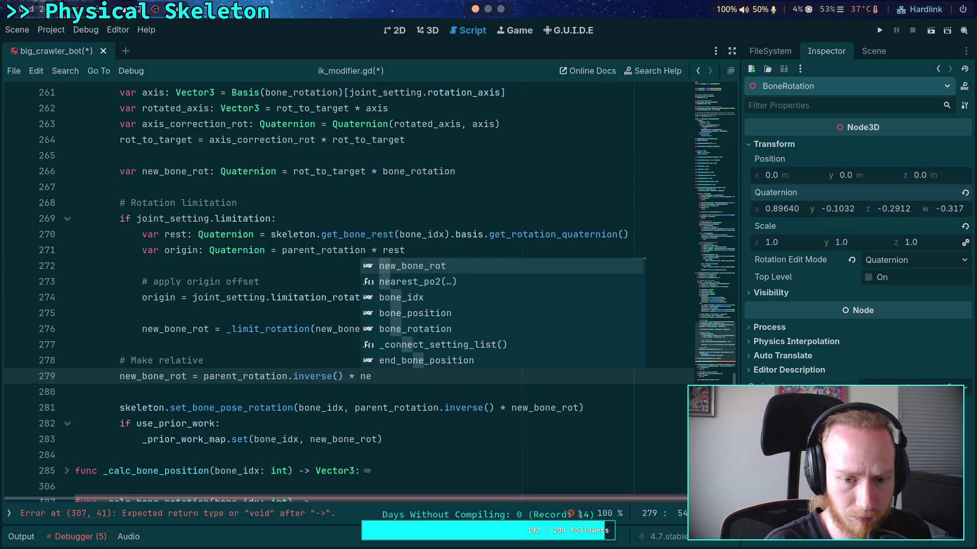
key("Return")
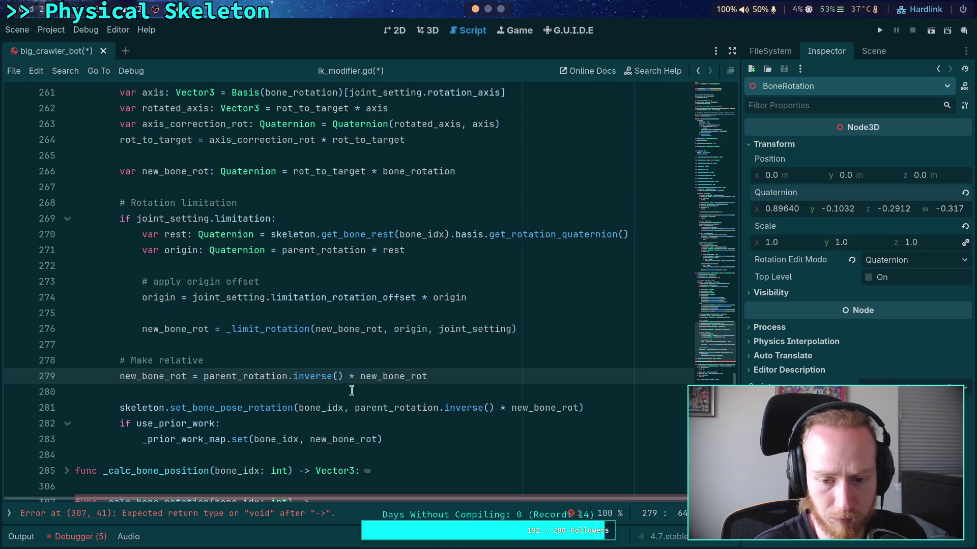
- Remove the parent inverse factor from the set pose call on line 281
left_click(355, 408)
key("ctrl+shift+Right")
key("ctrl+shift+Right")
key("ctrl+shift+Right")
key("Delete")
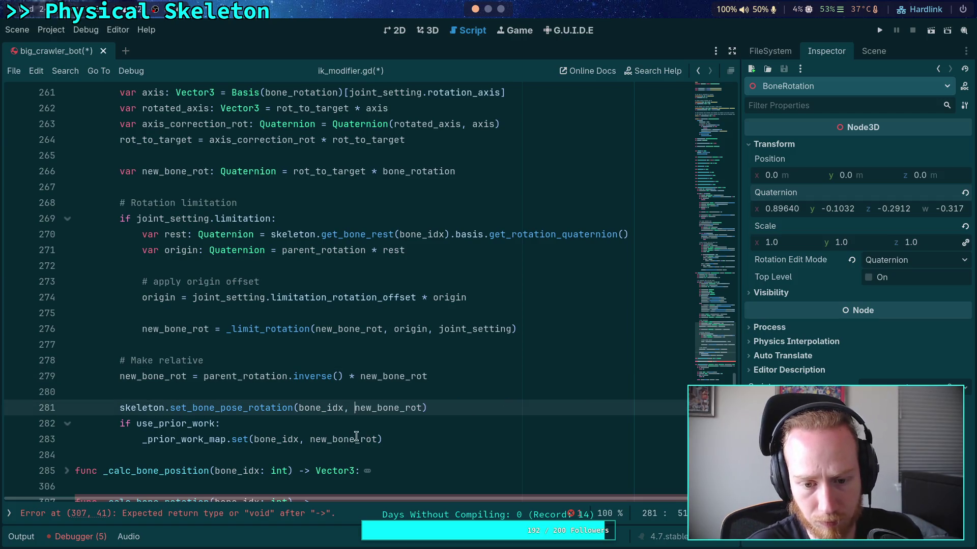
left_click(390, 440)
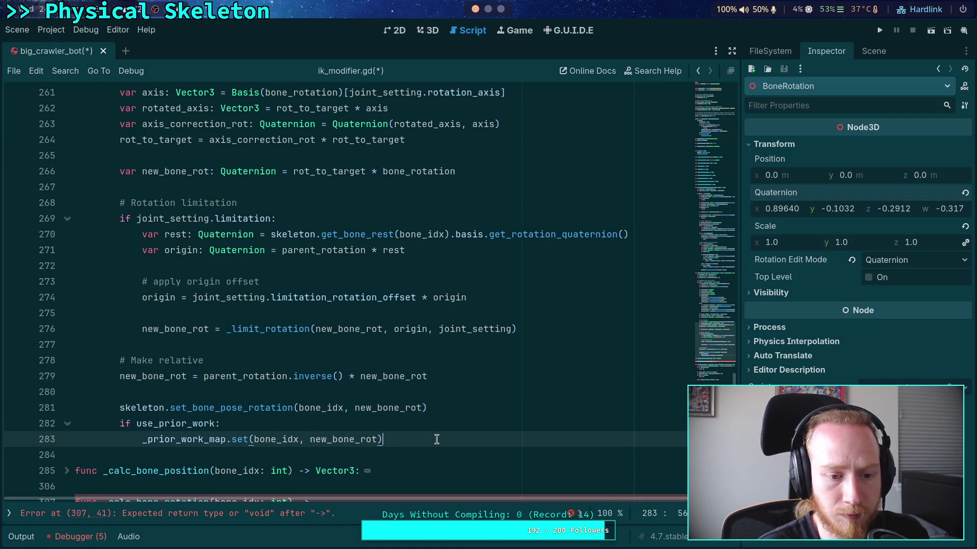
- Complete the _calc_bone_rotation signature with a -> Quaternion return type and colon
scroll(431, 437, "down", 1)
left_click(392, 344)
scroll(483, 358, "down", 2)
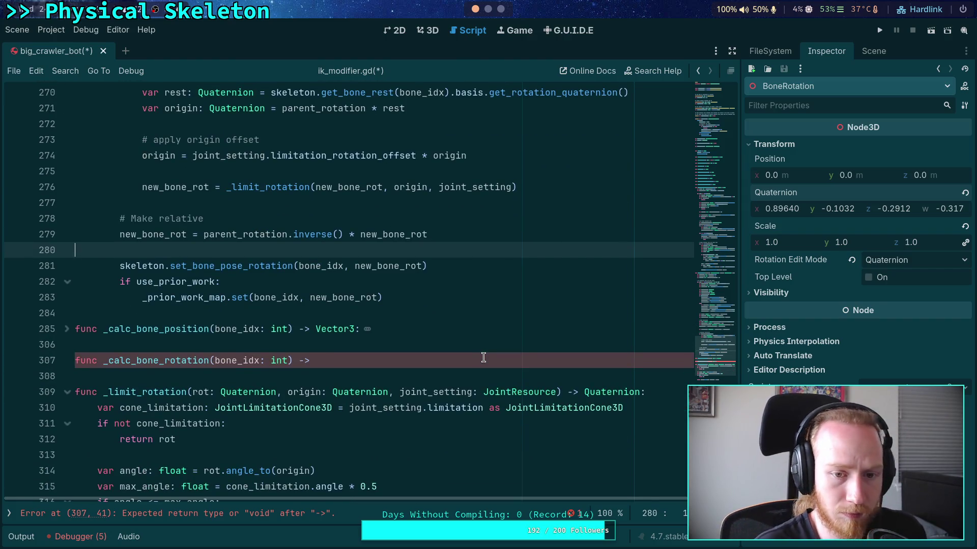
scroll(436, 340, "down", 2)
left_click(342, 265)
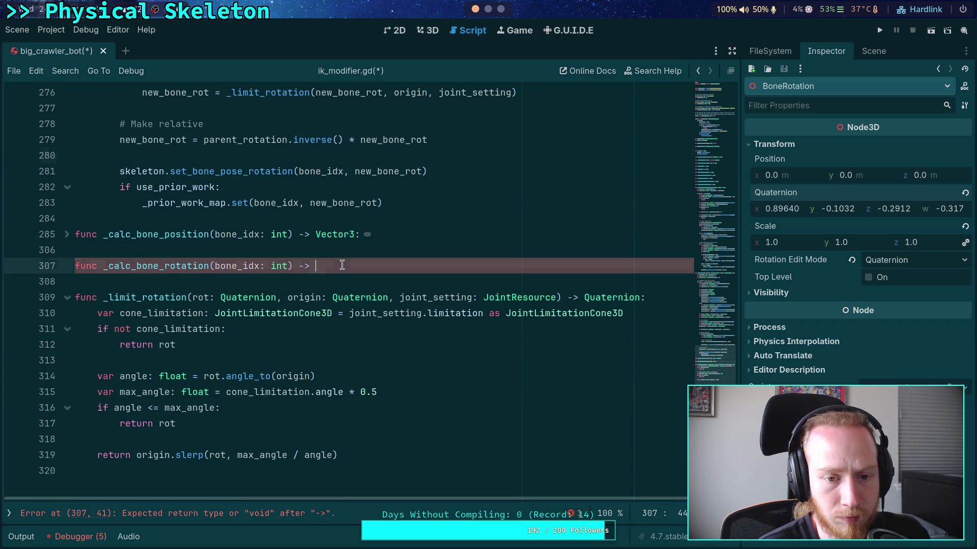
type("Quat")
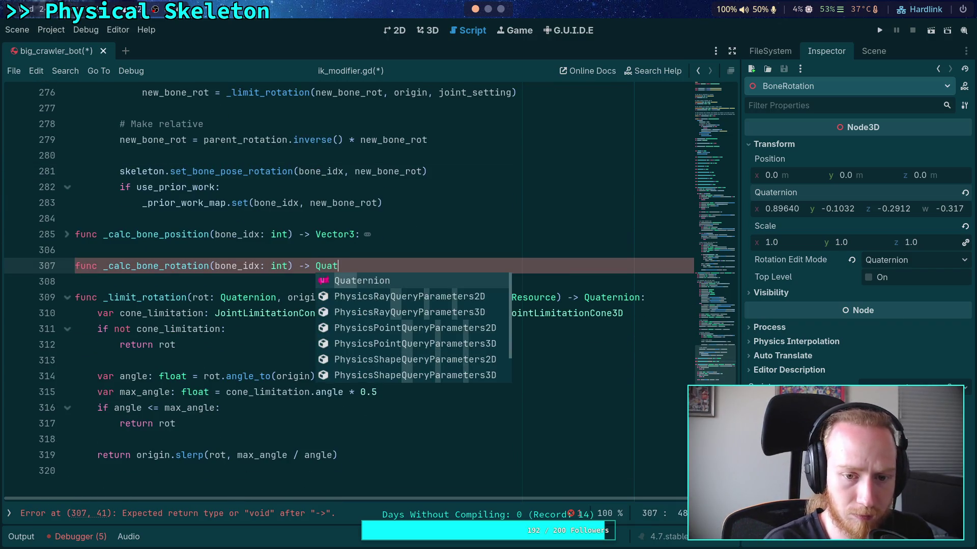
key("Return")
type(":")
key("Return")
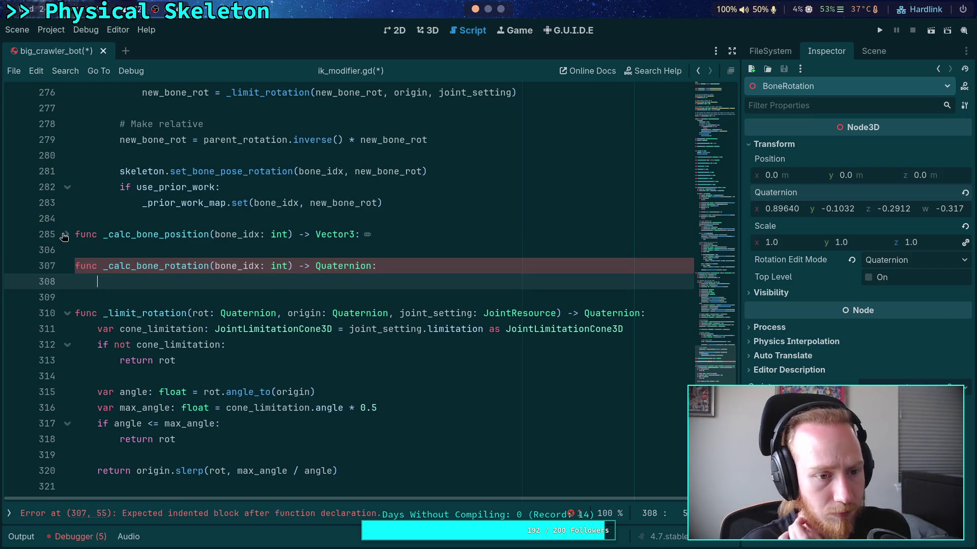
- Write the placeholder body return Quaternion() for _calc_bone_rotation
left_click(66, 234)
scroll(279, 316, "down", 2)
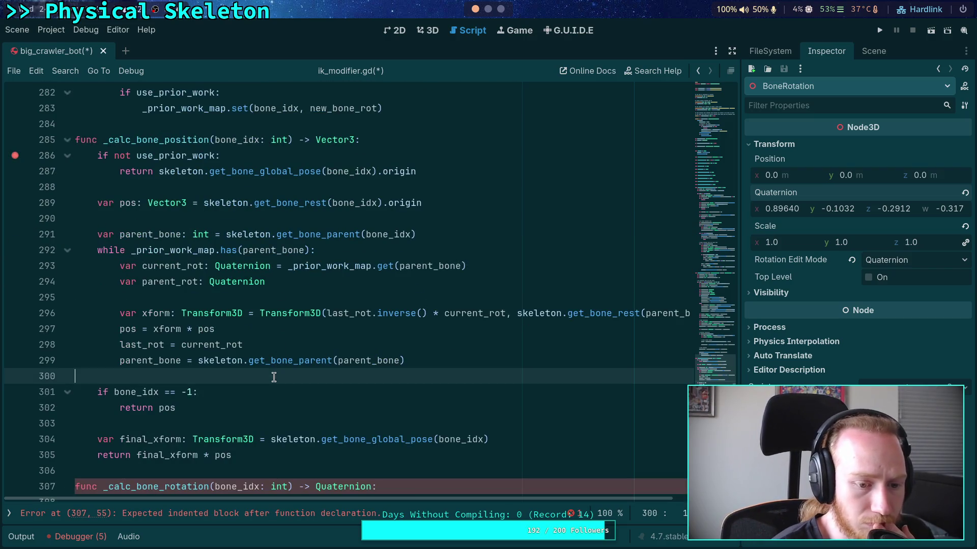
scroll(267, 367, "down", 3)
type("return Quater")
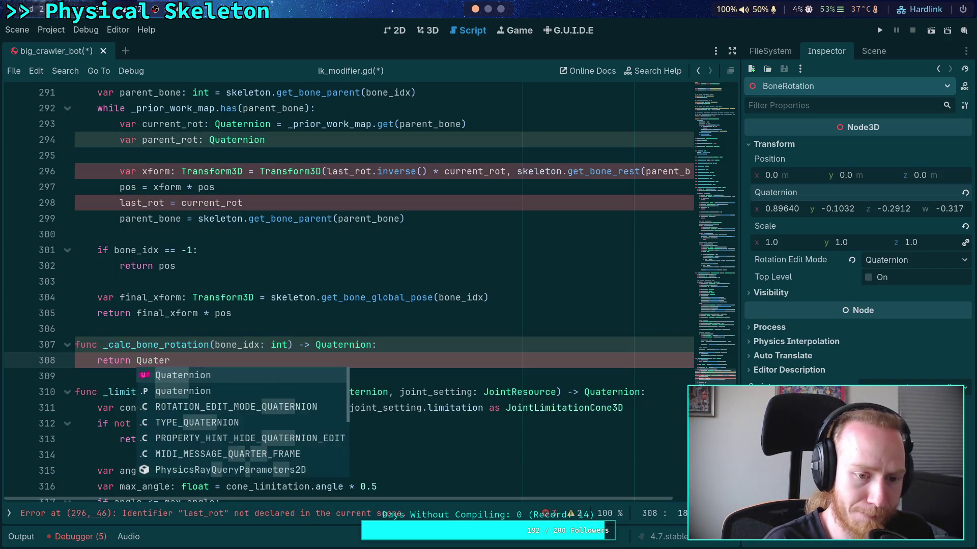
key("Return")
left_click(309, 294)
scroll(308, 291, "up", 4)
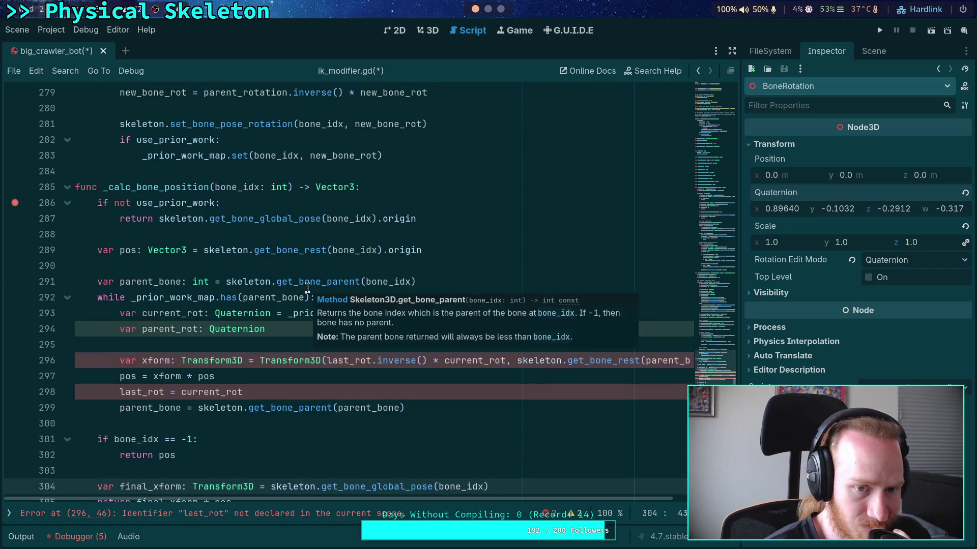
mouse_move(302, 283)
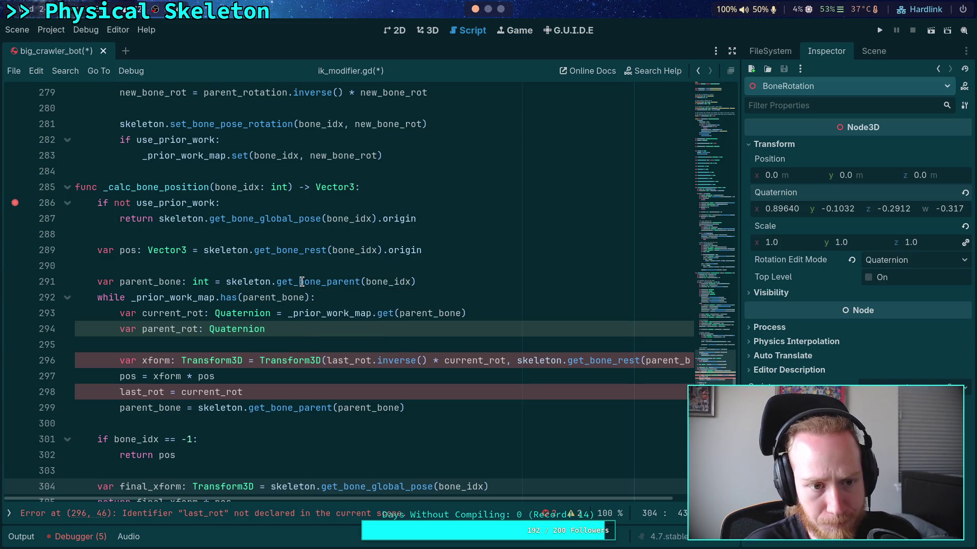
- Move the bone_rotation assignment above end_bone_position in the use_prior_work branch
scroll(194, 247, "up", 14)
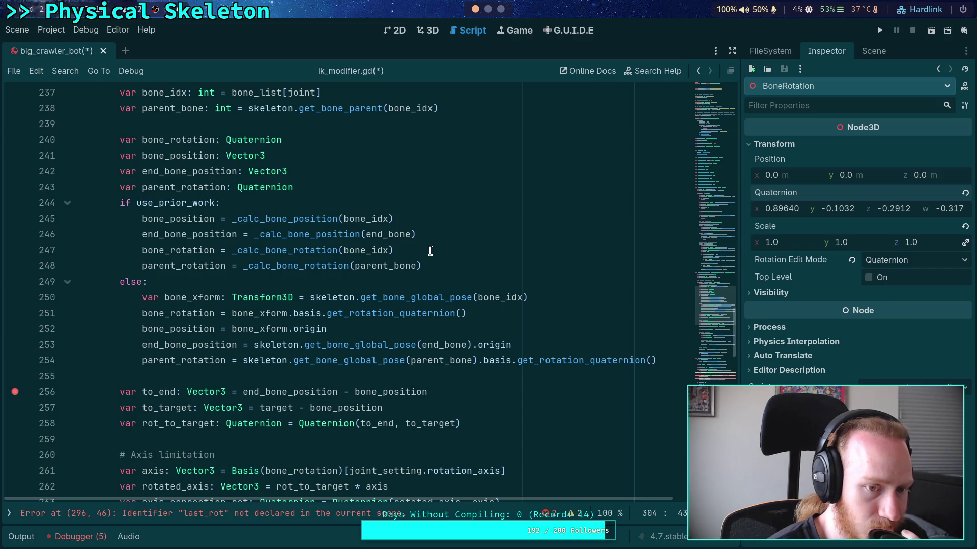
double_click(324, 235)
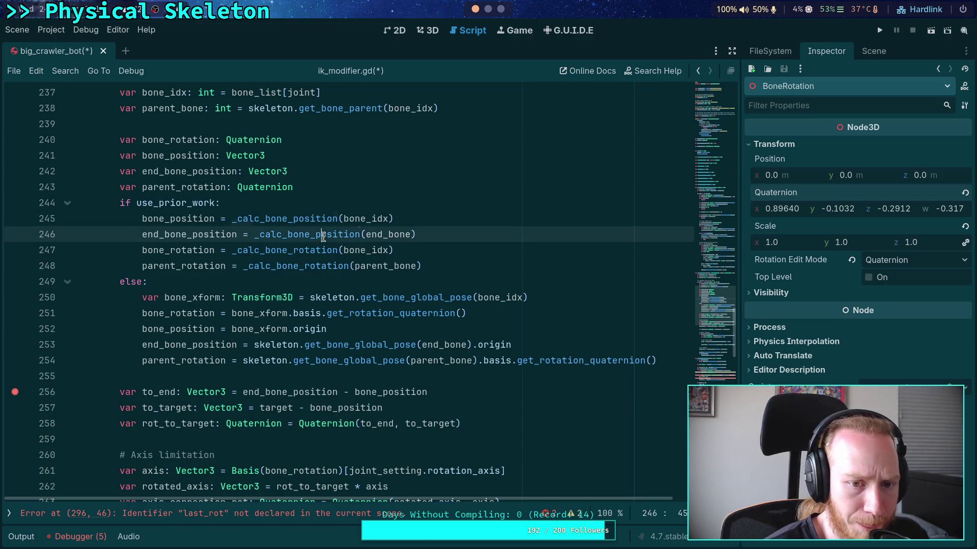
double_click(297, 250)
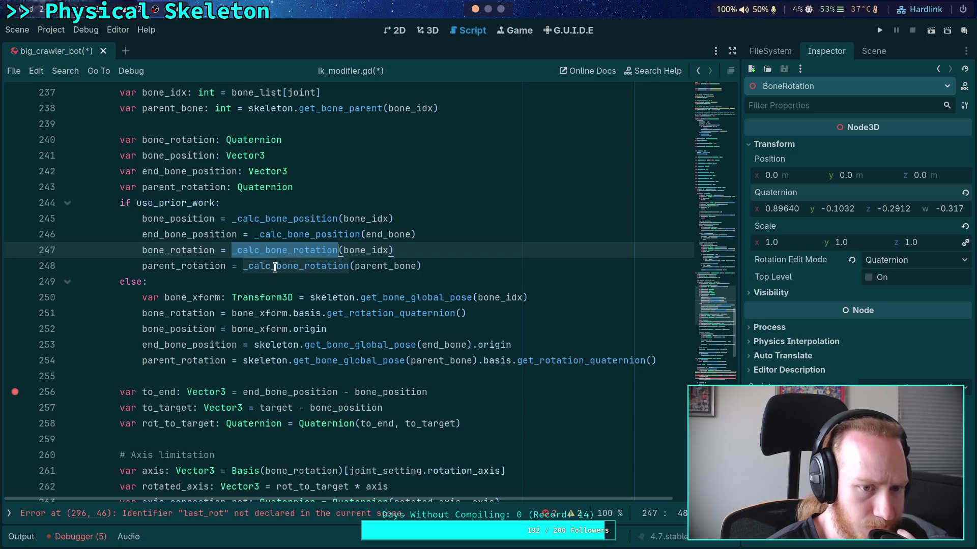
double_click(275, 266)
double_click(286, 237)
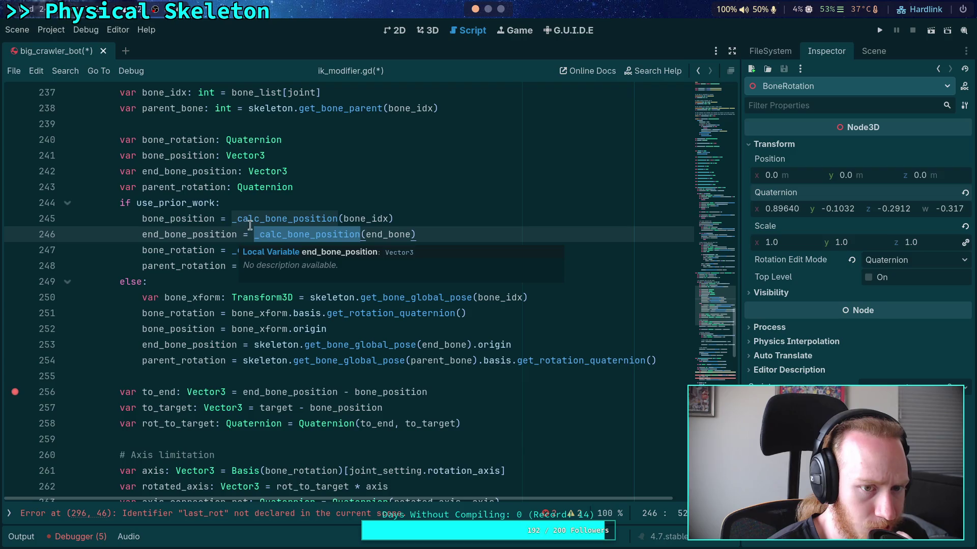
left_click(319, 235)
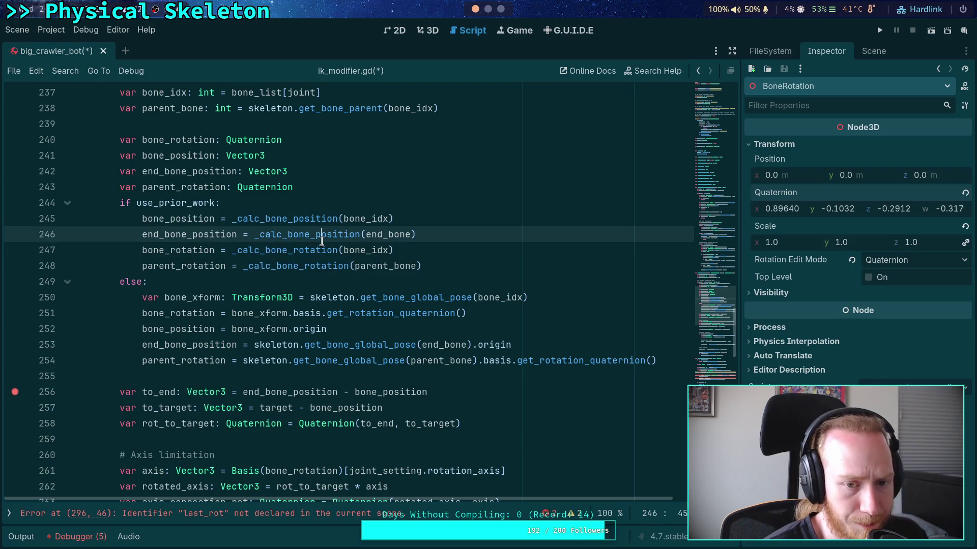
left_click(297, 250)
key("alt+Up")
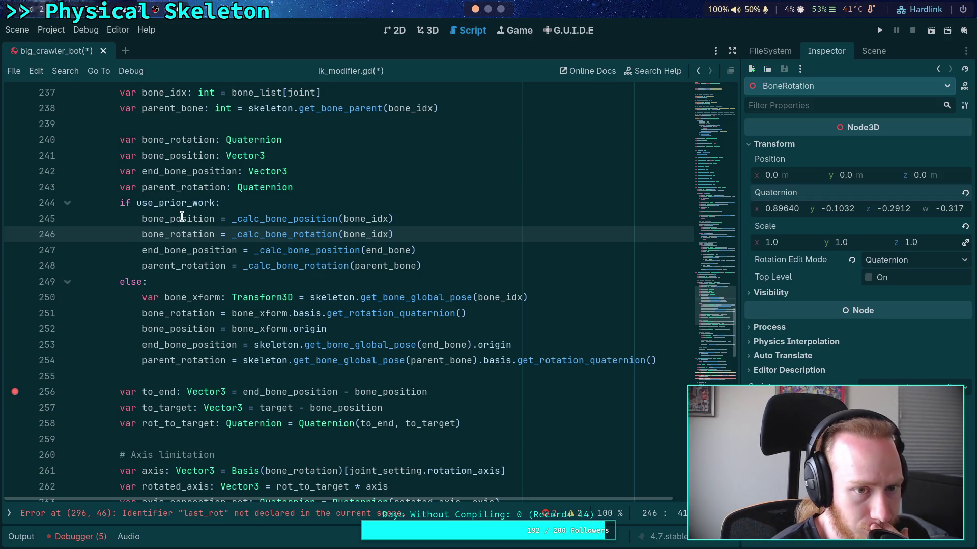
- Move the bone_position declaration above the bone_rotation declaration
left_click(208, 155)
key("alt+Up")
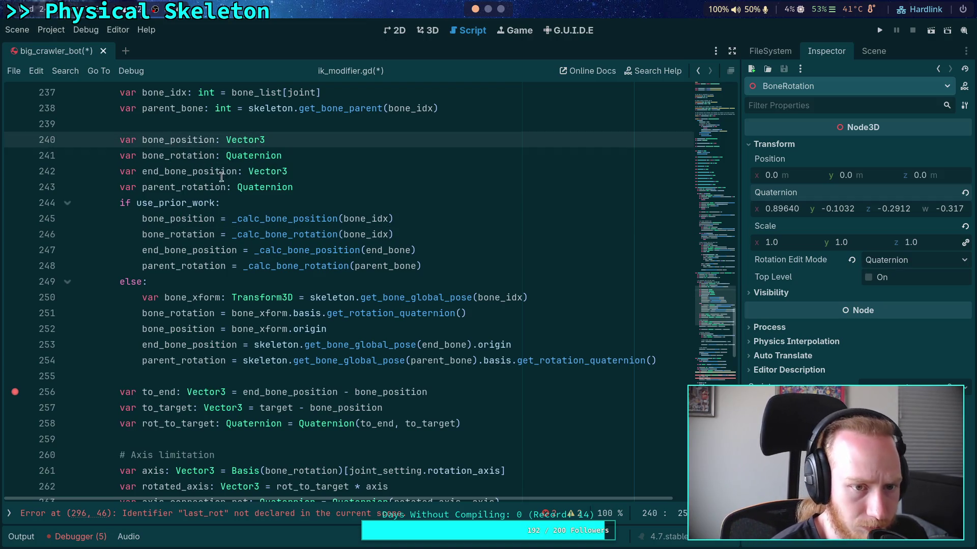
left_click(194, 262)
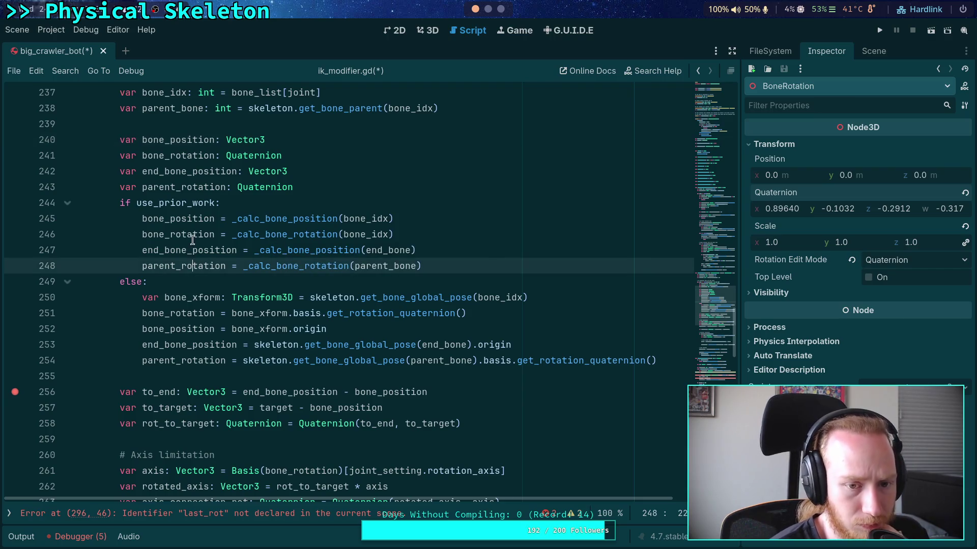
double_click(293, 235)
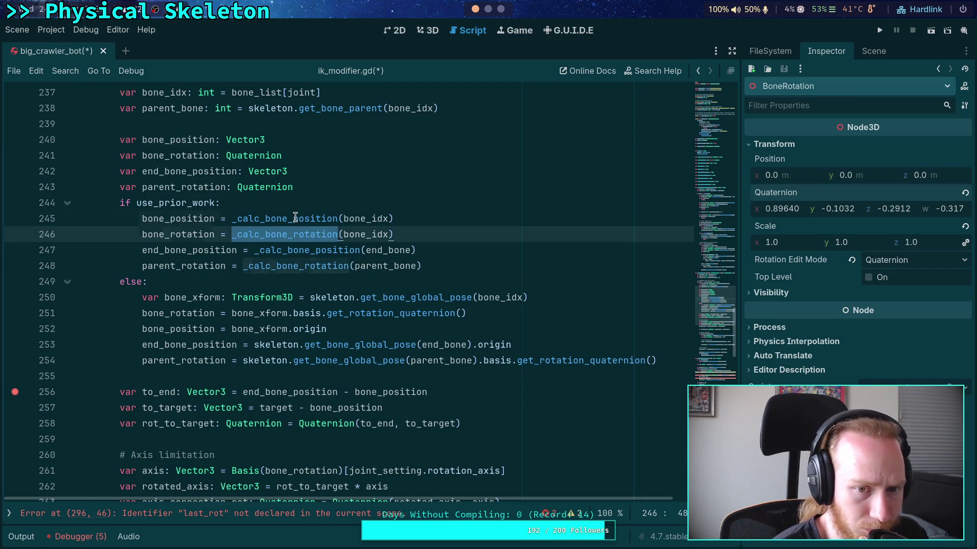
double_click(295, 217)
- Add a trial line 'var bone_xform: Transform3D = _calc_bone_xform(bone_idx)' in the use_prior_work branch
left_click(278, 204)
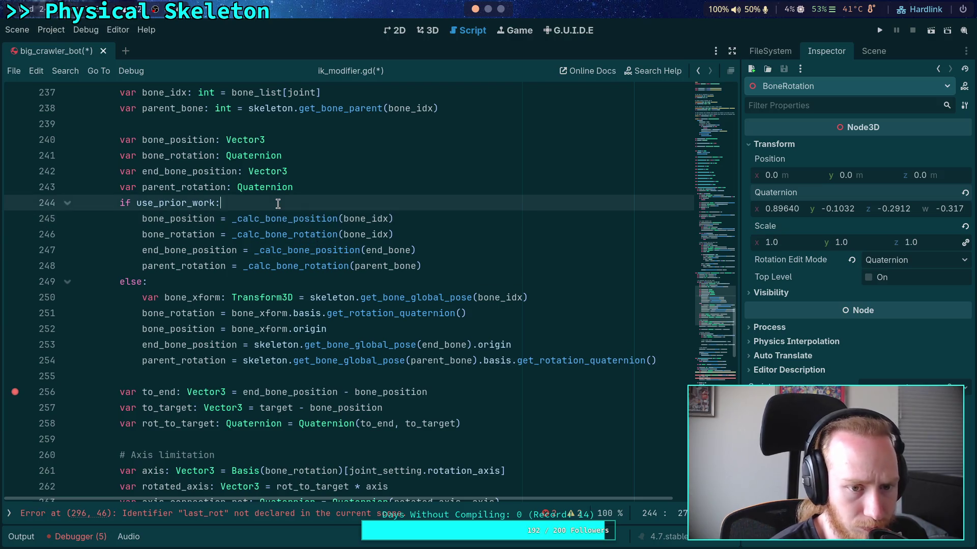
key("Return")
type("var b")
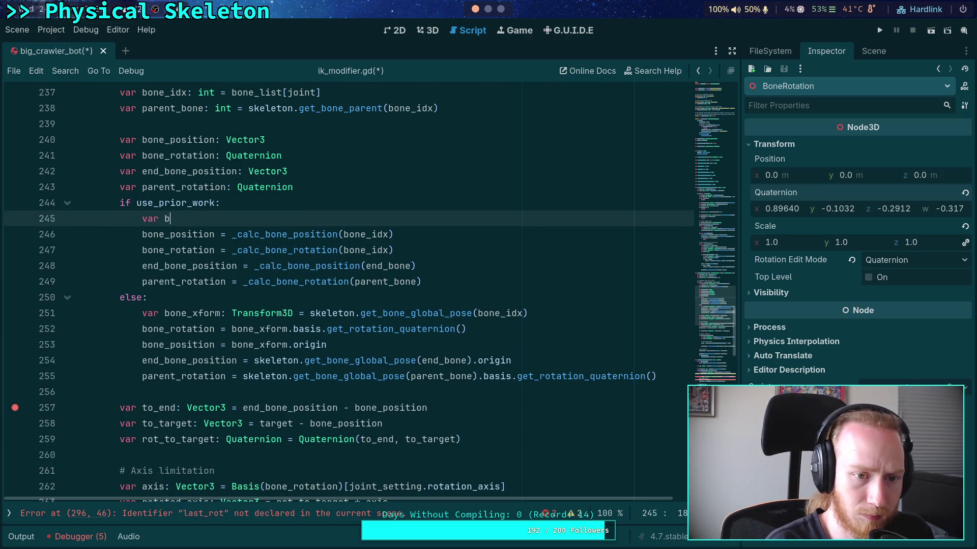
type("one_x")
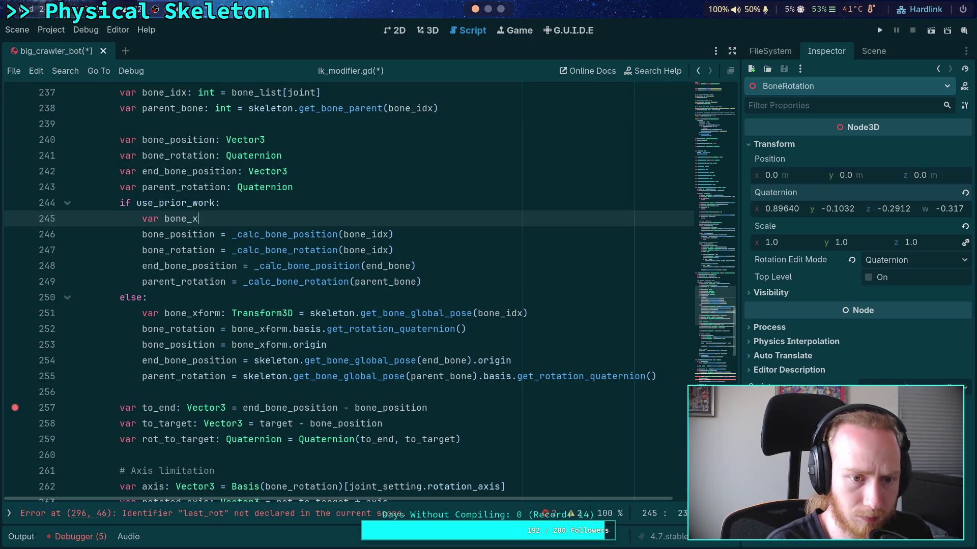
type("form: ")
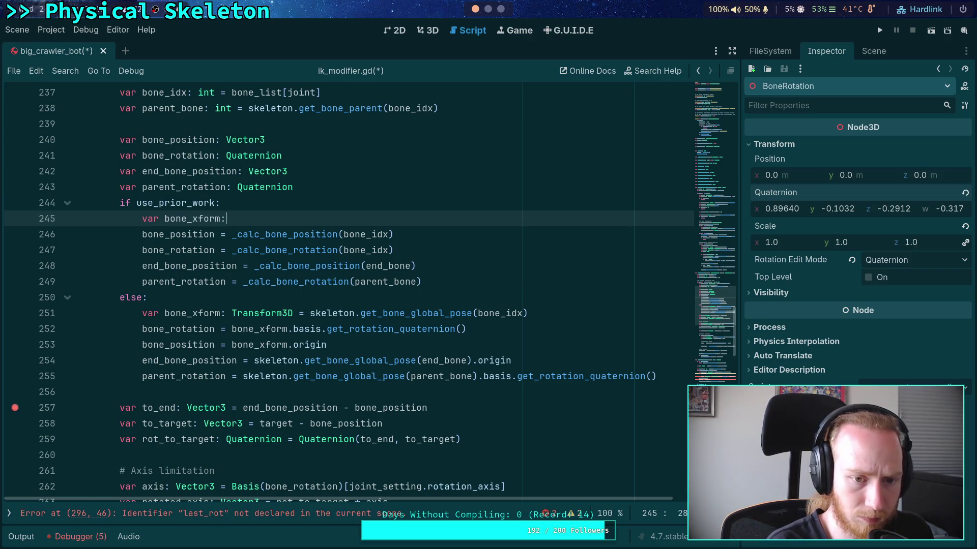
type("Transform3D ")
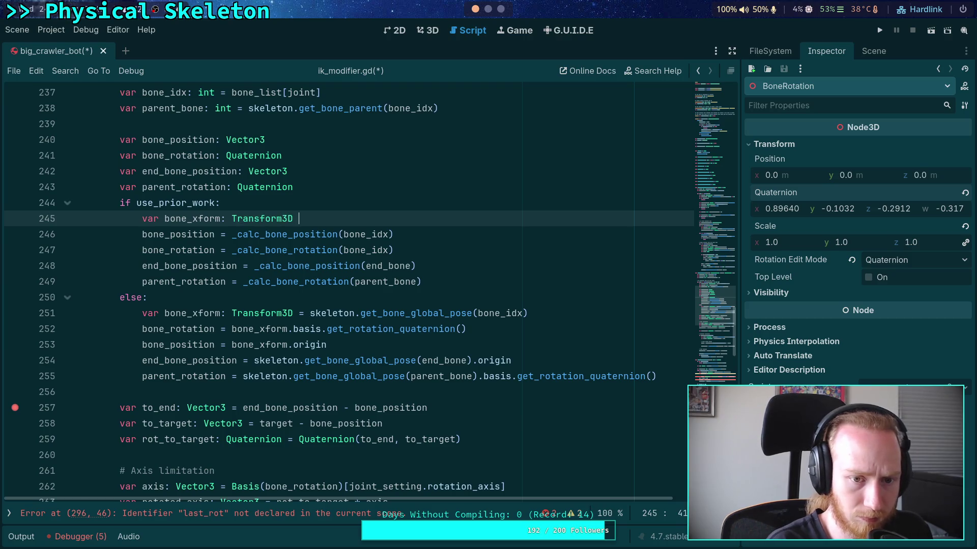
type("= _cal")
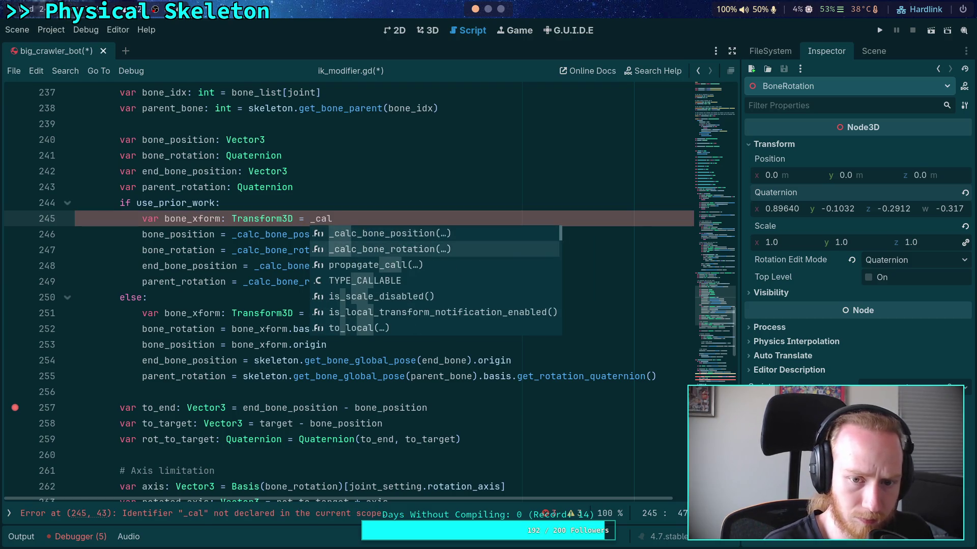
key("Return")
key("BackSpace")
key("BackSpace")
key("BackSpace")
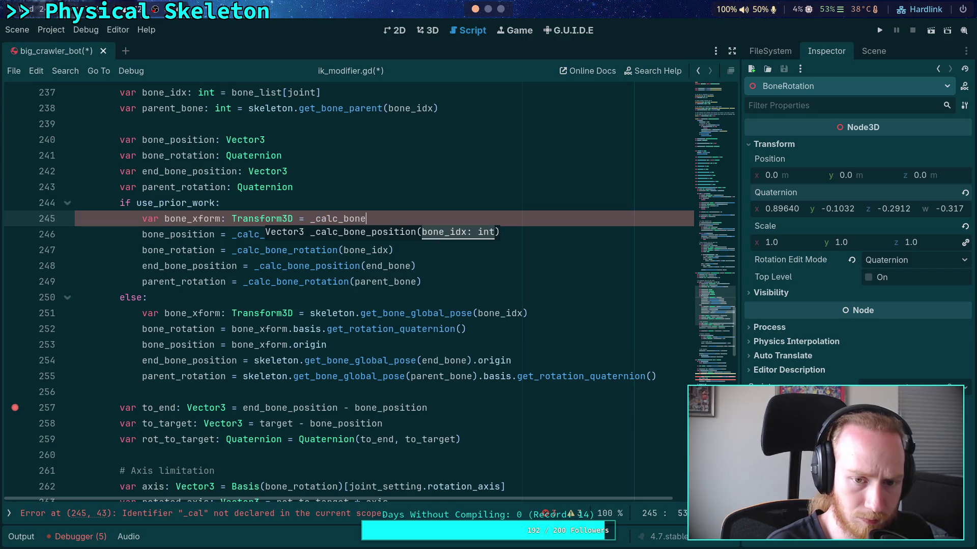
type("_xfo")
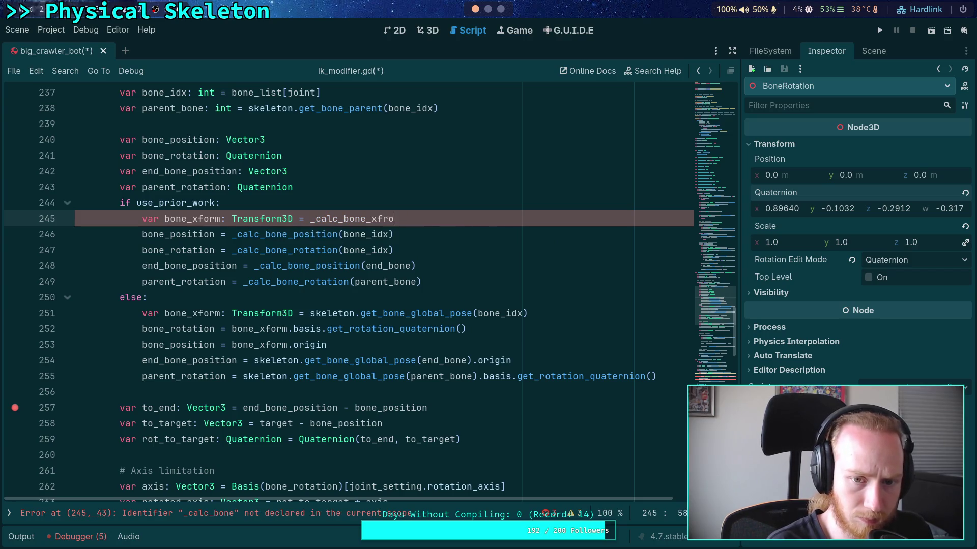
type("rm(bone_ikd")
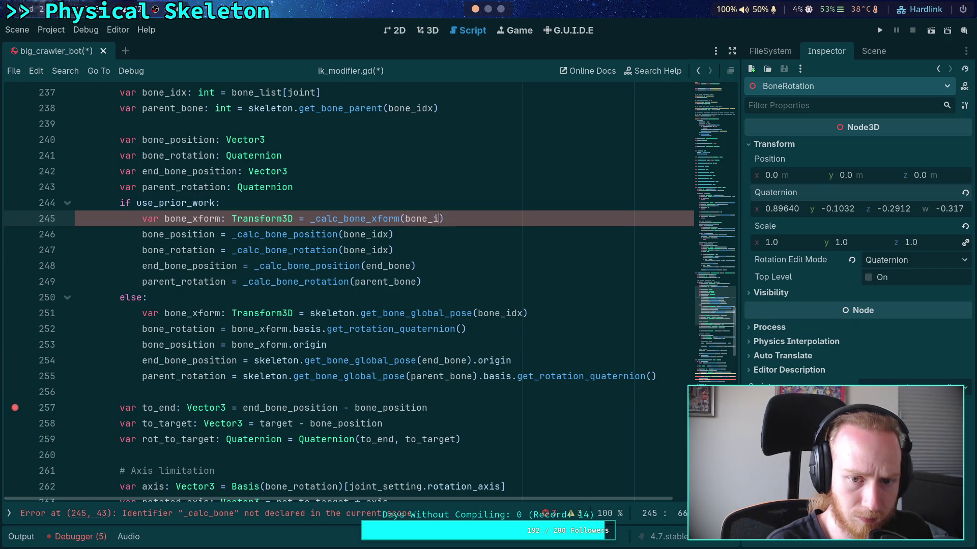
key("BackSpace")
key("BackSpace")
key("Return")
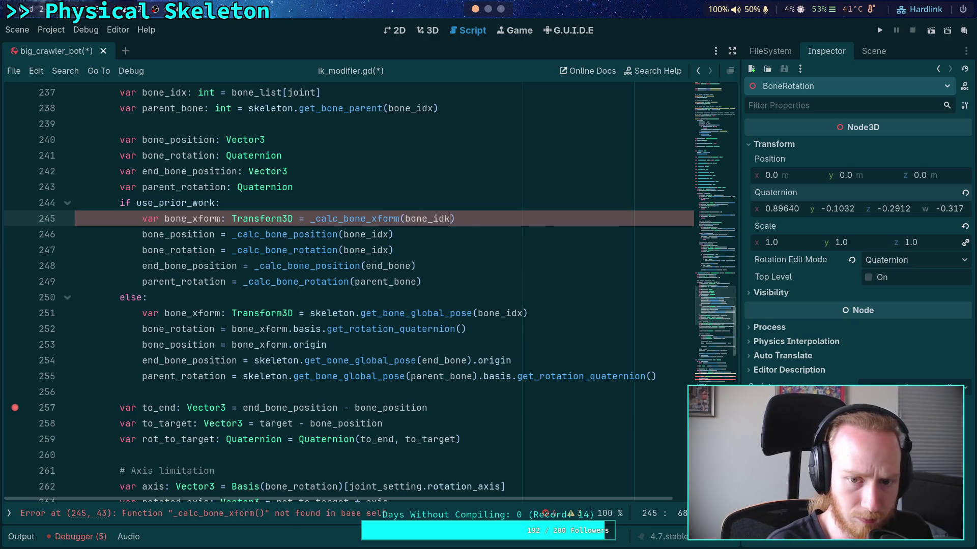
type(")")
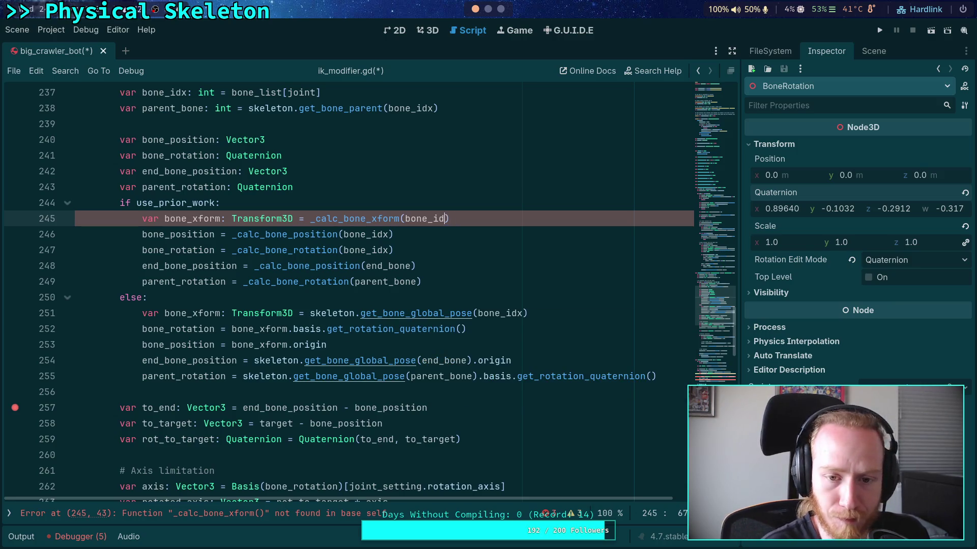
- Delete the trial bone_xform line
triple_click(465, 218)
key("BackSpace")
left_click(459, 243)
- Delete the current_rot and parent_rot declarations and the leftover empty line in _calc_bone_position's loop
scroll(459, 244, "down", 13)
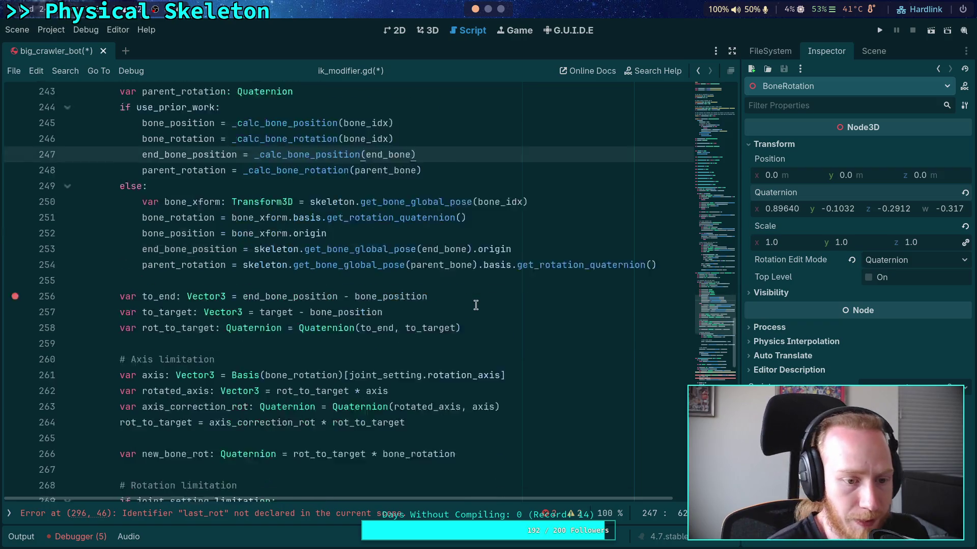
scroll(448, 312, "down", 2)
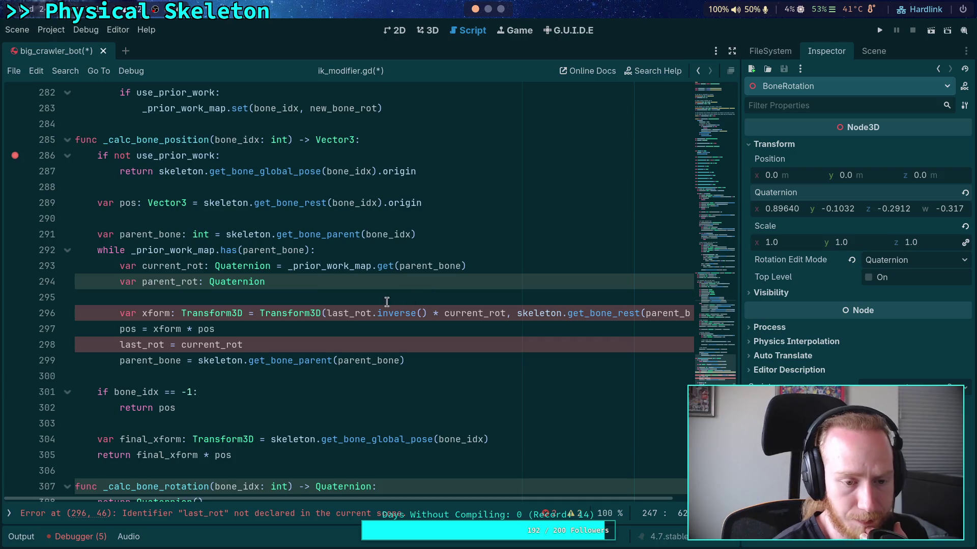
left_click_drag(340, 279, 380, 255)
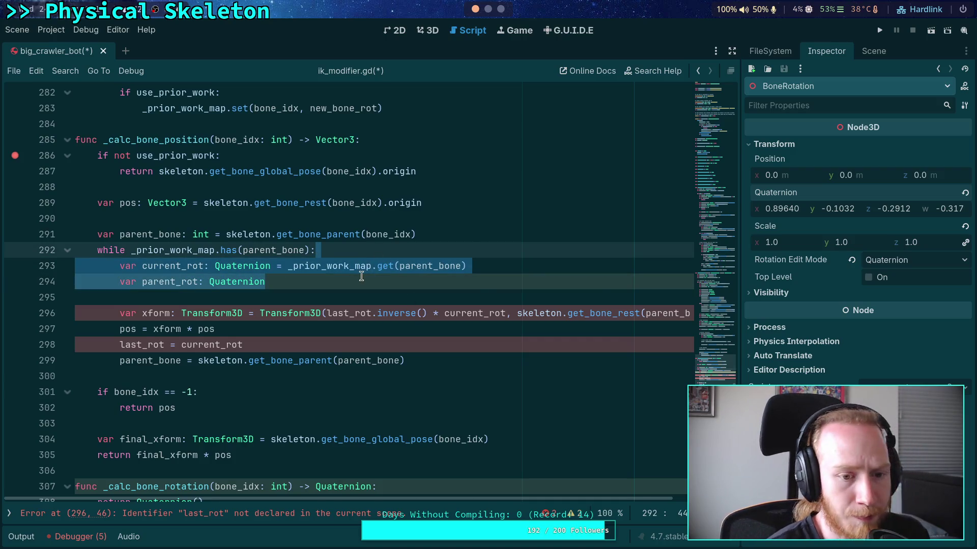
key("BackSpace")
key("Delete")
- Replace last_rot.inverse() * current_rot with _prior_work_map.get(parent_bone) and delete the last_rot = current_rot line
left_click_drag(327, 266, 510, 263)
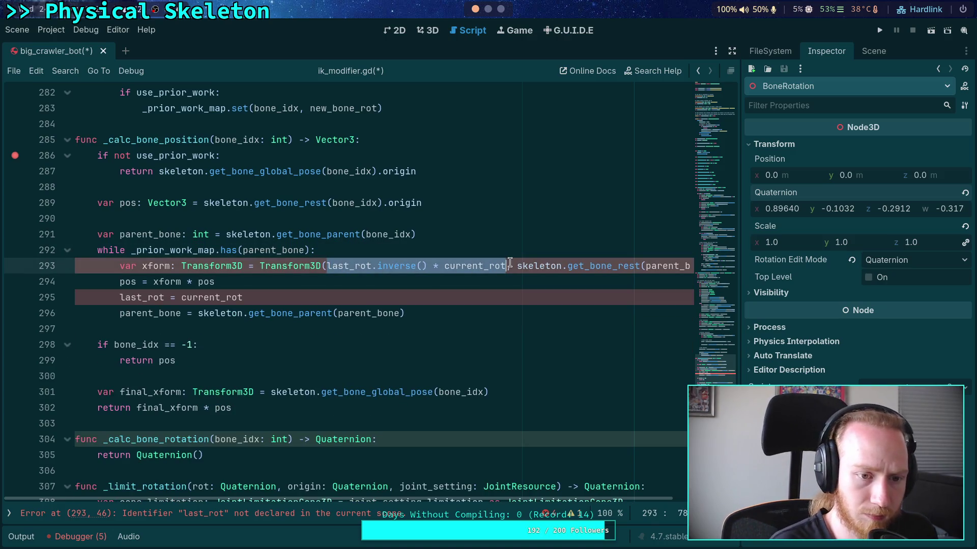
type("_pr")
key("Return")
type(".")
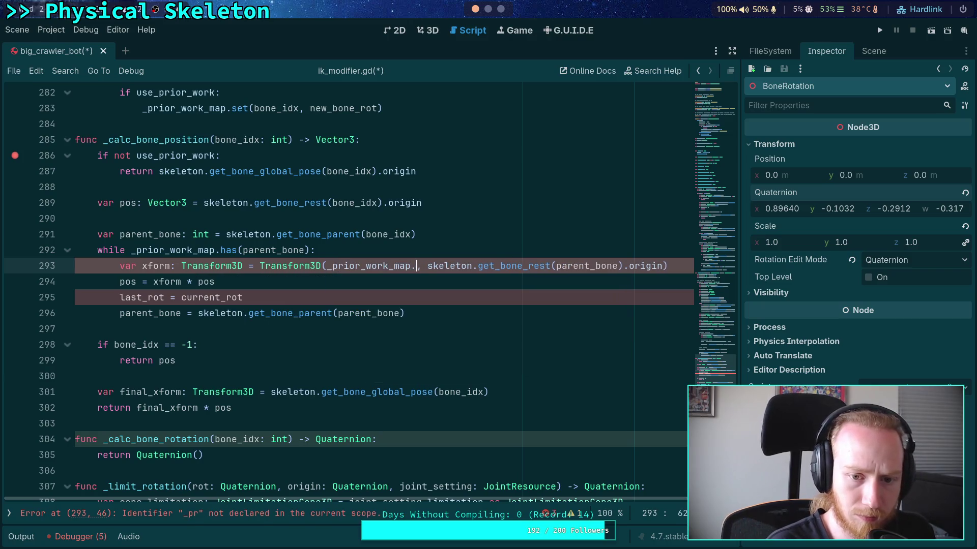
type("get(parent")
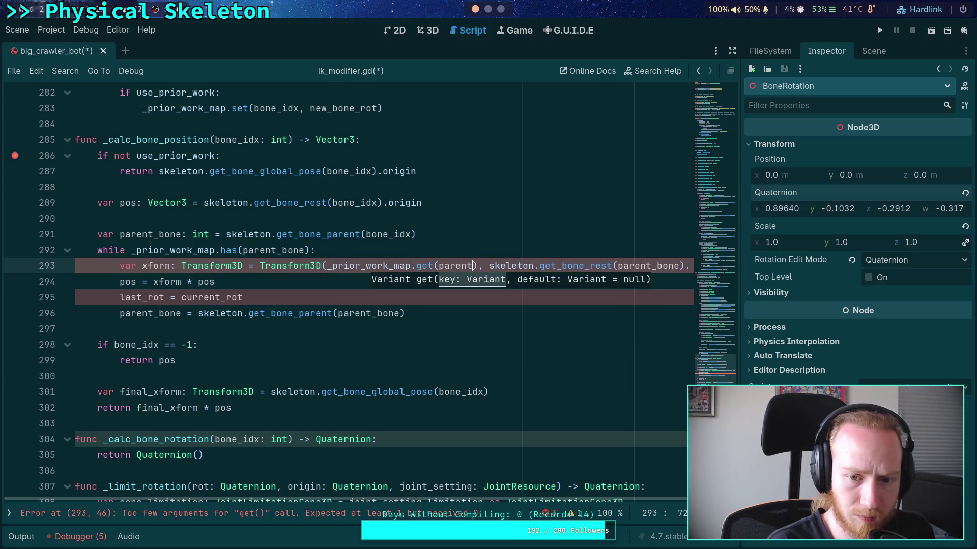
type("_bone)")
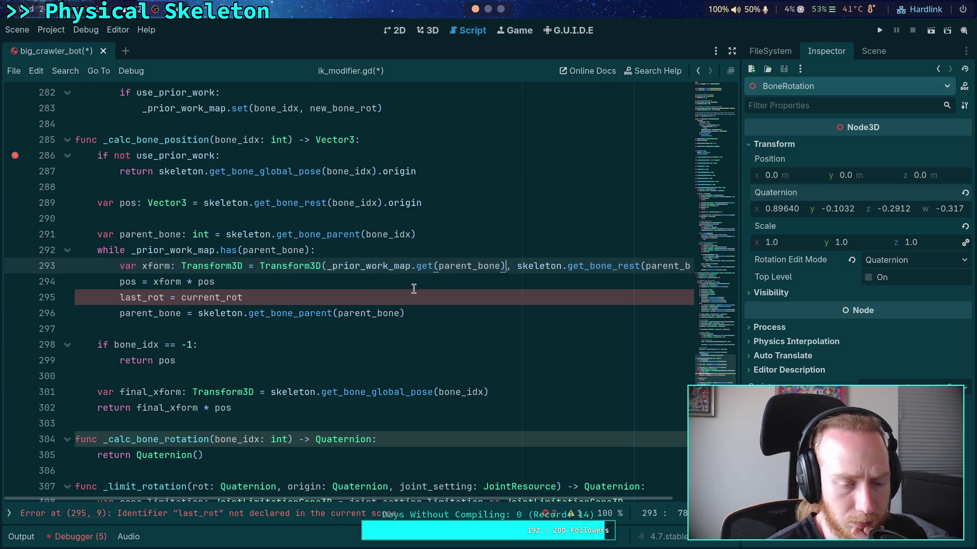
triple_click(257, 295)
key("BackSpace")
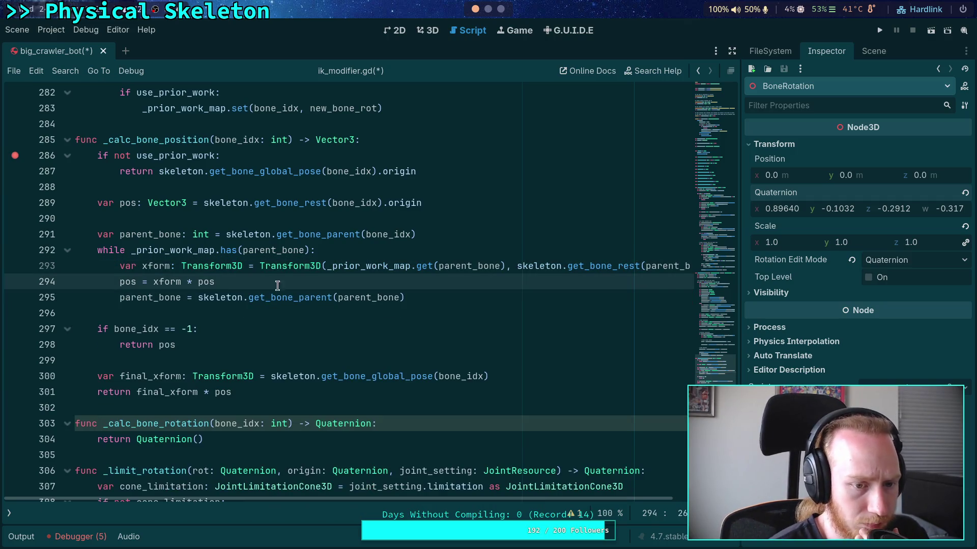
left_click(257, 329)
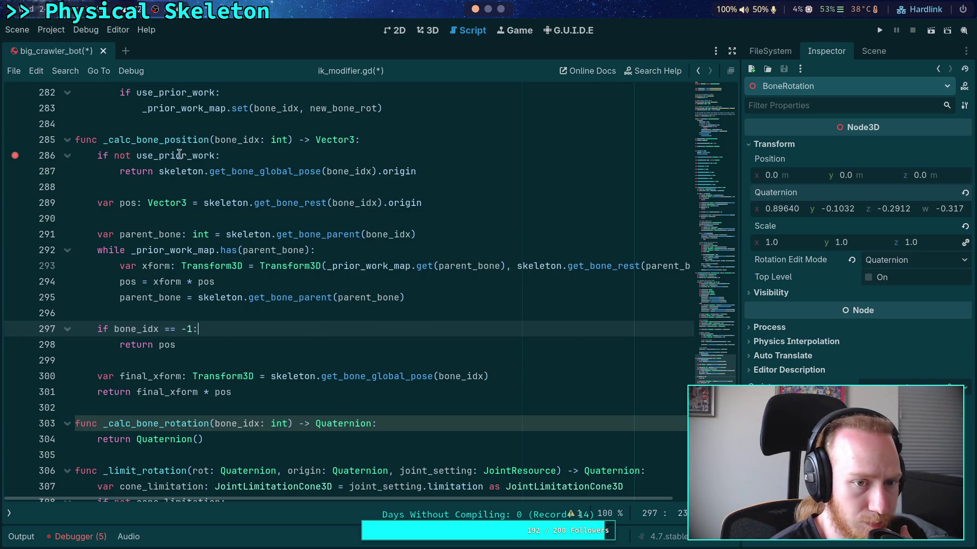
mouse_move(167, 142)
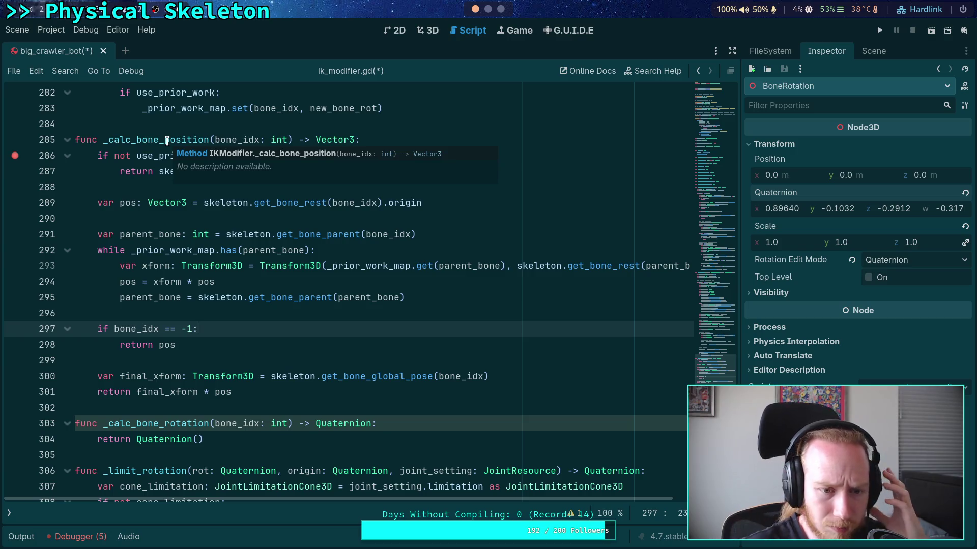
double_click(167, 142)
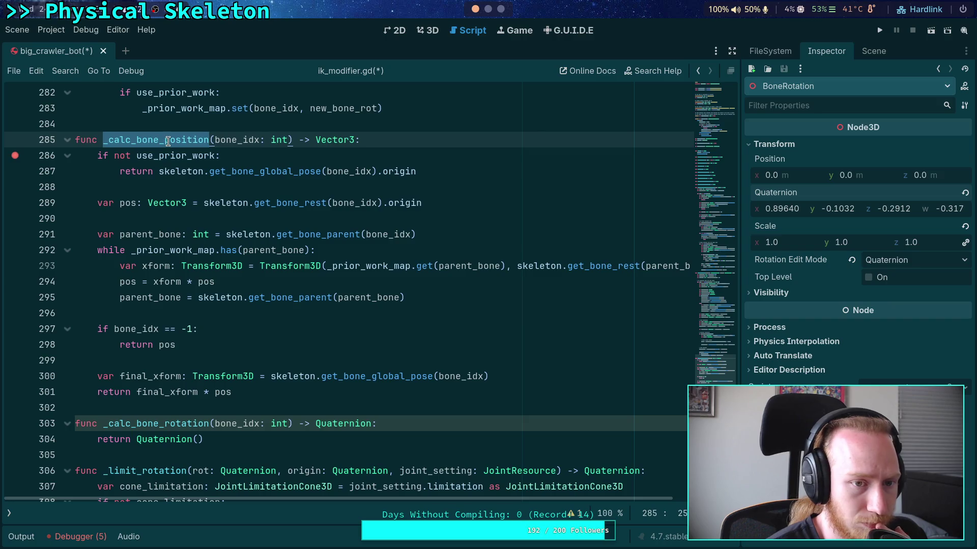
scroll(254, 280, "up", 2)
scroll(253, 280, "up", 13)
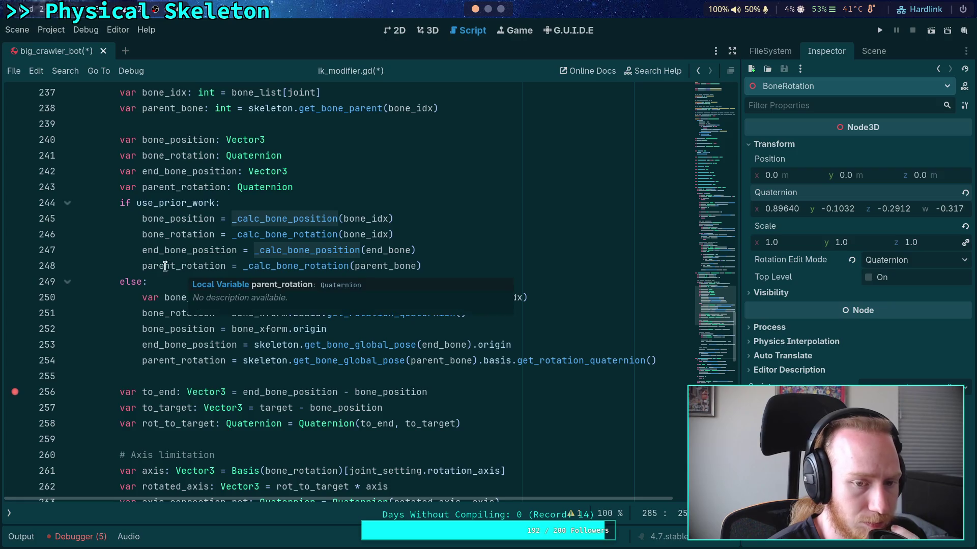
mouse_move(188, 208)
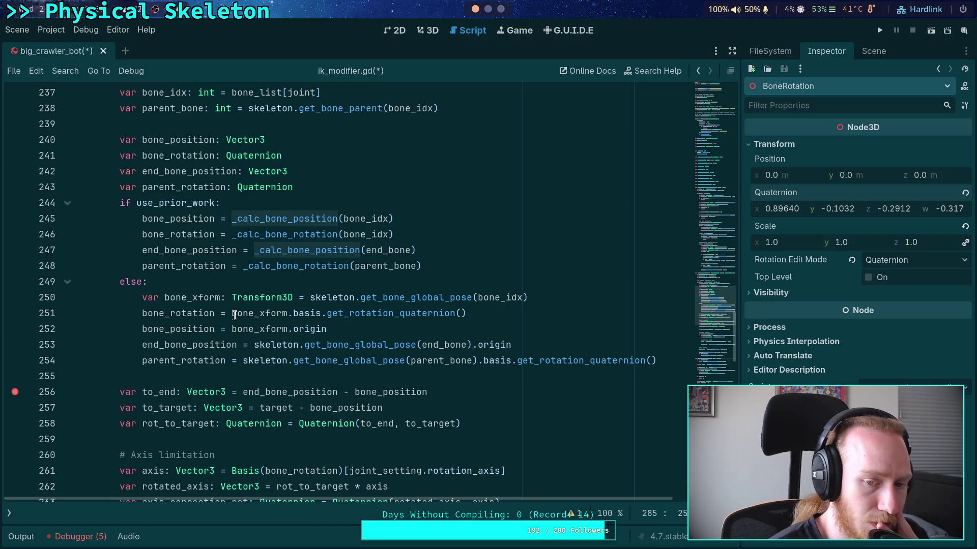
mouse_move(237, 297)
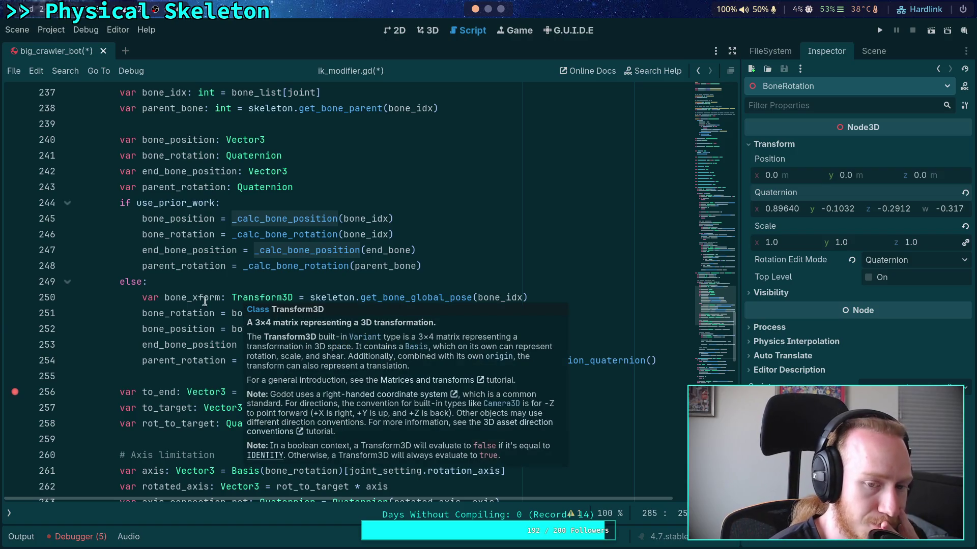
mouse_move(171, 290)
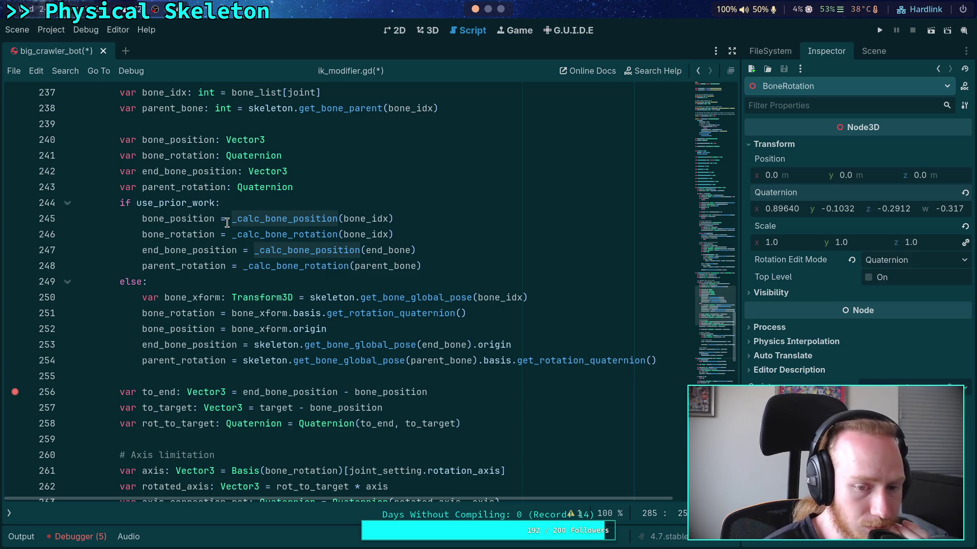
left_click_drag(433, 266, 146, 219)
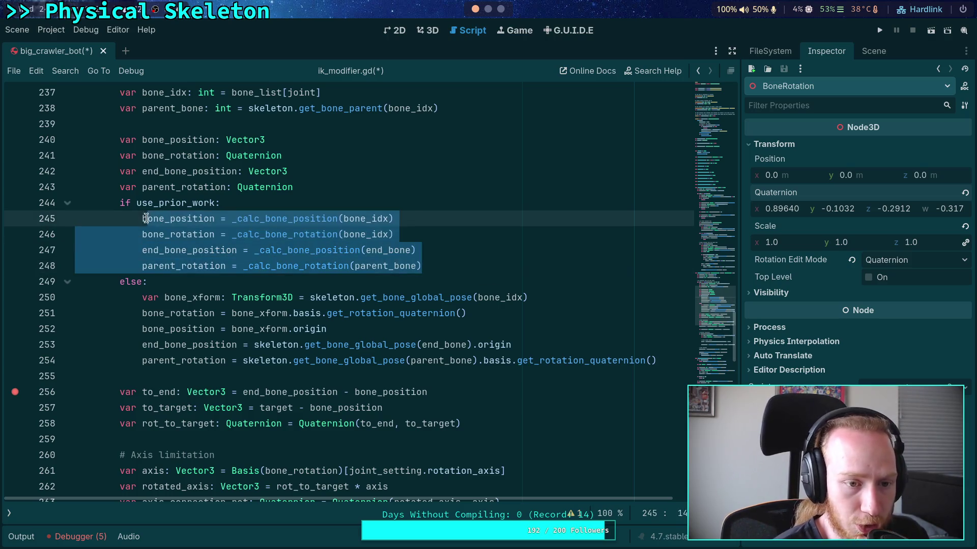
scroll(263, 215, "down", 10)
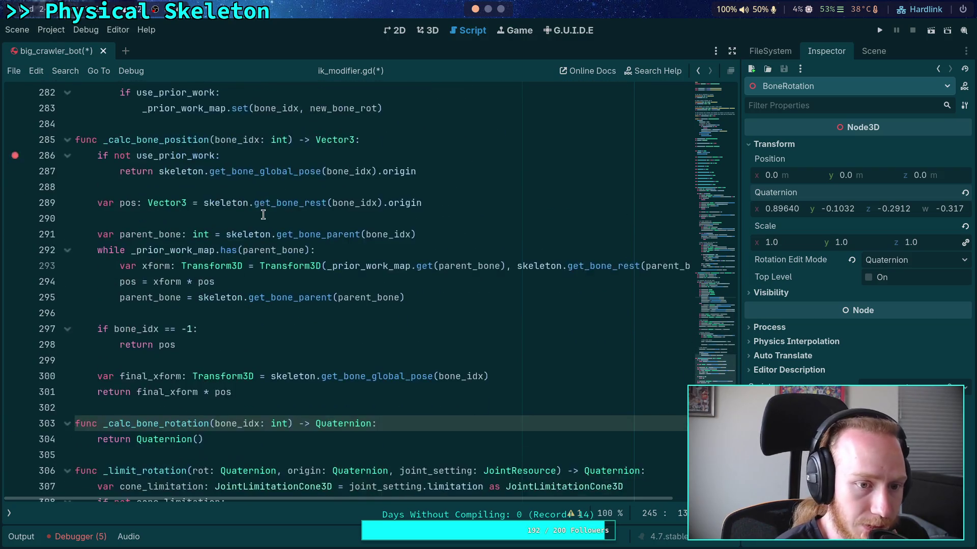
scroll(263, 214, "down", 3)
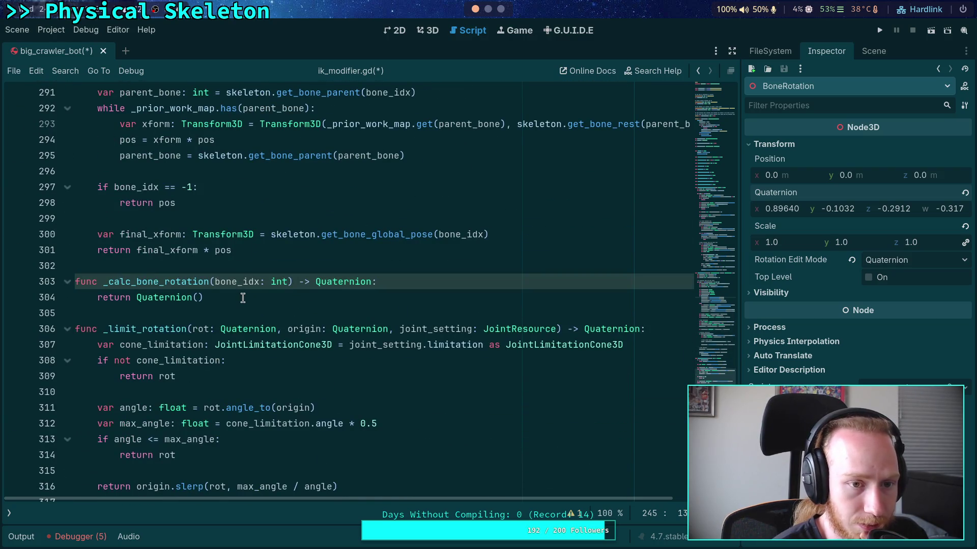
scroll(243, 298, "up", 9)
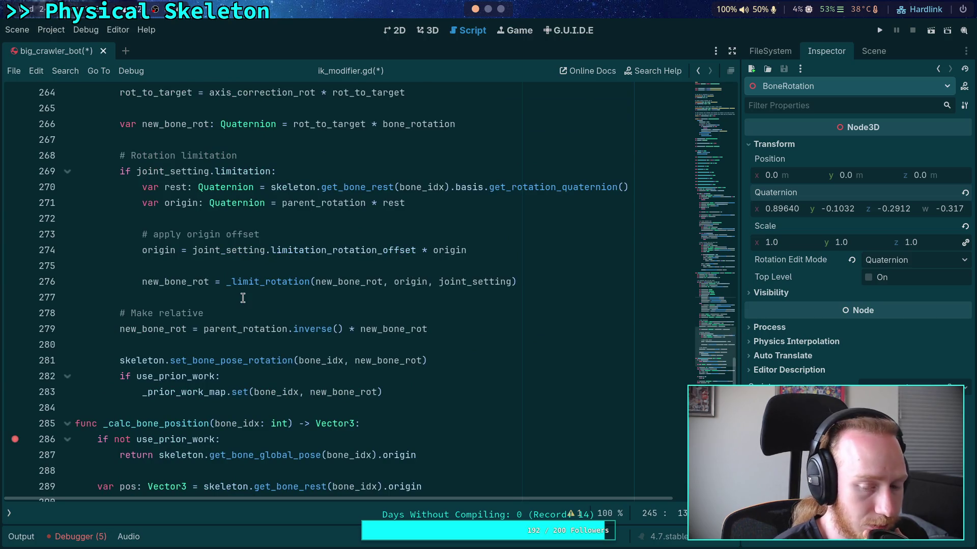
scroll(243, 298, "up", 9)
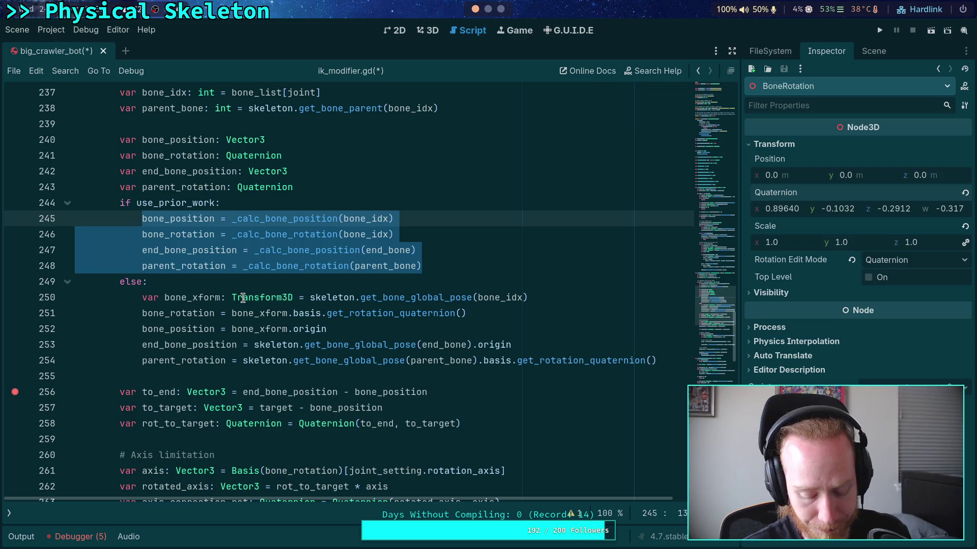
left_click(340, 203)
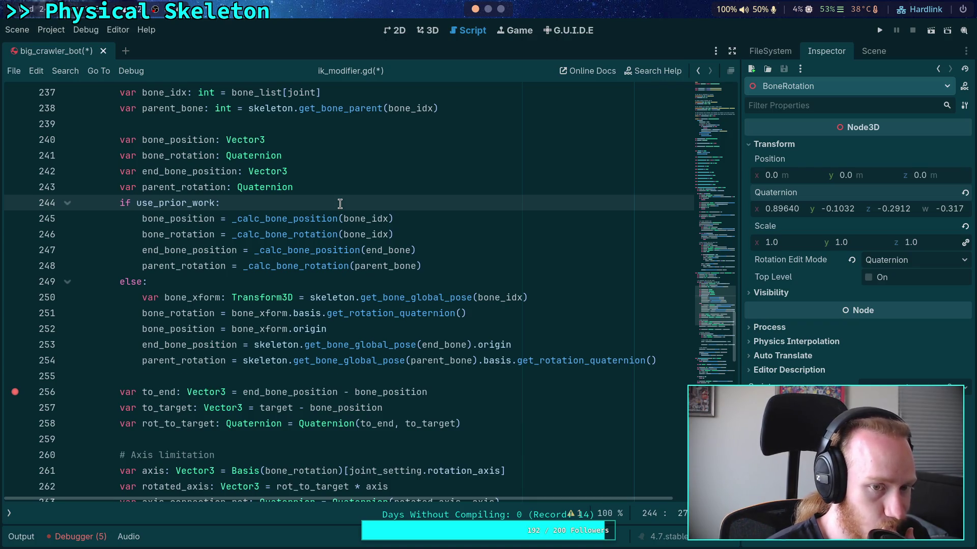
- Insert 'var calc_bone: bool = false' and 'var calc_parent: bool = false' right after 'if use_prior_work:'
key("Return")
type("var")
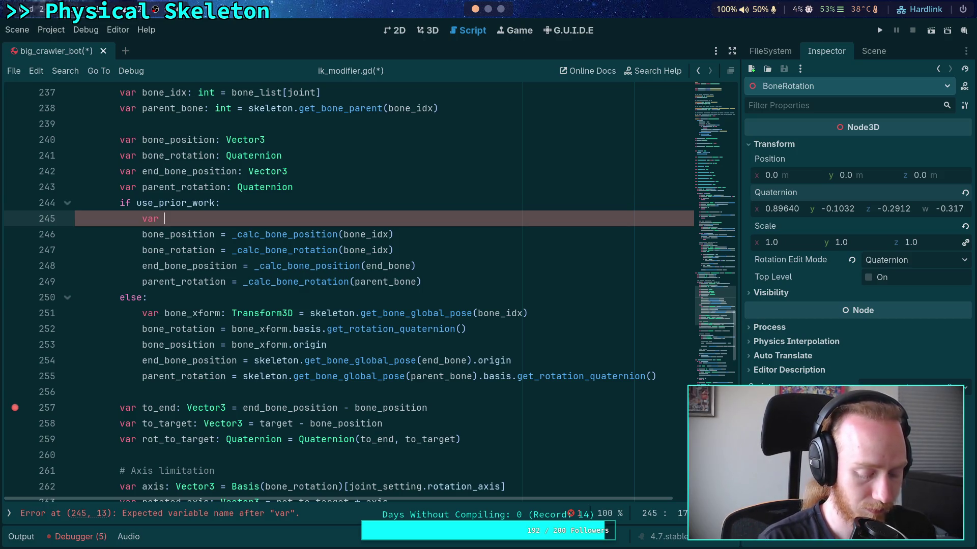
type("calc_end")
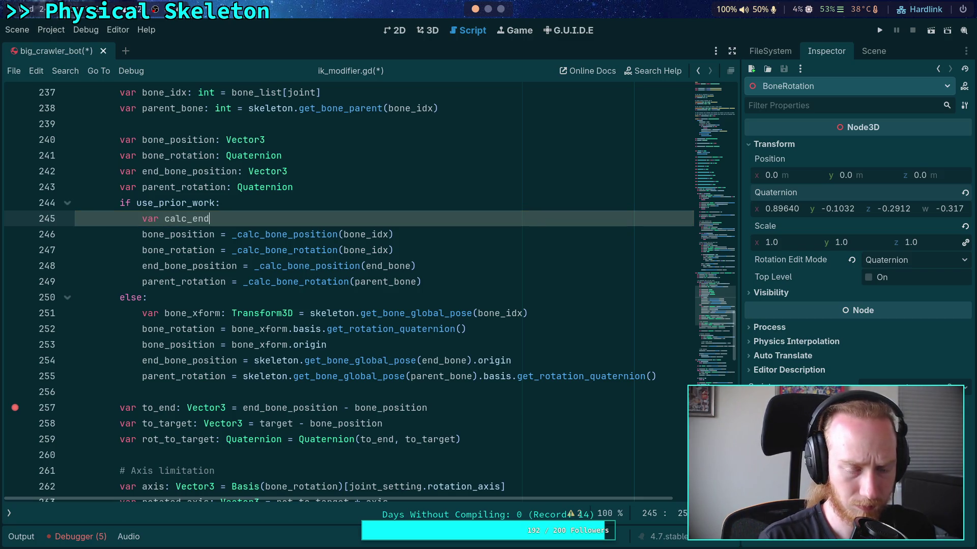
key("BackSpace")
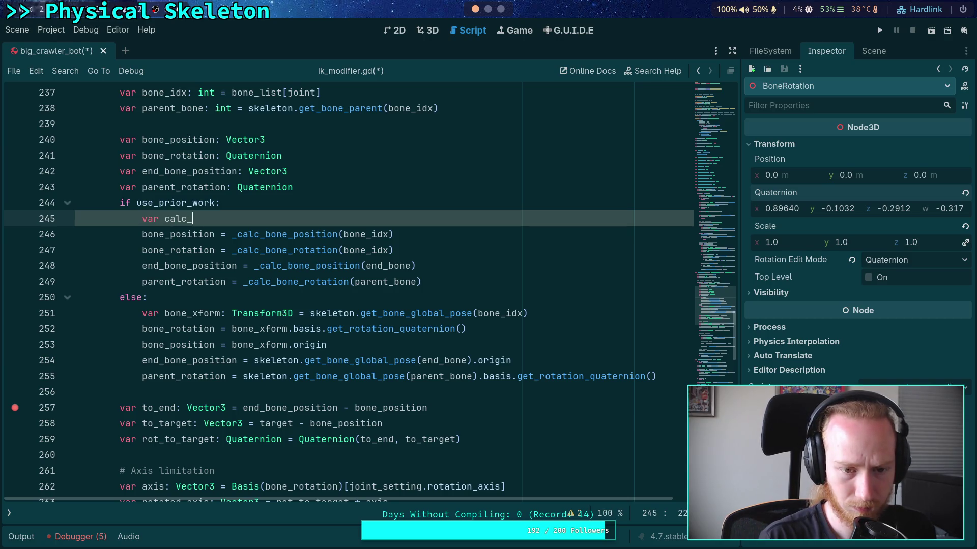
type("bone: ")
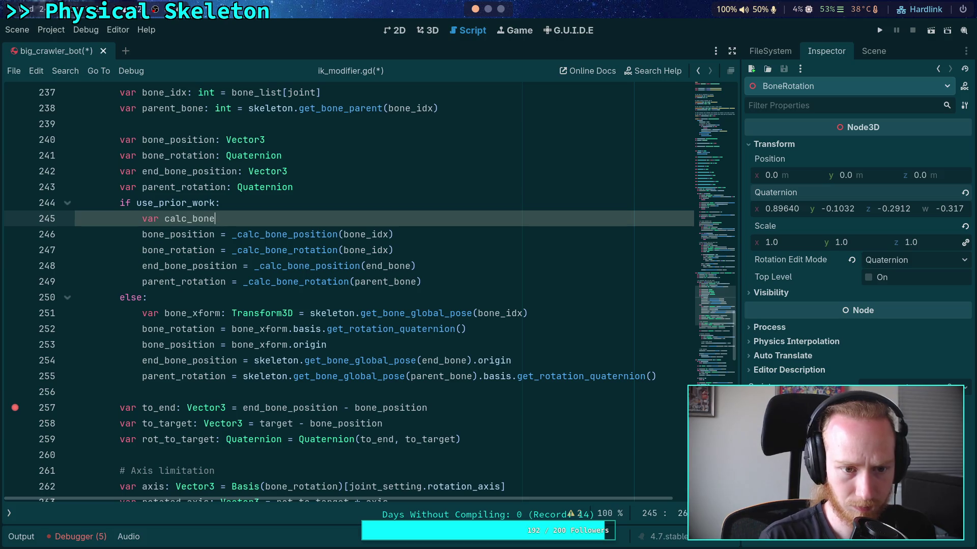
type("bool = ")
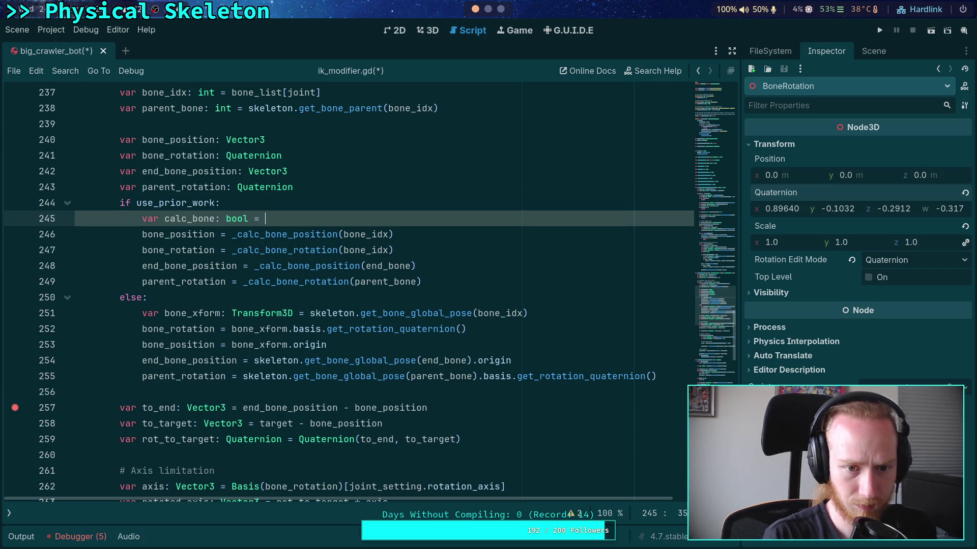
type("false")
key("Return")
type("var calc")
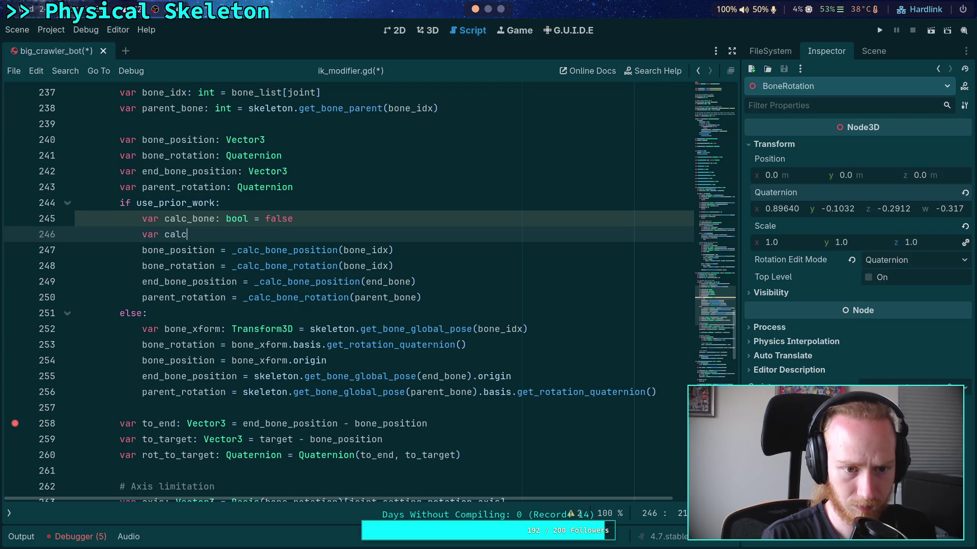
type("_parent: bool =")
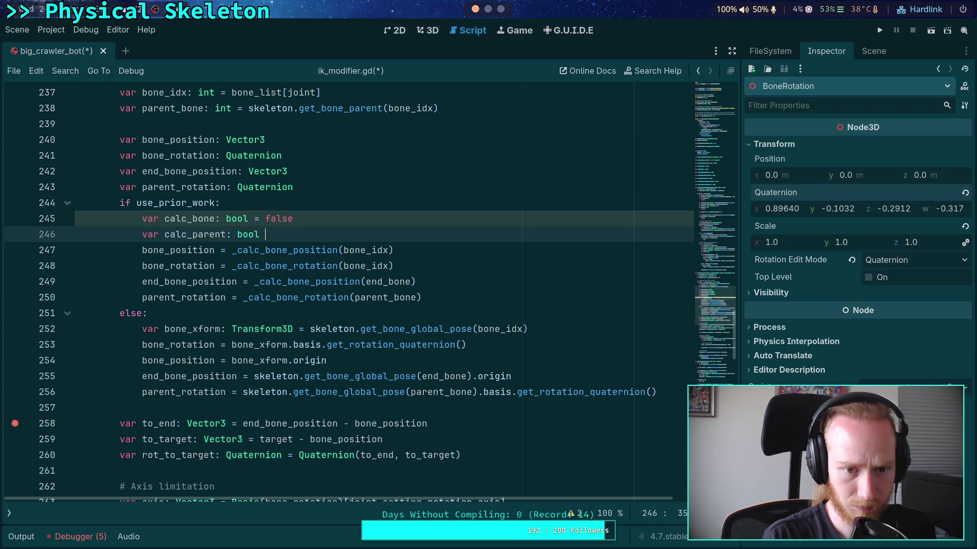
type(" false")
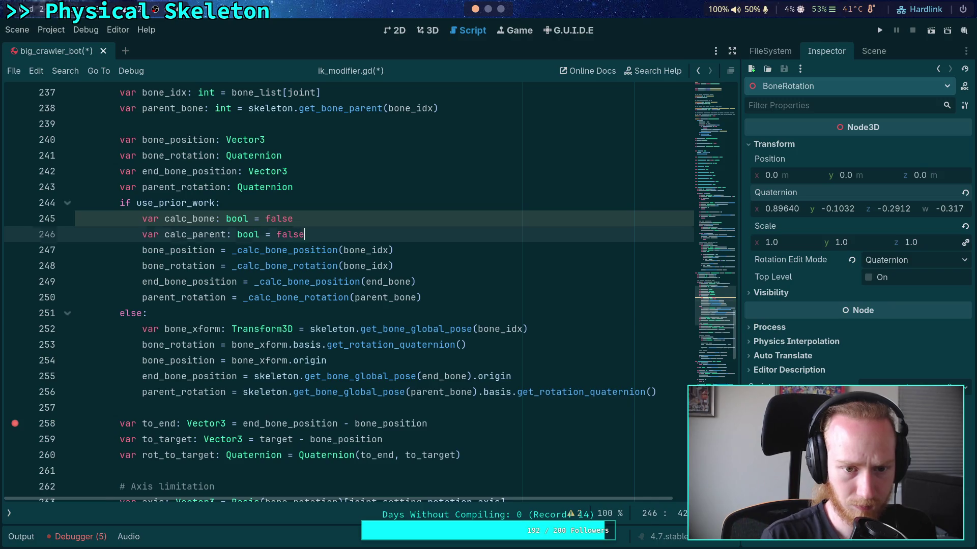
key("Return")
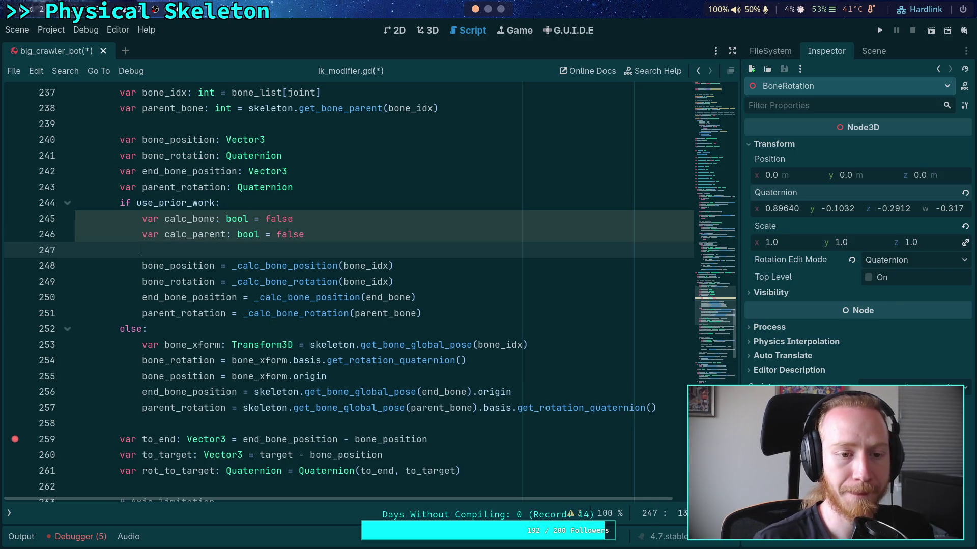
- Check the new calc_bone and calc_parent flag names, then return to empty line 247
scroll(333, 202, "down", 8)
scroll(328, 288, "down", 5)
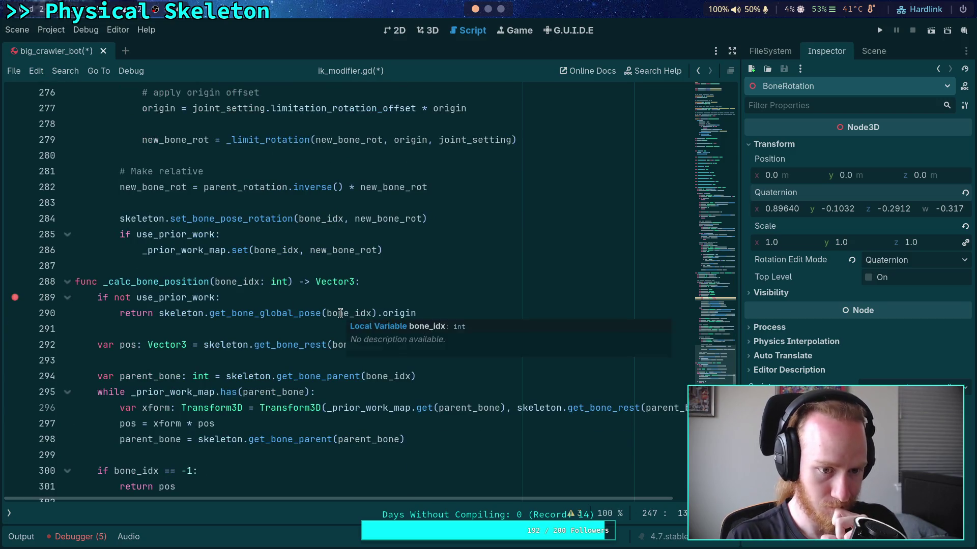
scroll(340, 305, "up", 1)
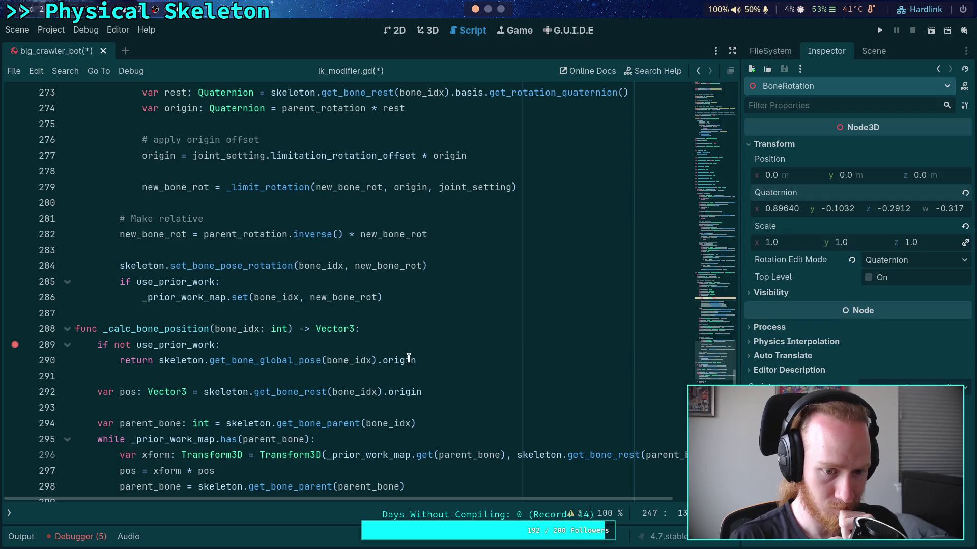
scroll(397, 361, "up", 1)
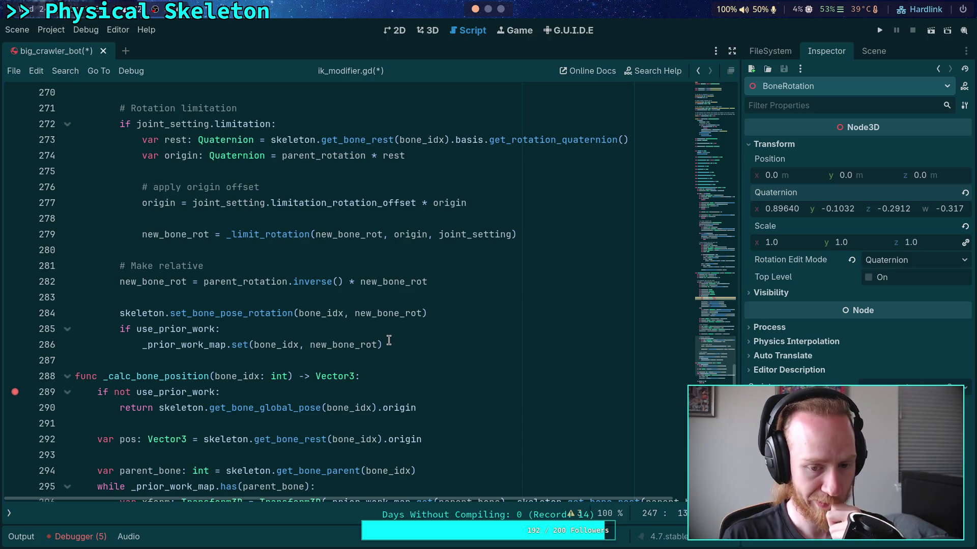
scroll(388, 341, "up", 10)
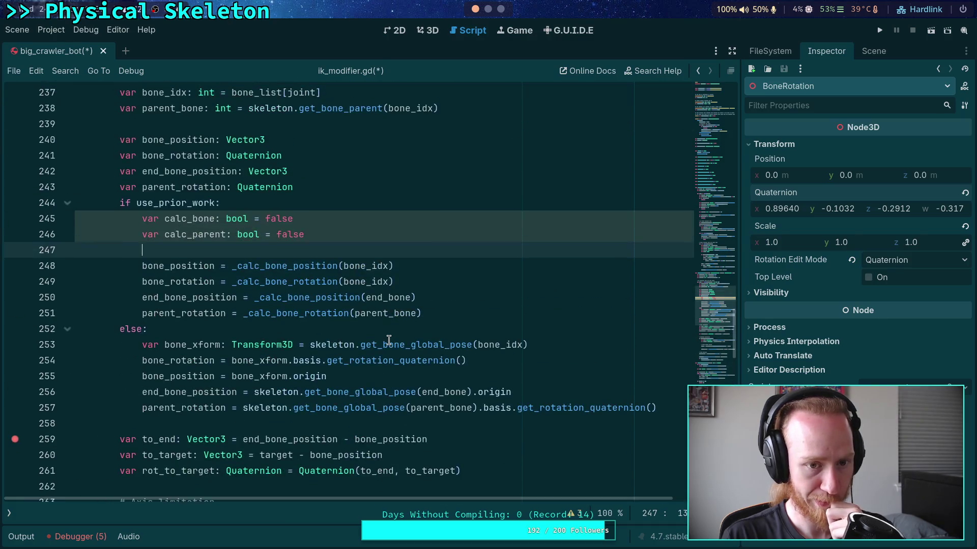
mouse_move(384, 298)
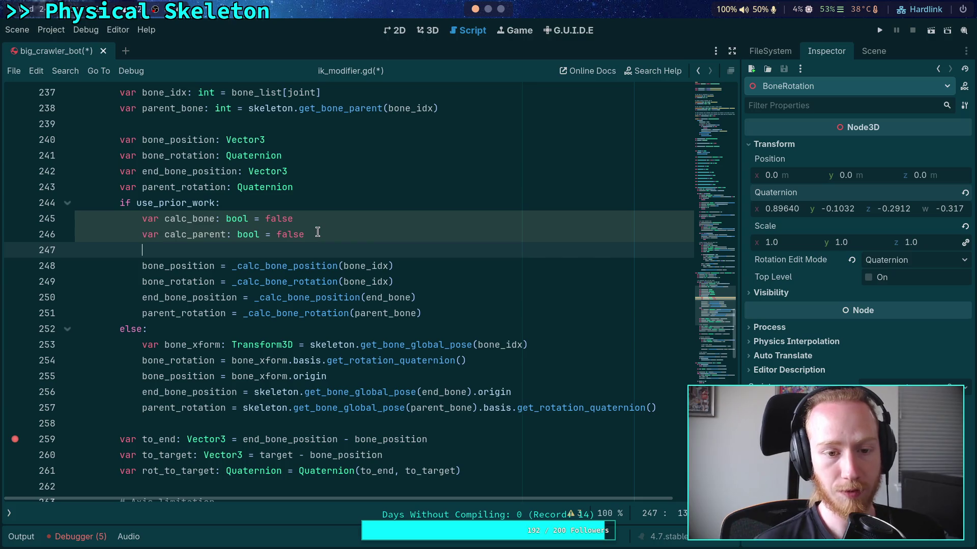
double_click(202, 221)
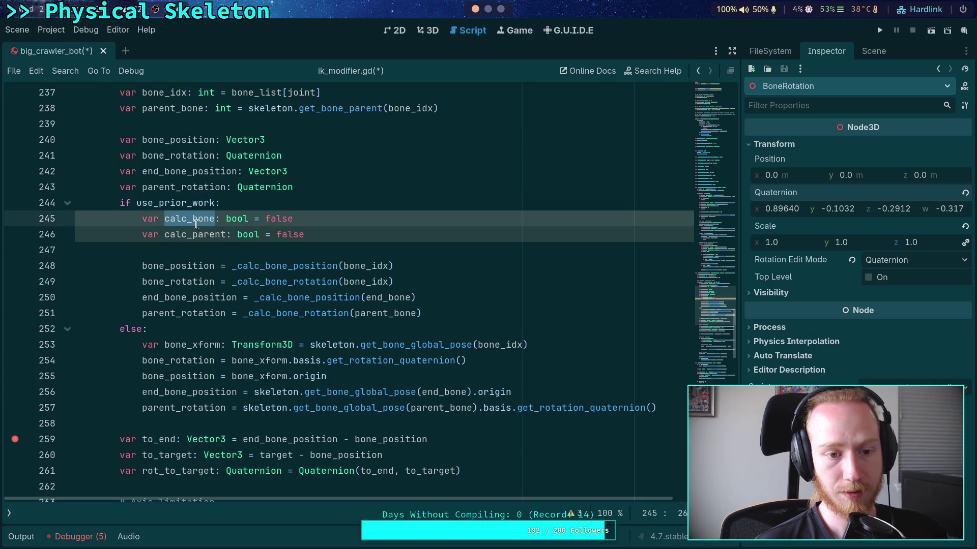
double_click(178, 235)
double_click(189, 218)
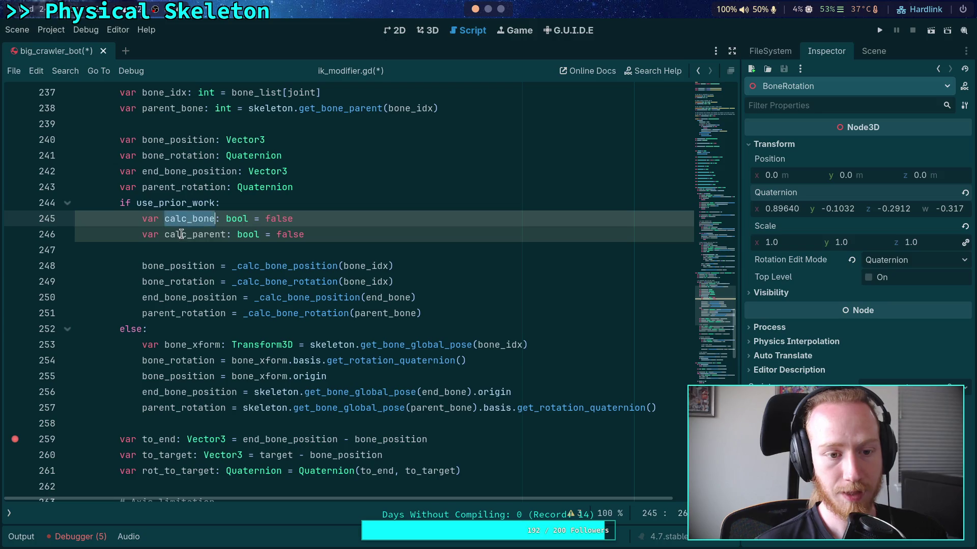
double_click(182, 235)
double_click(184, 219)
left_click(290, 249)
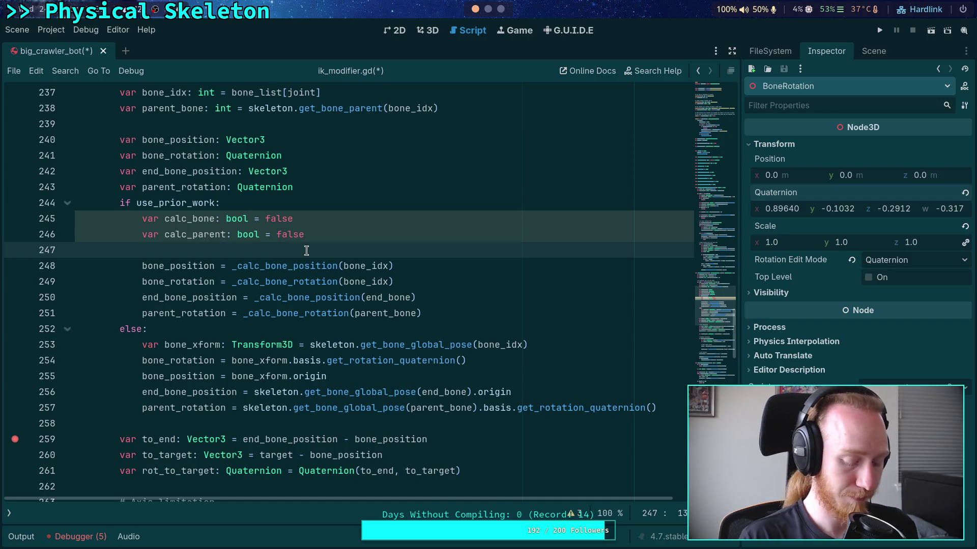
- Select the skeleton.get_bone_rest(bone_idx).origin expression on line 292 of _calc_bone_position
scroll(346, 265, "down", 1)
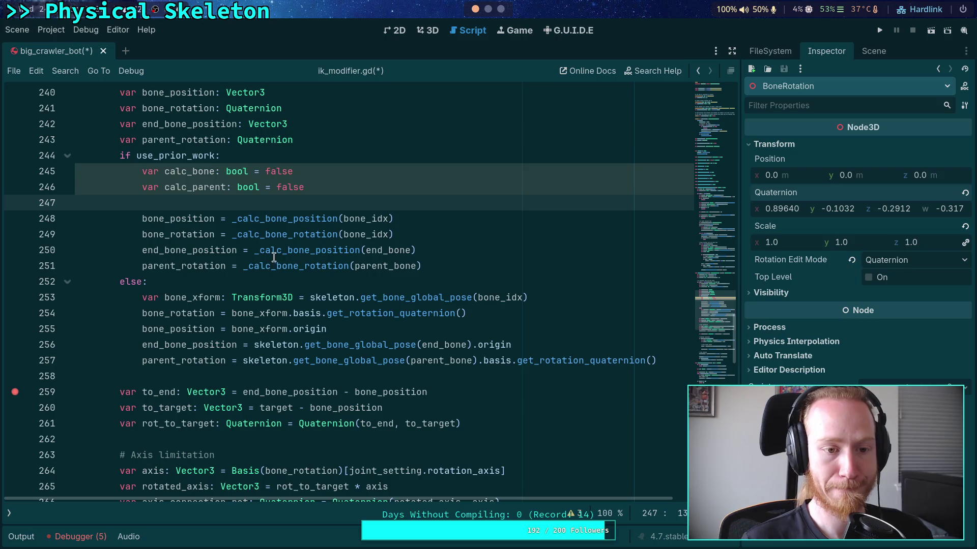
scroll(374, 280, "up", 1)
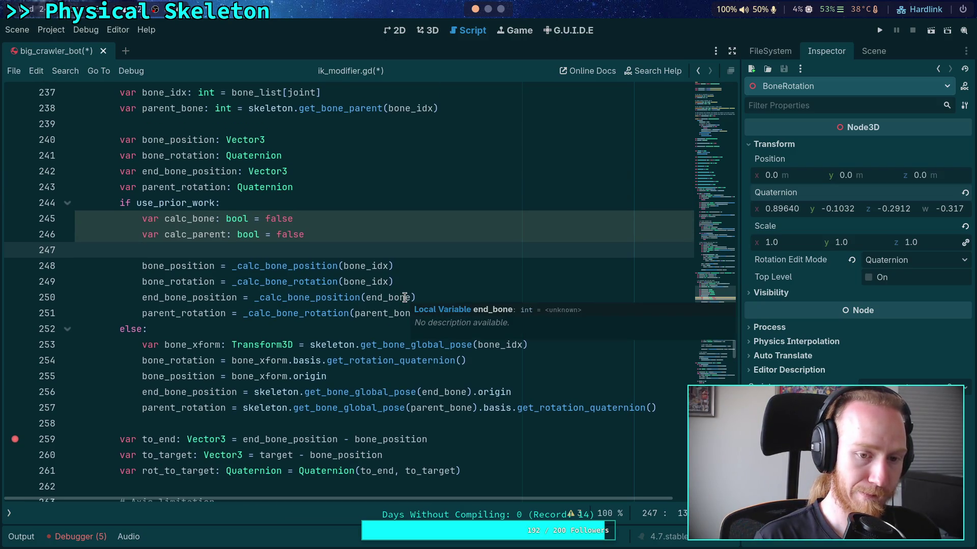
scroll(405, 298, "down", 14)
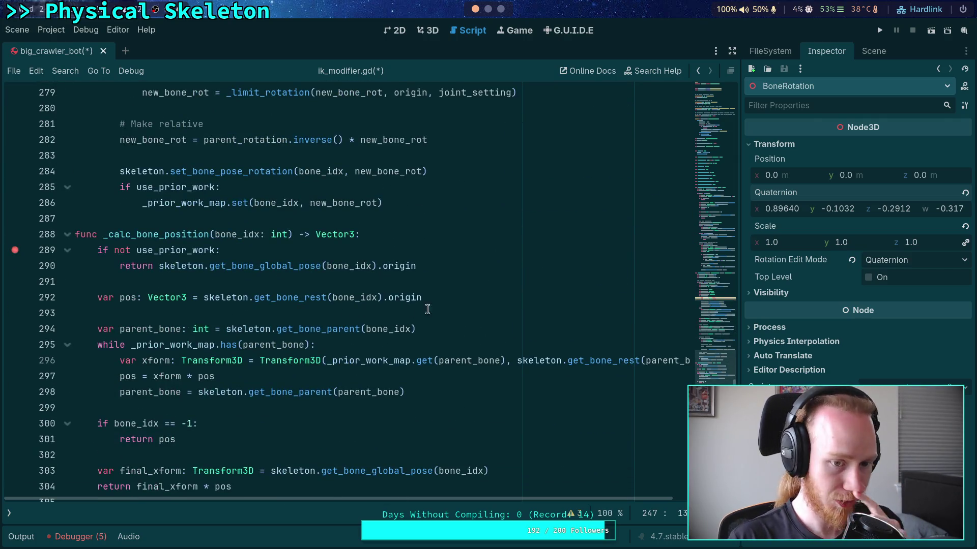
left_click_drag(442, 300, 203, 299)
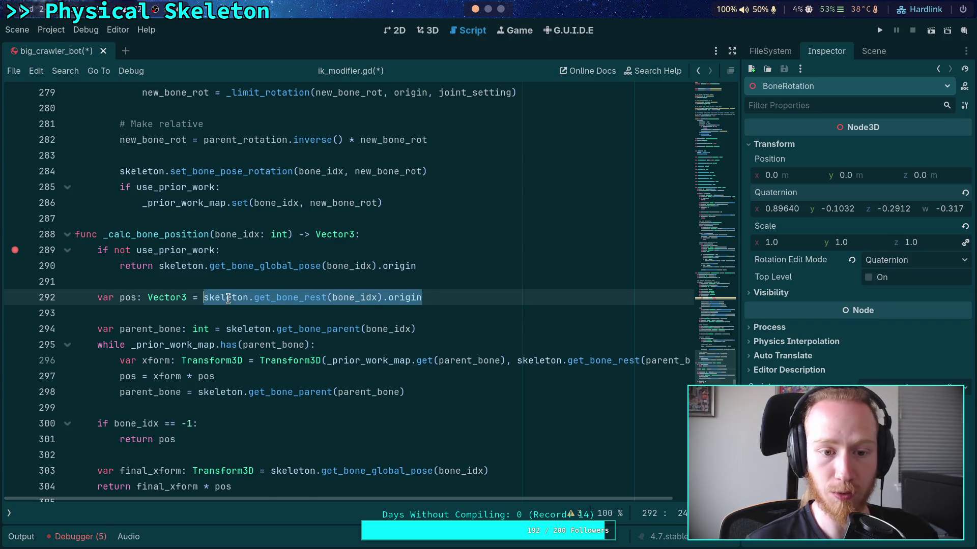
- Copy the rest-origin expression and paste it on line 247 as 'bone_position = skeleton.get_bone_rest(bone_idx).origin'
right_click(233, 301)
left_click(262, 351)
scroll(262, 327, "up", 14)
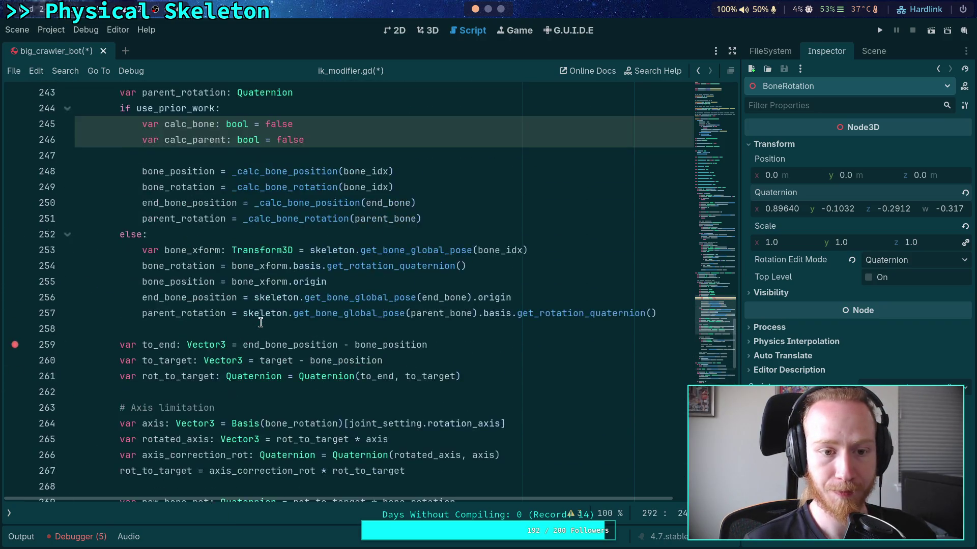
left_click(356, 246)
key("ctrl+v")
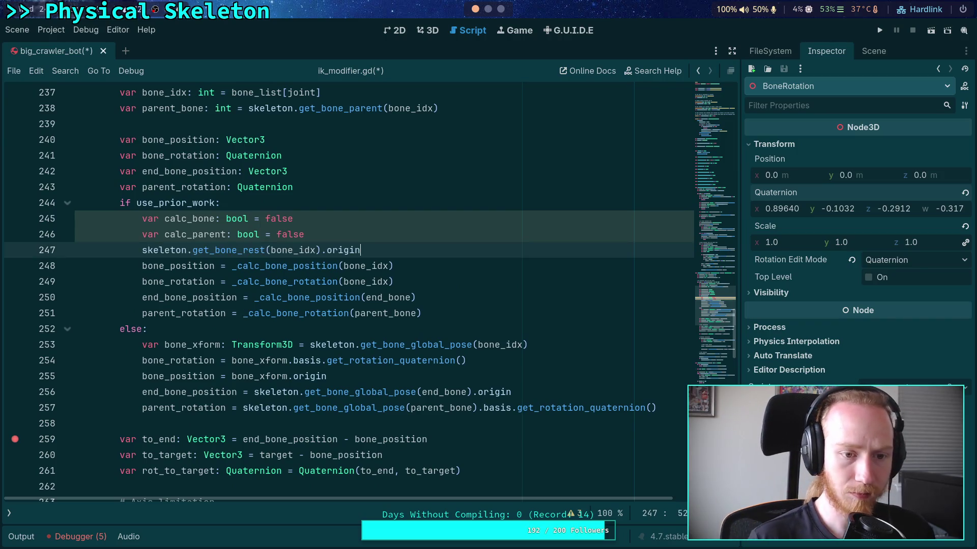
left_click(141, 250)
type("bone_position ")
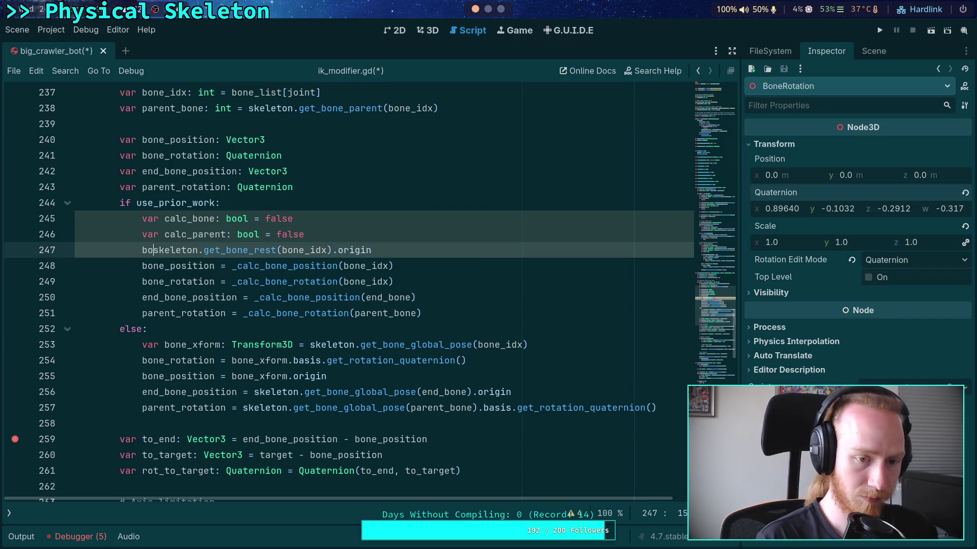
type("=")
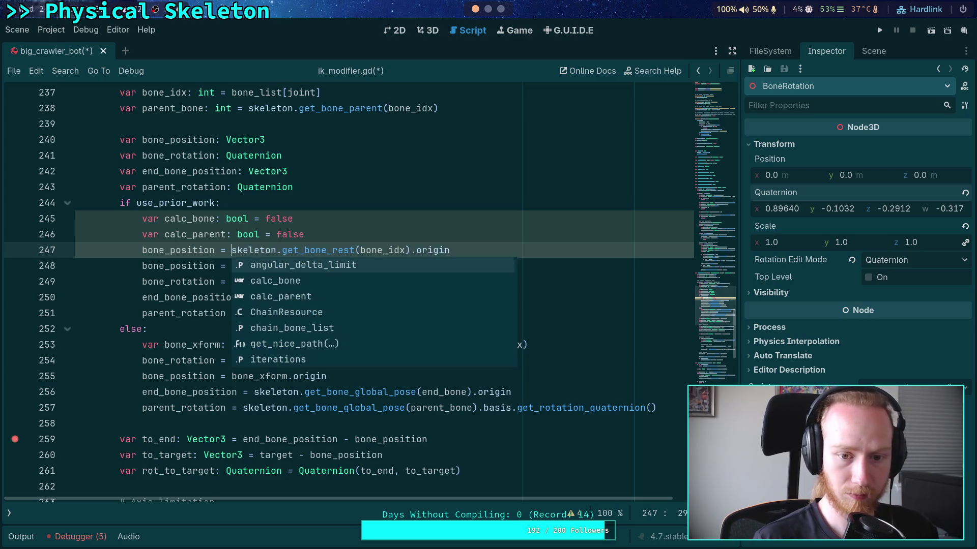
- Add 'end_bone_position = skeleton.get_bone_rest(end_bone).origin' on the next line
left_click(496, 246)
key("Return")
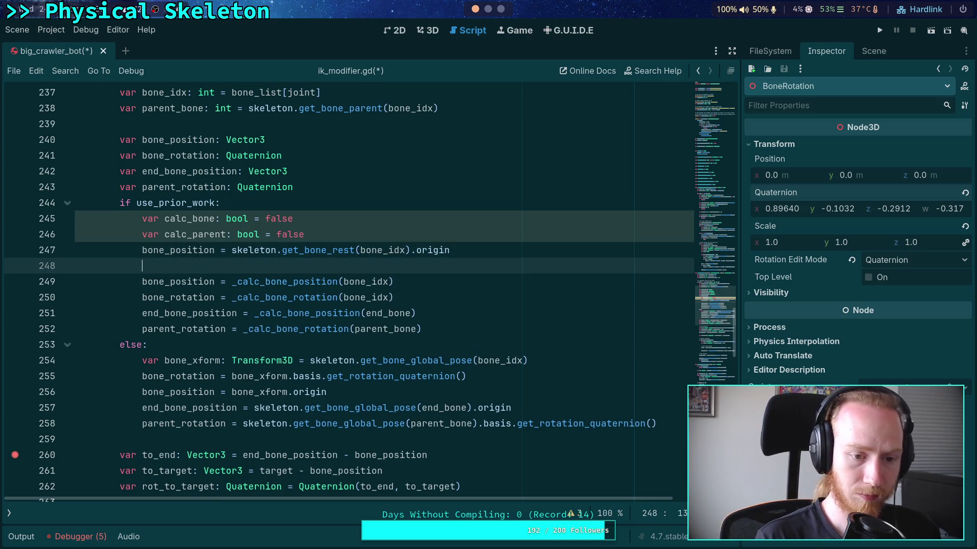
type("end")
key("Return")
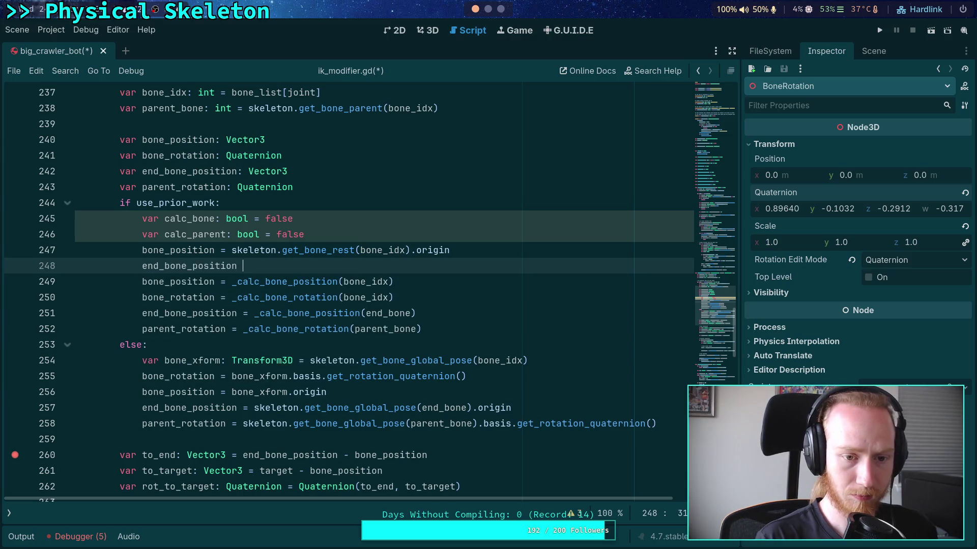
type("= skele")
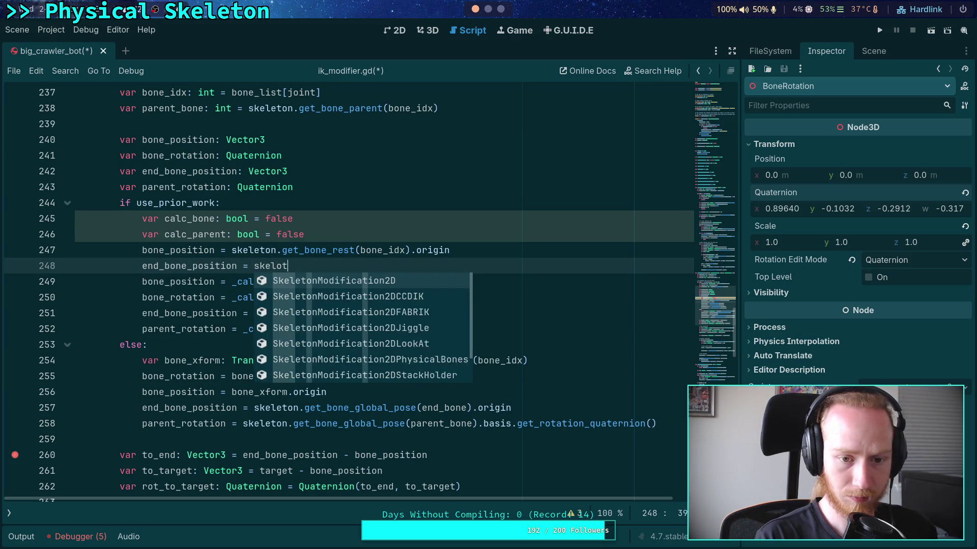
key("Return")
type(".ge")
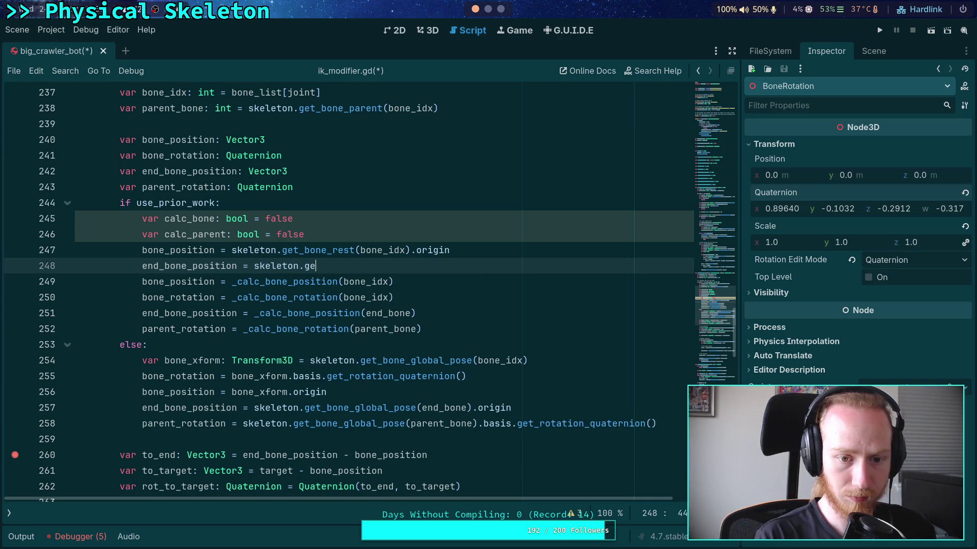
type("t_bone_rest(")
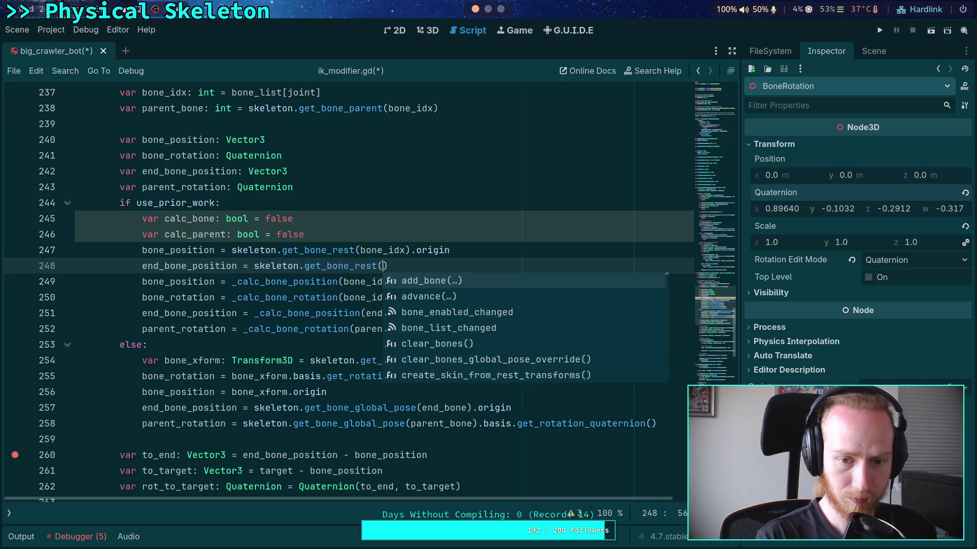
key("Return")
type("end_b")
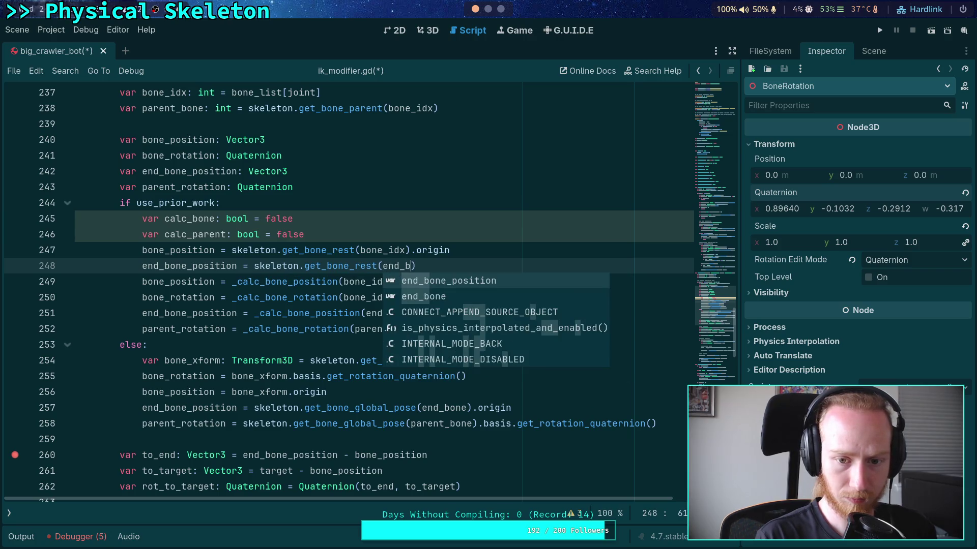
type("one).")
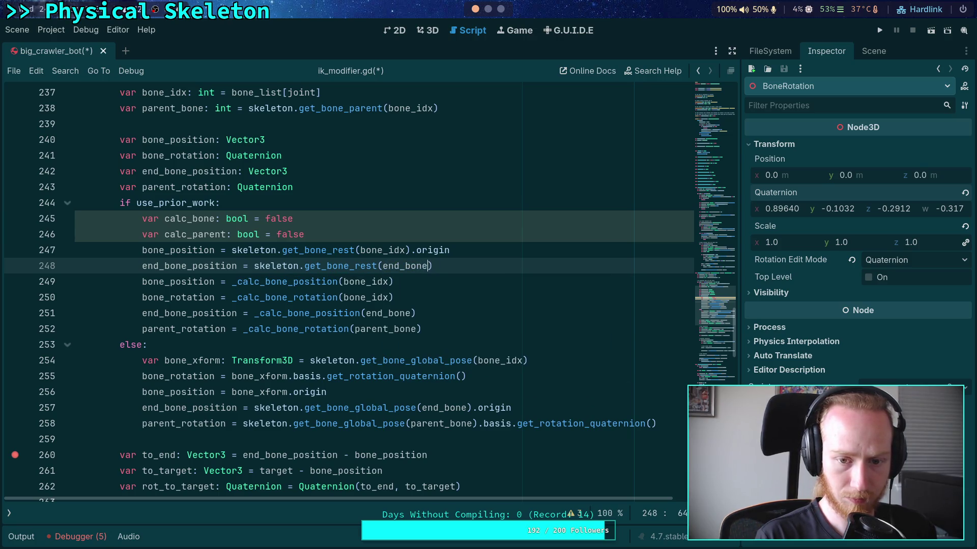
type("or")
key("Return")
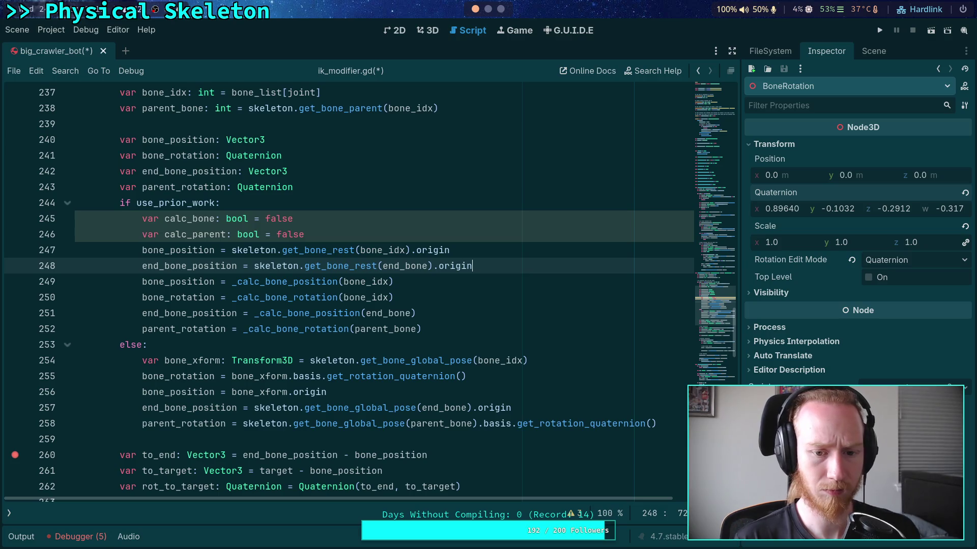
- Begin a 'parent_rotation = skeleton.get_bone_rest()' line, still missing its argument
key("Return")
type("par")
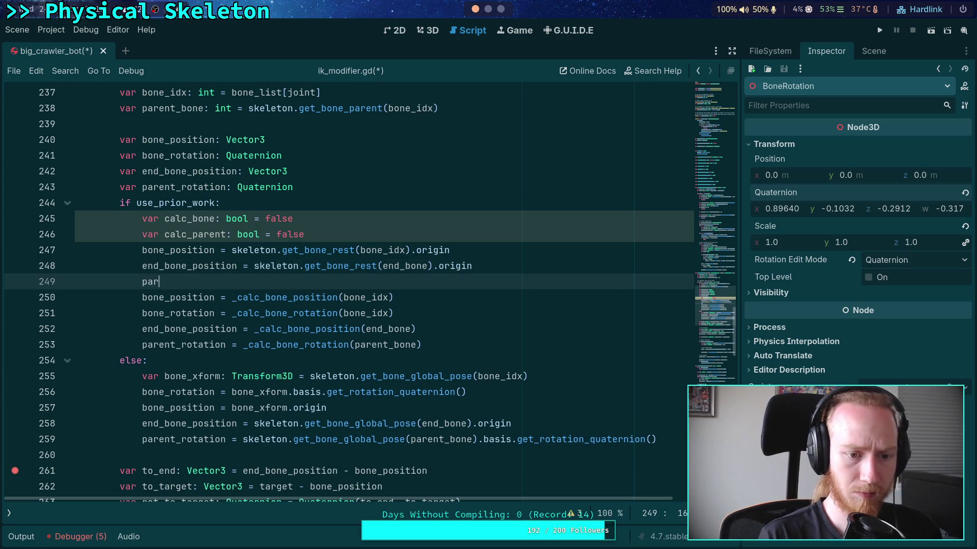
type("ent_rotation =")
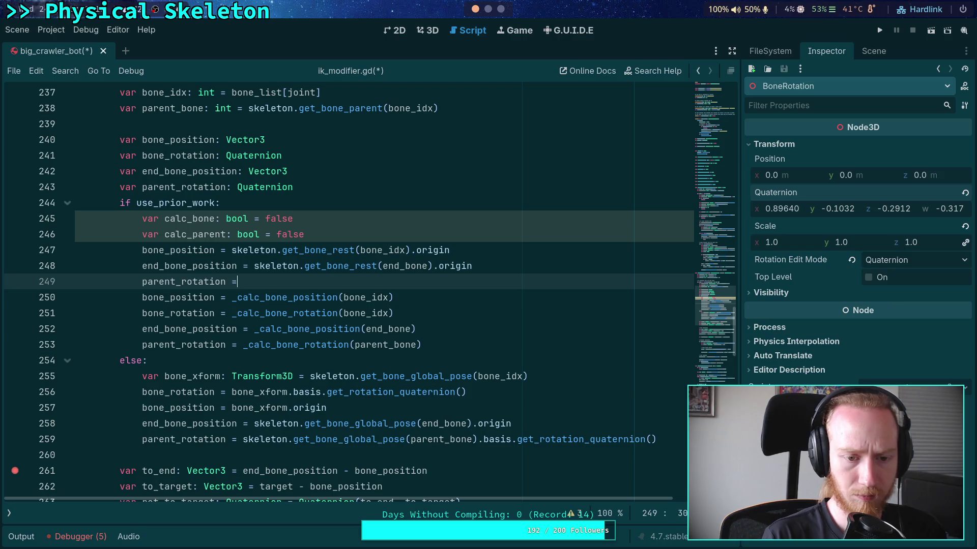
type(" skeleton.g")
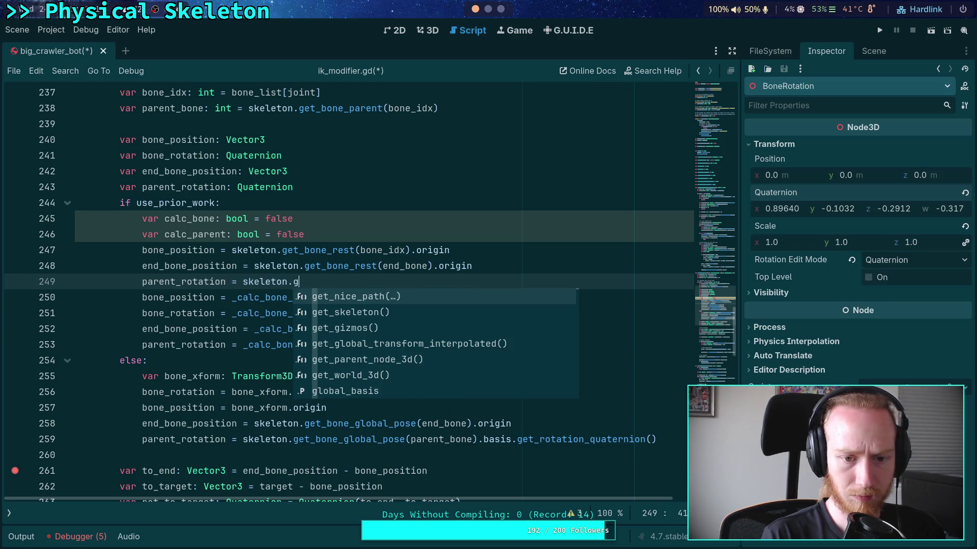
type("et_bone_")
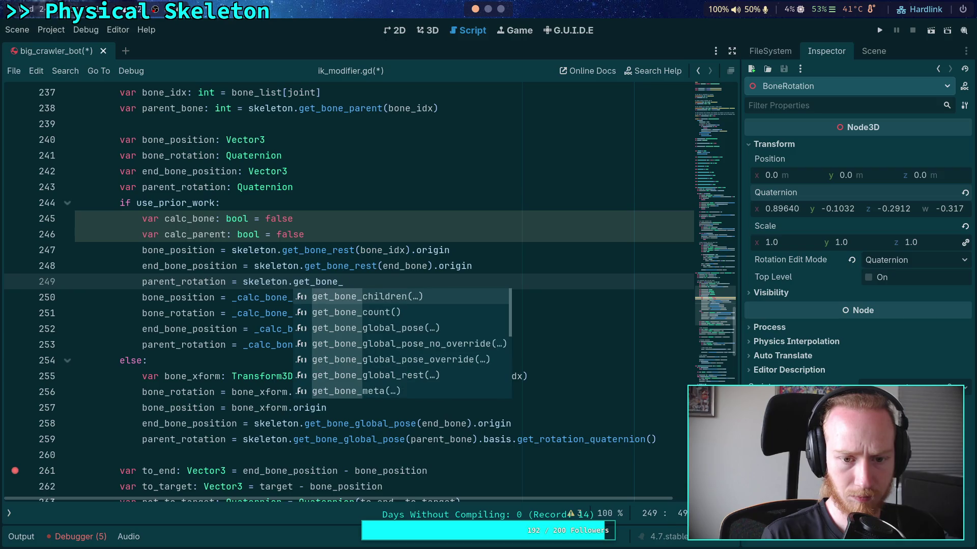
type("rot")
key("Return")
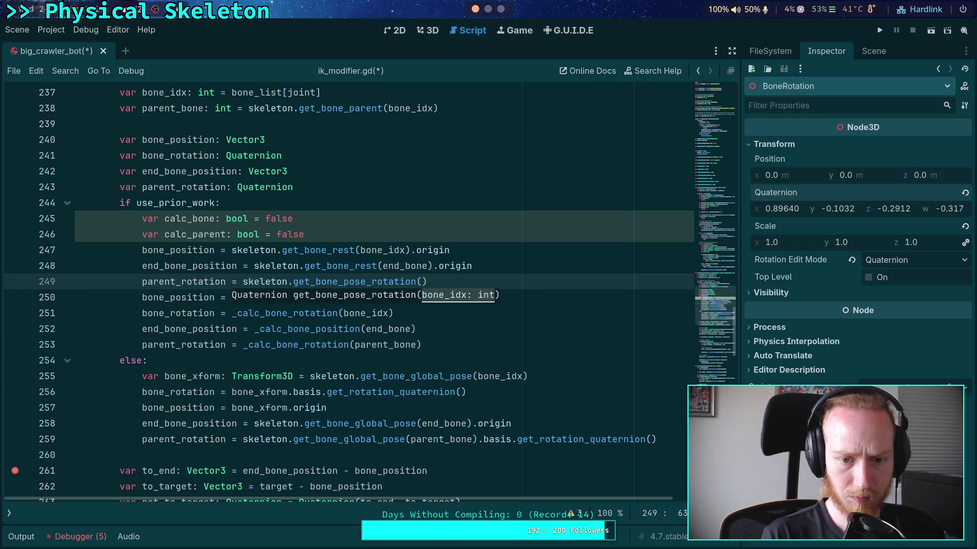
key("BackSpace")
key("BackSpace")
key("BackSpace")
type("rest(")
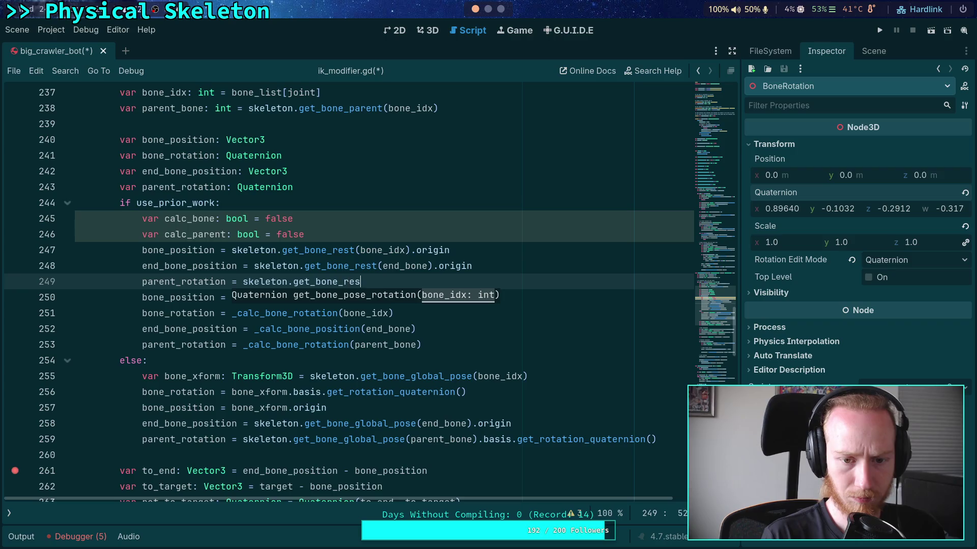
key("Escape")
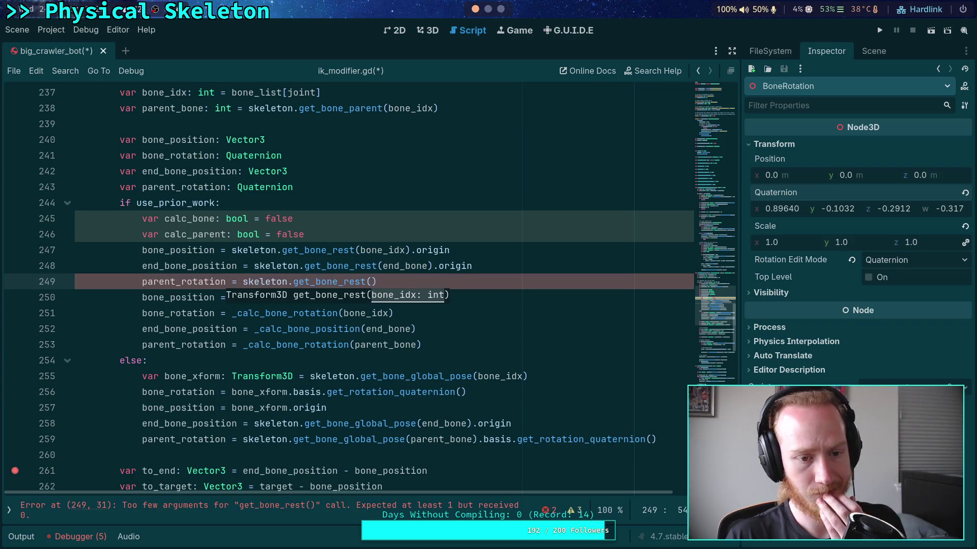